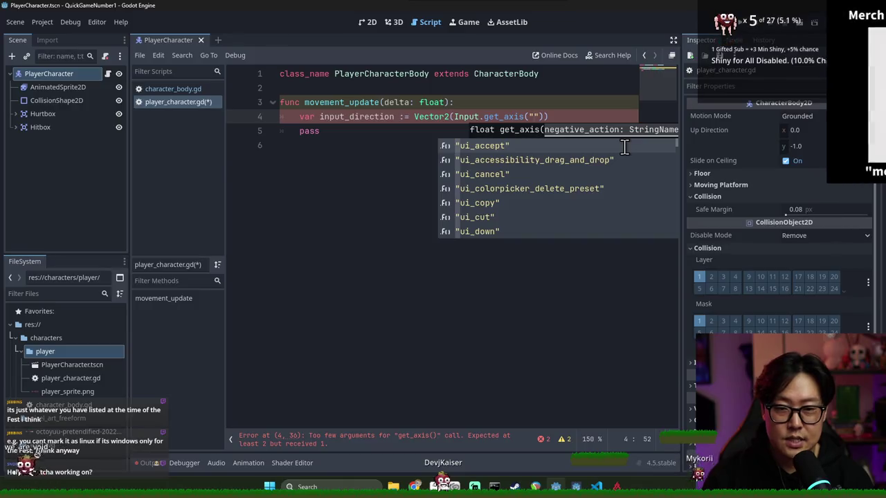
- Complete the first get_axis call with the "move_left", "move_right" arguments
{"action": "key", "text": "Right"}
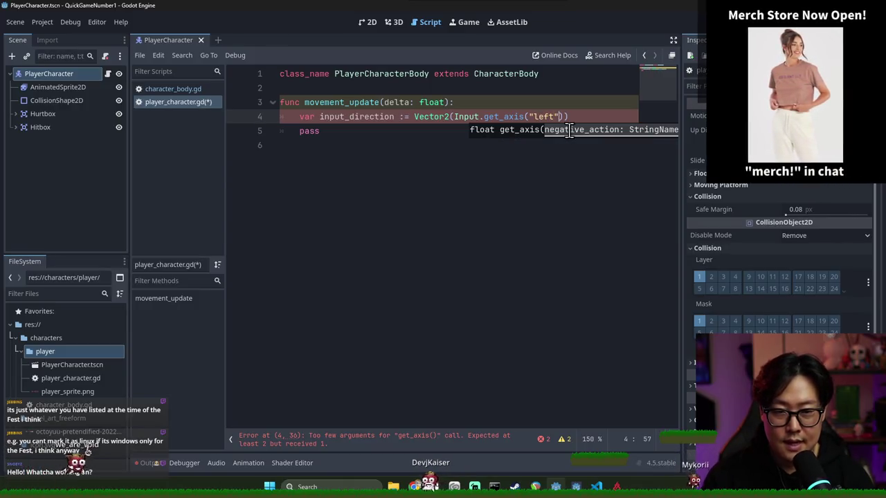
{"action": "key", "text": "BackSpace"}
{"action": "key", "text": "BackSpace"}
{"action": "key", "text": "BackSpace"}
{"action": "type", "text": "\"move"}
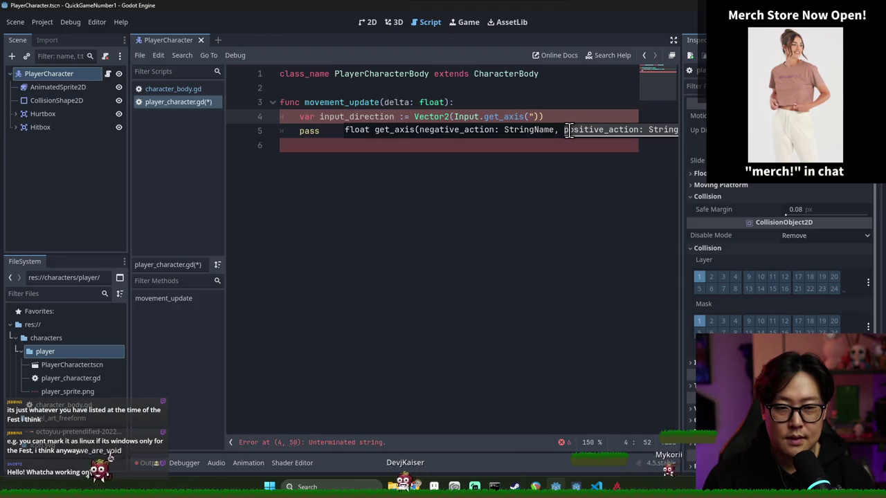
{"action": "type", "text": "_left\","}
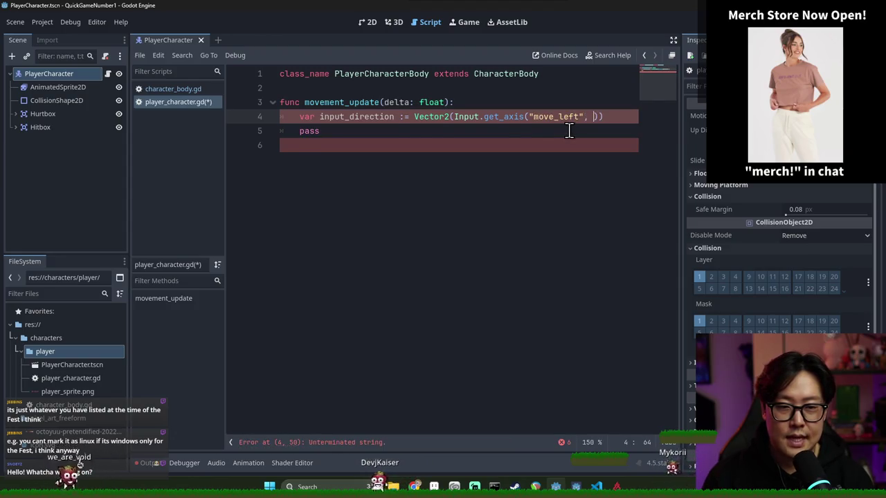
{"action": "type", "text": " \"move_right\","}
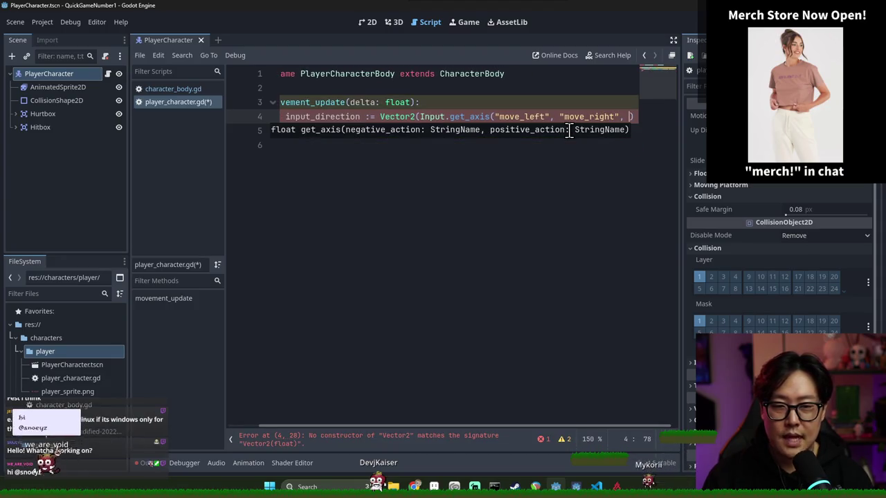
{"action": "key", "text": "BackSpace"}
{"action": "key", "text": "BackSpace"}
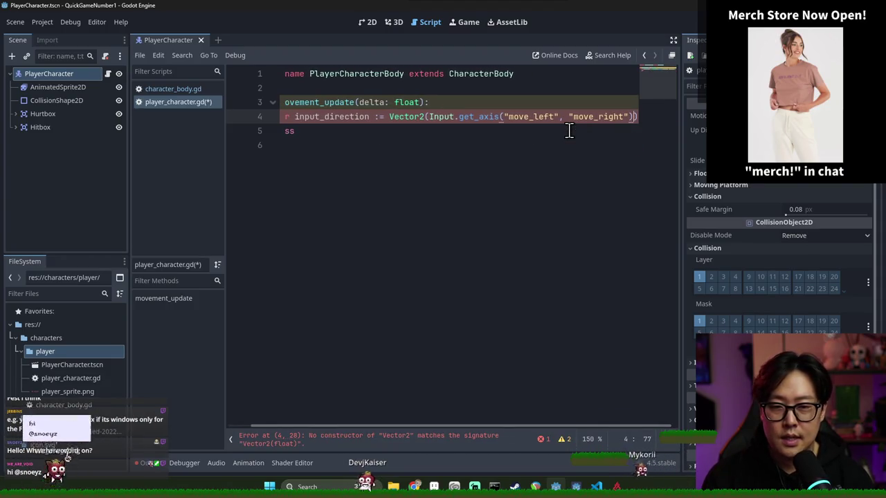
{"action": "type", "text": ","}
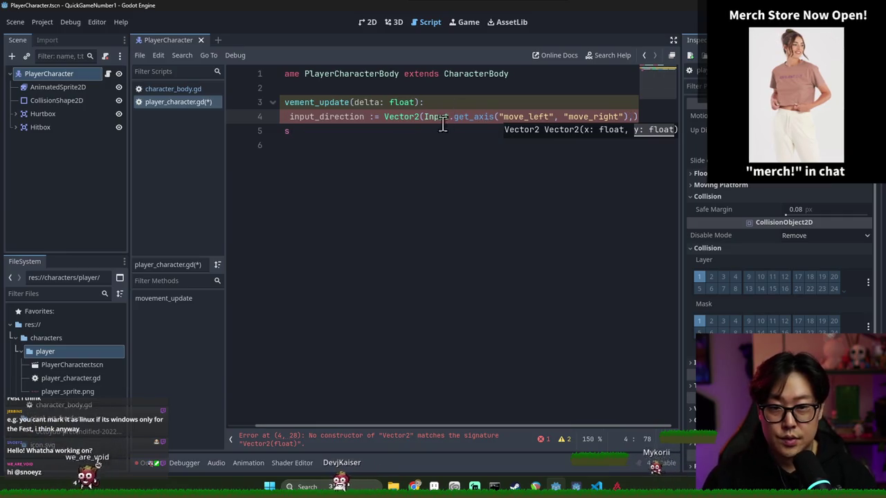
- Break the Vector2 across lines and add a second get_axis("look_up", "look_down") line
{"action": "left_click", "coordinate": [423, 117]}
{"action": "key", "text": "Return"}
{"action": "left_click", "coordinate": [524, 131]}
{"action": "key", "text": "Right"}
{"action": "type", "text": "\\"}
{"action": "key", "text": "Return"}
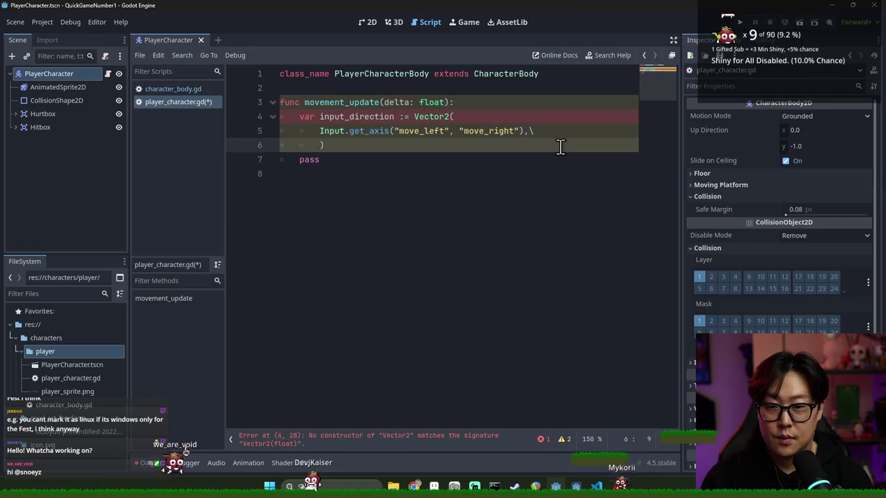
{"action": "type", "text": ".get_axis"}
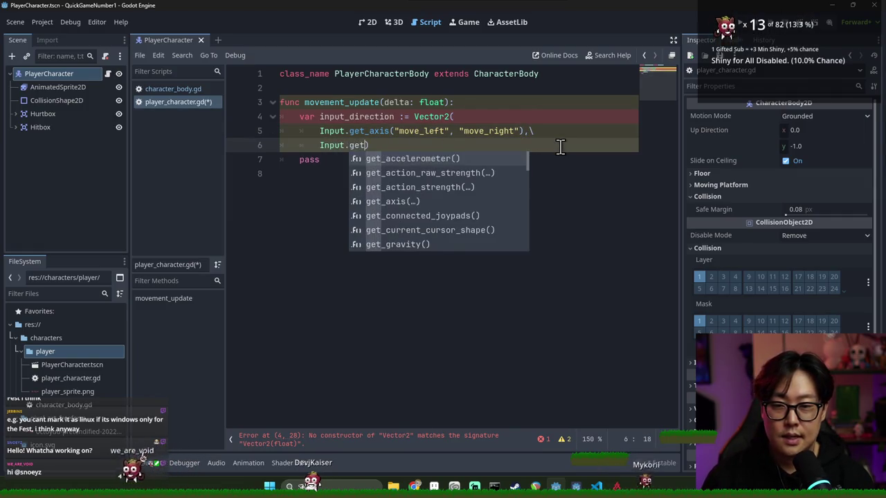
{"action": "type", "text": "(\"look_up"}
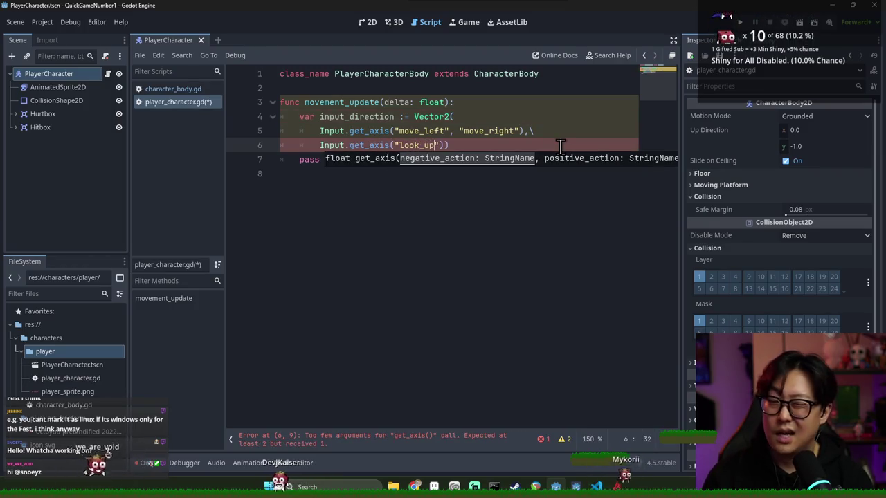
{"action": "type", "text": "\", \"look"}
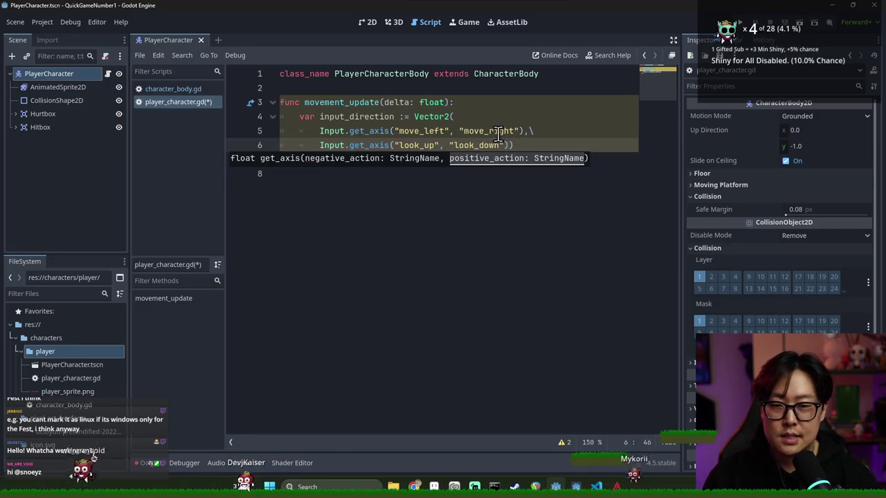
{"action": "double_click", "coordinate": [327, 116]}
{"action": "left_click", "coordinate": [320, 159]}
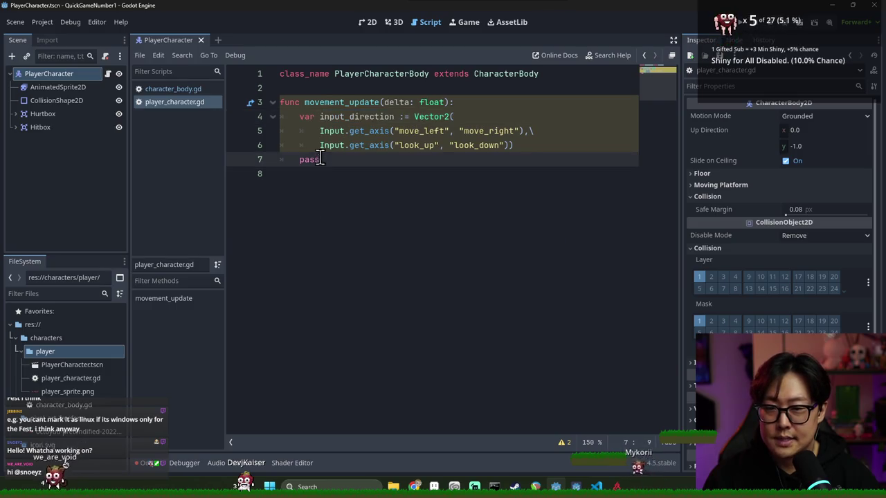
- In Project Settings' Input Map, add actions move_left, move_right, look_up and look_down
{"action": "left_click", "coordinate": [43, 22]}
{"action": "left_click", "coordinate": [69, 38]}
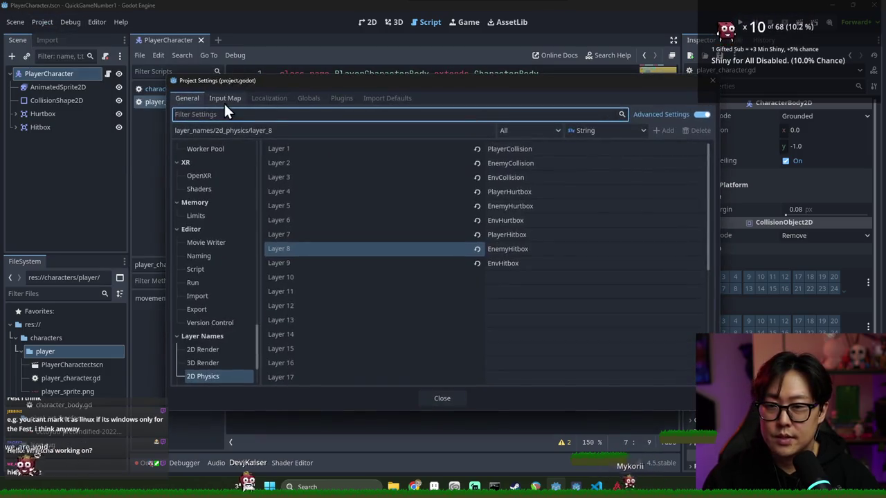
{"action": "left_click", "coordinate": [225, 98]}
{"action": "left_click", "coordinate": [245, 130]}
{"action": "type", "text": "move_left"}
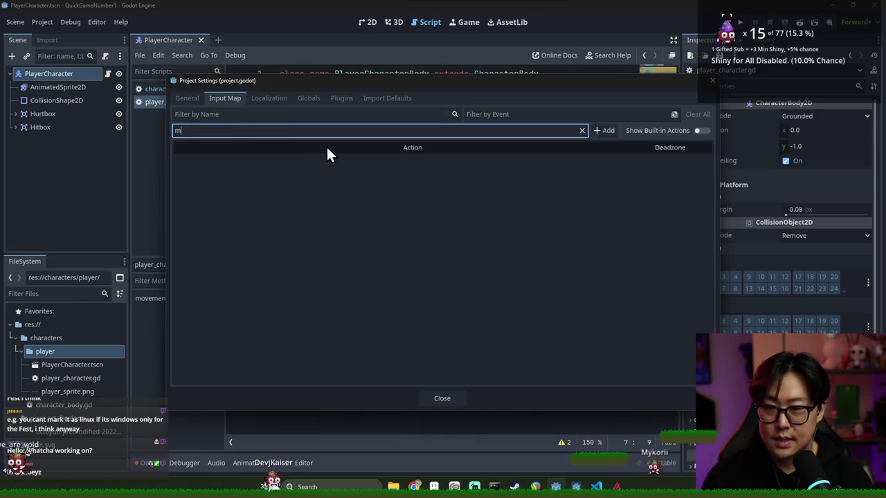
{"action": "key", "text": "Return"}
{"action": "type", "text": "move_right"}
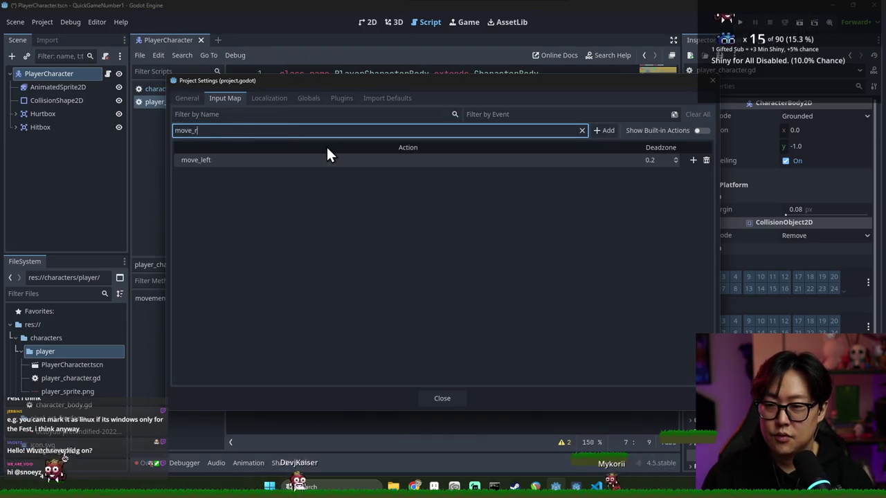
{"action": "key", "text": "Return"}
{"action": "type", "text": "l"}
{"action": "key", "text": "BackSpace"}
{"action": "type", "text": "ok_up"}
{"action": "key", "text": "Return"}
{"action": "type", "text": "look_down"}
{"action": "key", "text": "Return"}
- Bind the A, D, W and S keys to move_left, move_right, look_up and look_down
{"action": "left_click", "coordinate": [693, 160]}
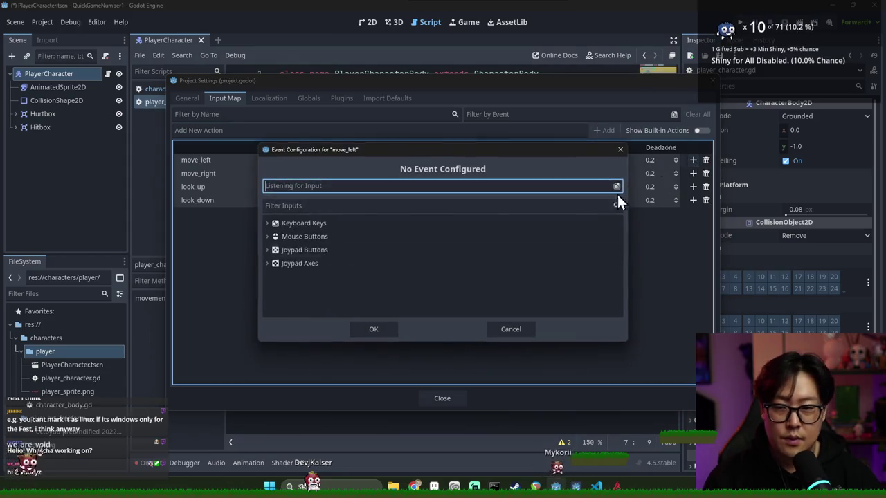
{"action": "key", "text": "a"}
{"action": "left_click", "coordinate": [374, 325]}
{"action": "left_click", "coordinate": [692, 187]}
{"action": "key", "text": "d"}
{"action": "left_click", "coordinate": [379, 330]}
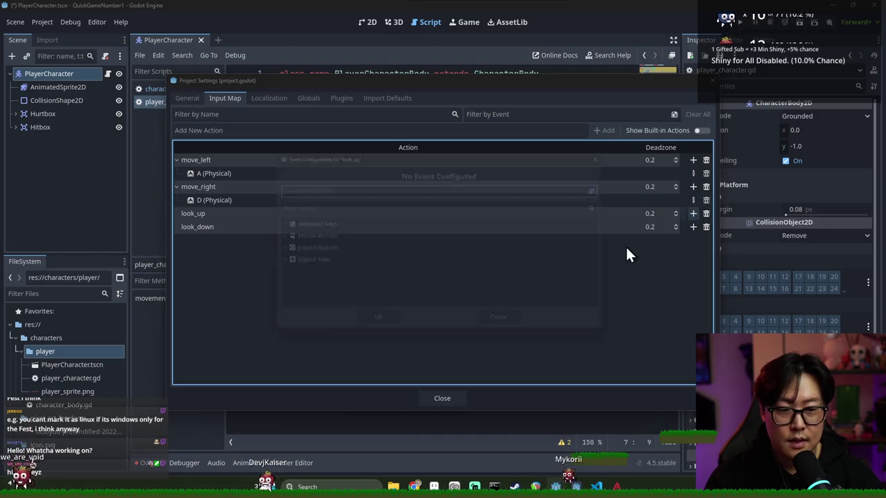
{"action": "left_click", "coordinate": [693, 213]}
{"action": "key", "text": "w"}
{"action": "left_click", "coordinate": [373, 330]}
{"action": "left_click", "coordinate": [693, 240]}
{"action": "key", "text": "s"}
{"action": "left_click", "coordinate": [377, 329]}
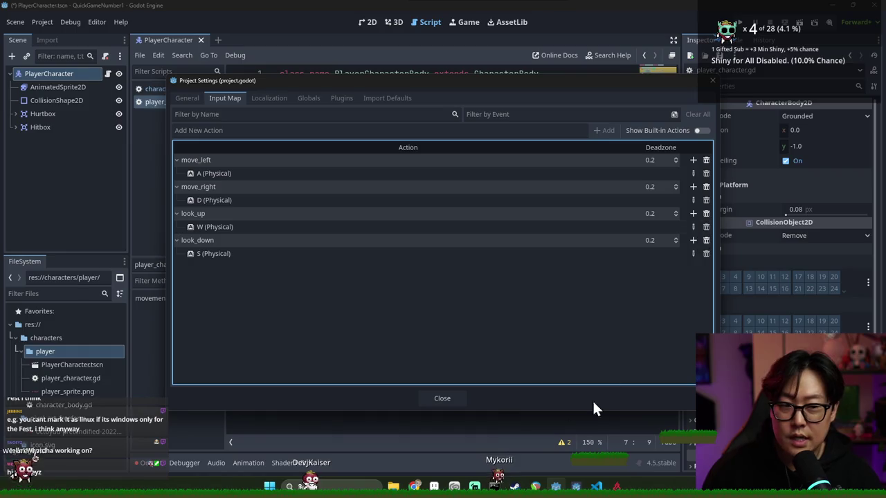
- Add left-stick and D-pad Left/Right bindings to move_left and move_right
{"action": "left_click", "coordinate": [694, 162]}
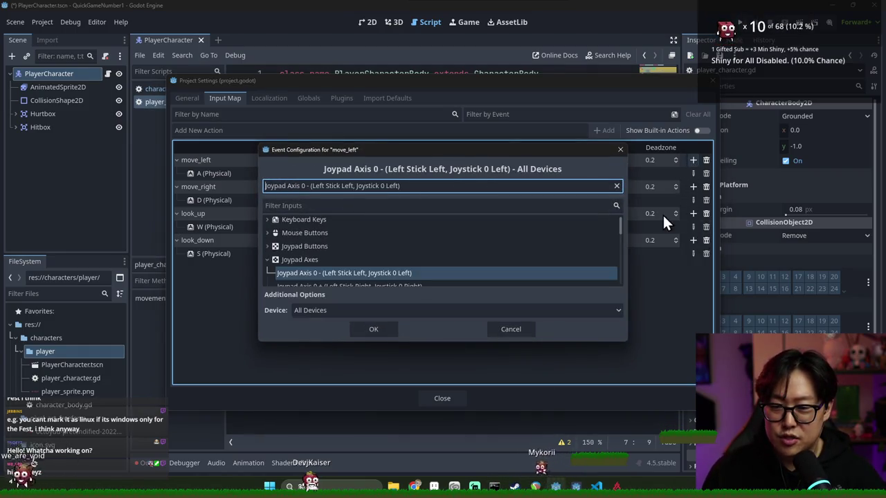
{"action": "left_click", "coordinate": [373, 329]}
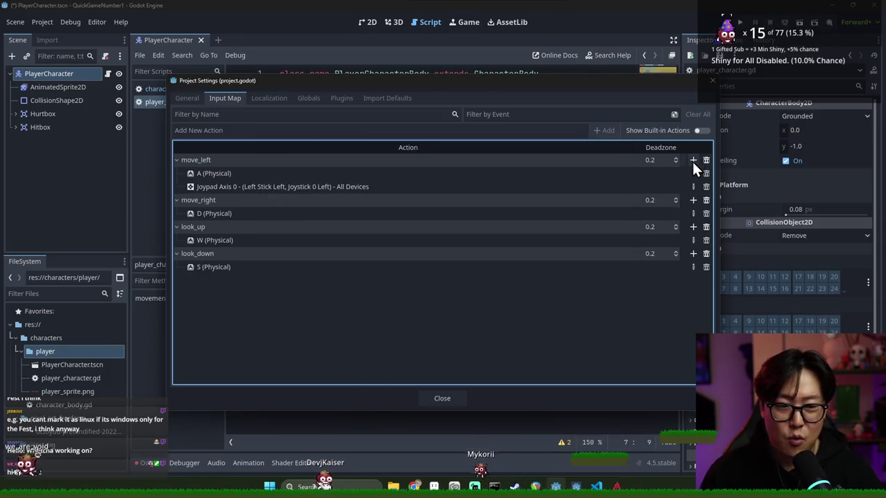
{"action": "left_click", "coordinate": [693, 160]}
{"action": "left_click", "coordinate": [374, 330]}
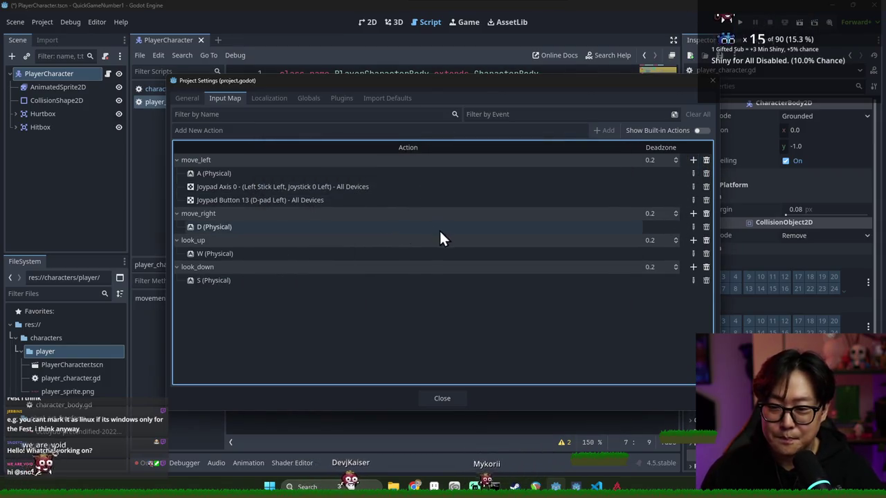
{"action": "left_click", "coordinate": [440, 229]}
{"action": "left_click", "coordinate": [692, 213]}
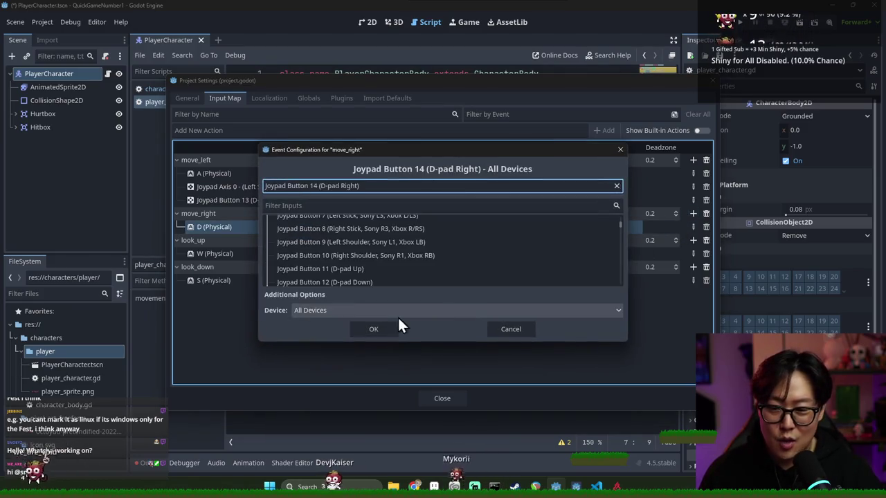
{"action": "left_click", "coordinate": [374, 330]}
{"action": "left_click", "coordinate": [693, 213]}
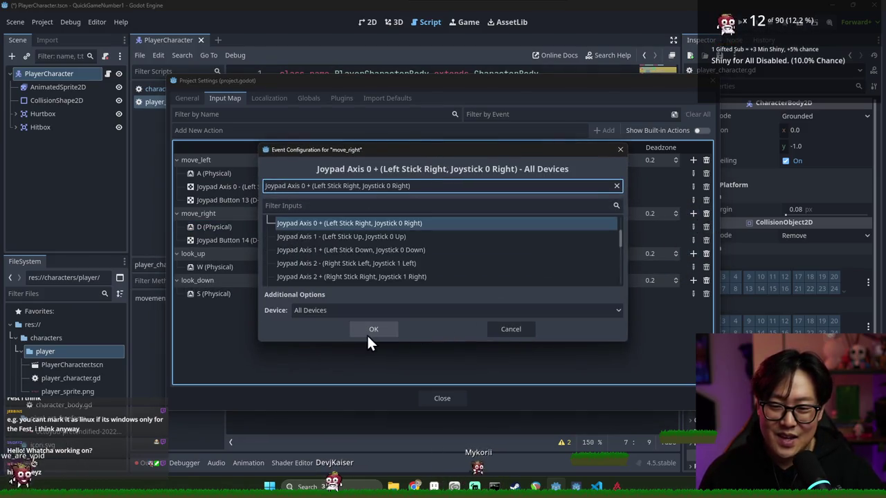
{"action": "left_click", "coordinate": [367, 332]}
- Add left-stick and D-pad Up/Down bindings to look_up and look_down, then close settings
{"action": "left_click", "coordinate": [693, 267]}
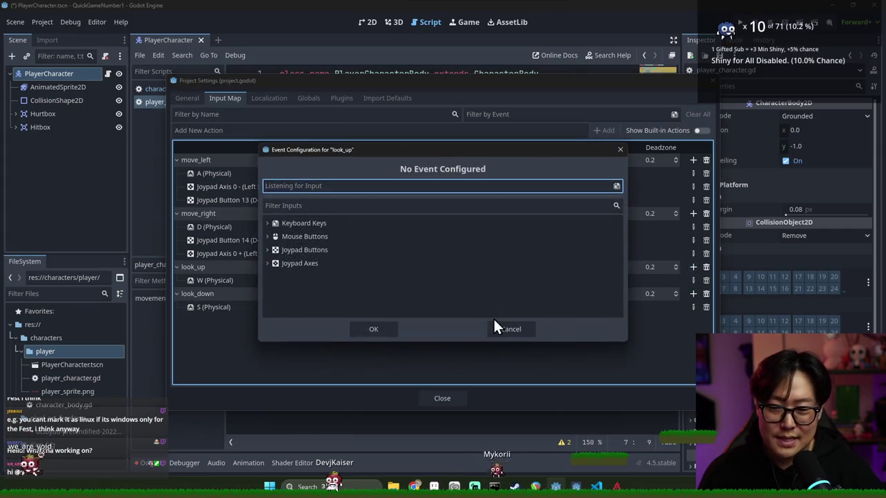
{"action": "left_click", "coordinate": [368, 328]}
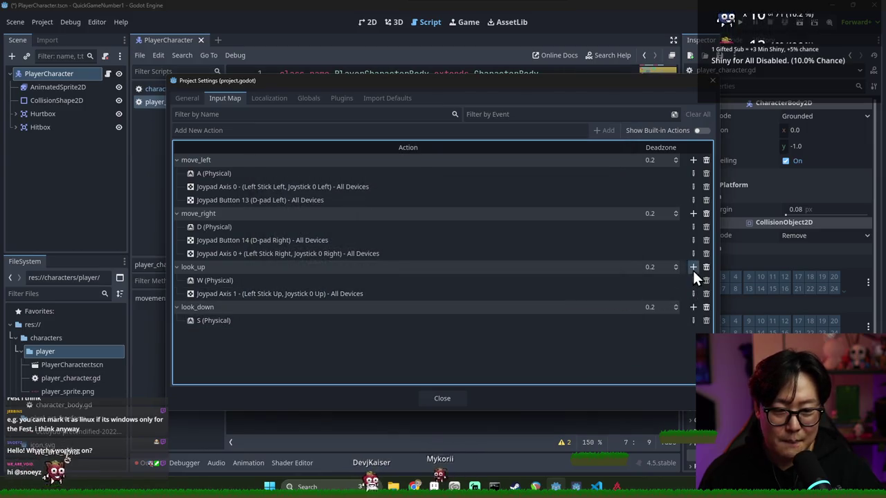
{"action": "left_click", "coordinate": [693, 271]}
{"action": "left_click", "coordinate": [375, 326]}
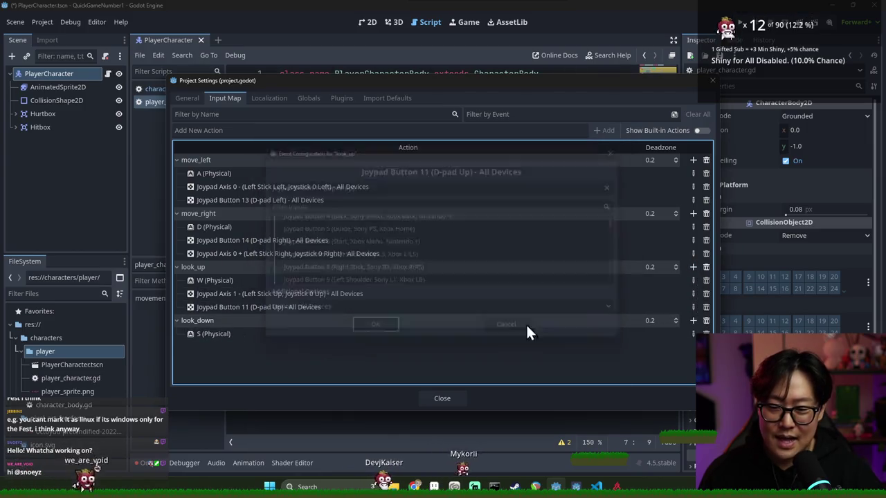
{"action": "left_click", "coordinate": [693, 320]}
{"action": "left_click", "coordinate": [371, 328]}
{"action": "left_click", "coordinate": [693, 321]}
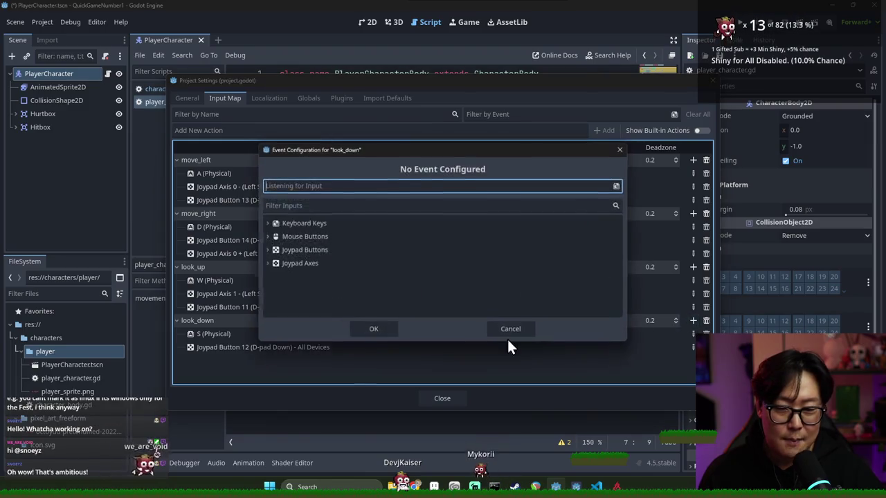
{"action": "left_click", "coordinate": [370, 326]}
{"action": "left_click", "coordinate": [443, 398]}
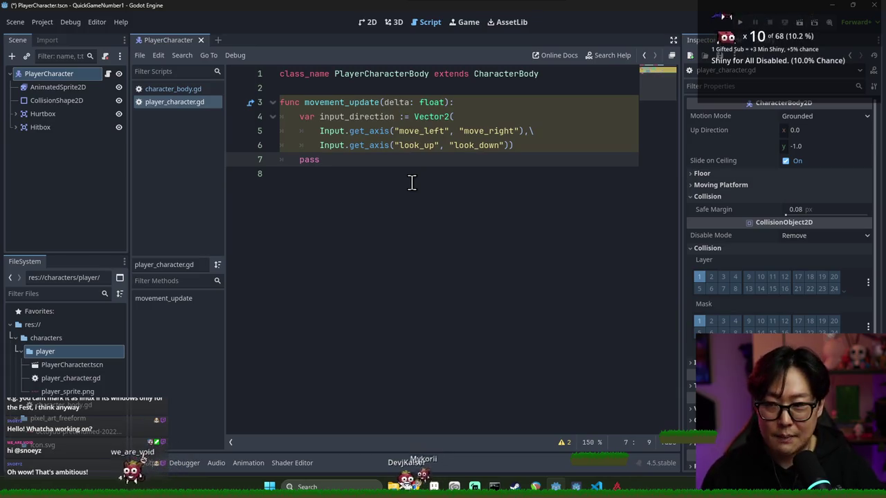
- Save player_character.gd with Ctrl+S and switch over to Aseprite
{"action": "left_click", "coordinate": [366, 173]}
{"action": "key", "text": "ctrl+s"}
{"action": "key", "text": "ctrl+s"}
{"action": "double_click", "coordinate": [357, 117]}
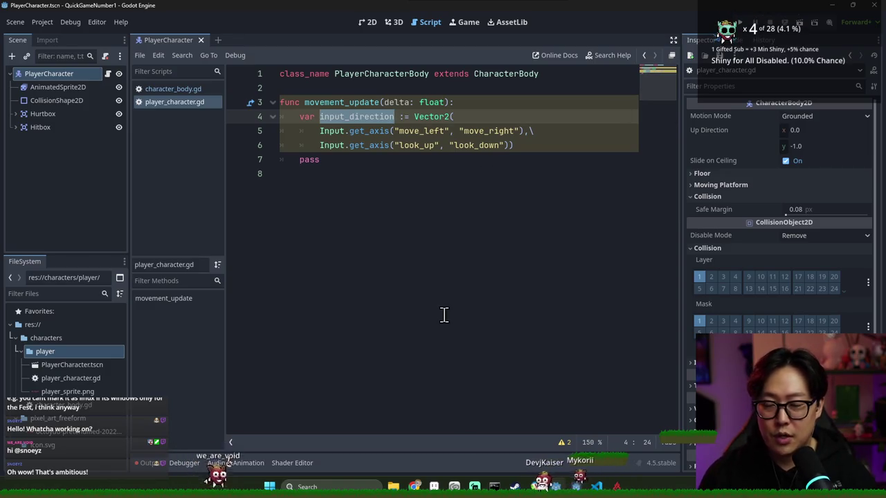
{"action": "key", "text": "Down"}
{"action": "key", "text": "Down"}
{"action": "key", "text": "Down"}
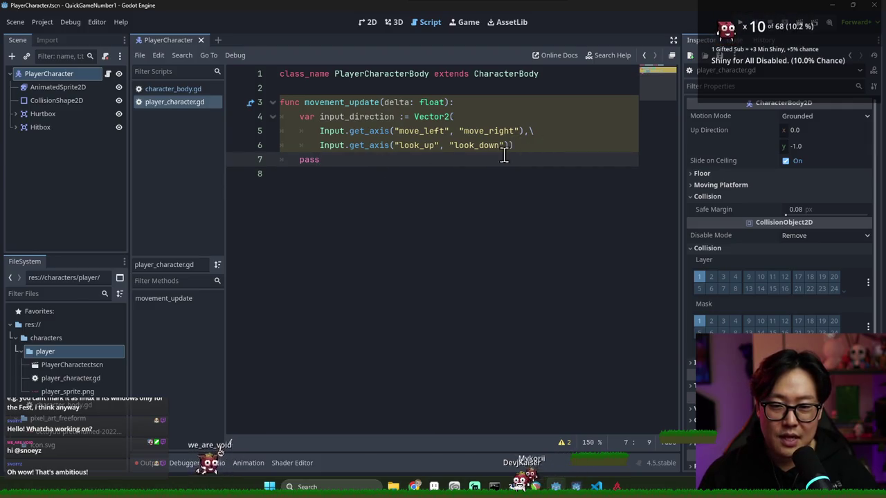
{"action": "key", "text": "alt+Tab"}
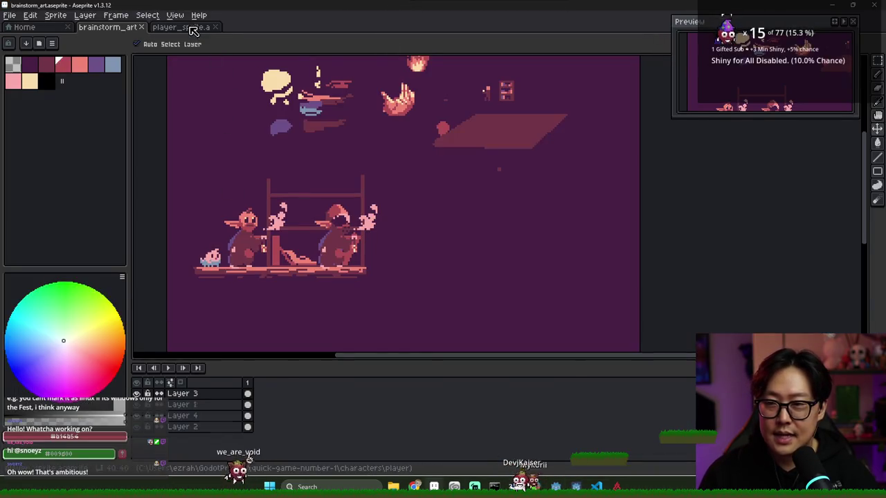
- Play the player_sprite animation, return to brainstorm_art, then go back to Godot
{"action": "left_click", "coordinate": [189, 26]}
{"action": "key", "text": "Return"}
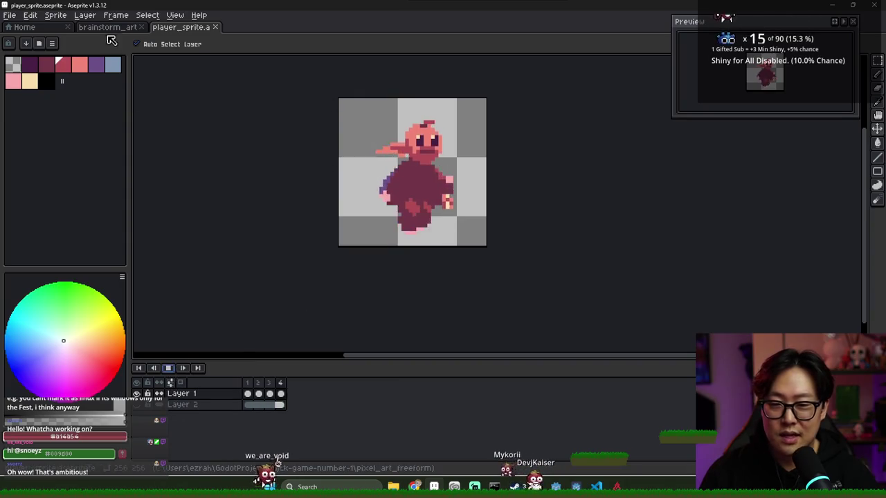
{"action": "key", "text": "ctrl+Tab"}
{"action": "scroll", "coordinate": [346, 146], "scroll_direction": "down", "scroll_amount": 2}
{"action": "scroll", "coordinate": [369, 177], "scroll_direction": "up", "scroll_amount": 2}
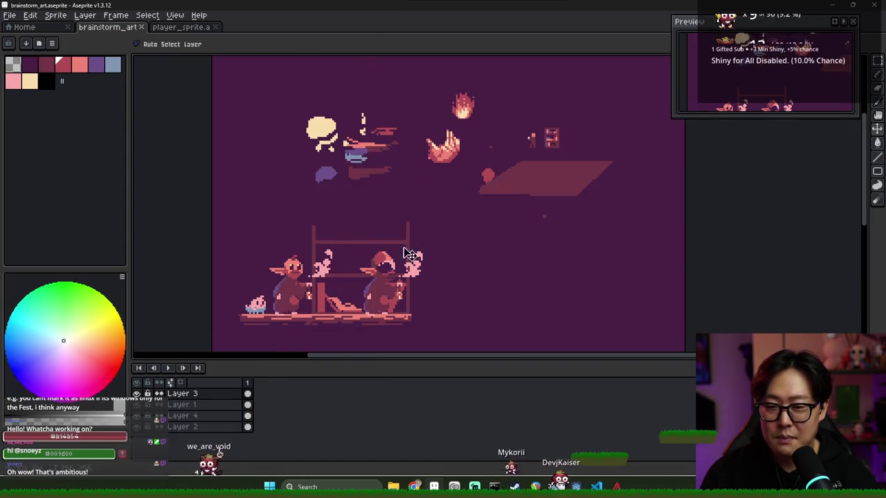
{"action": "key", "text": "alt+Tab"}
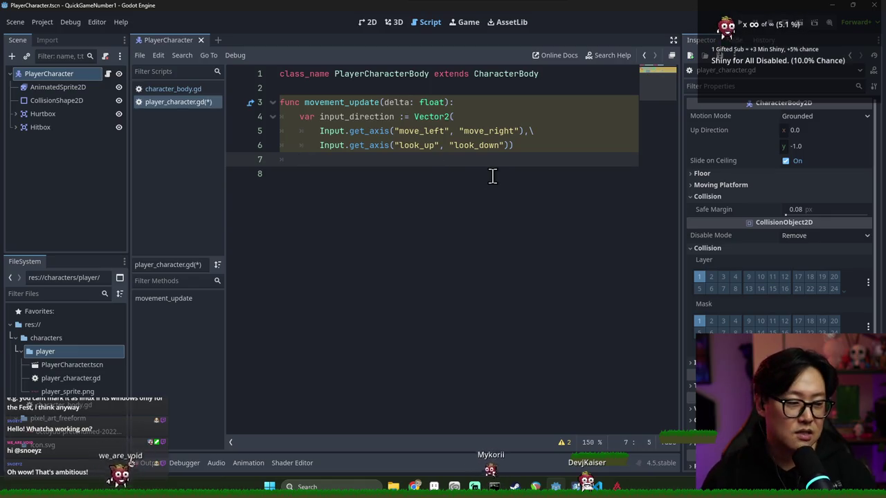
- Add a new line 8 in movement_update, rename delta to _delta, and save
{"action": "key", "text": "Return"}
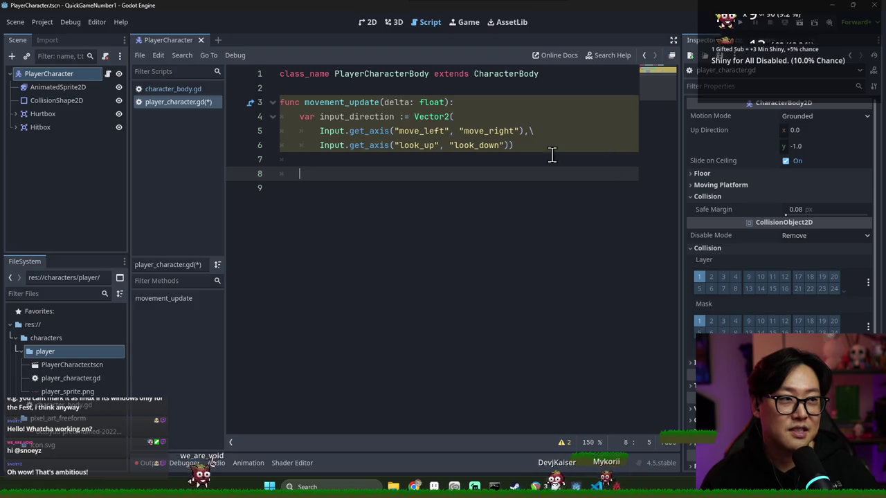
{"action": "left_click", "coordinate": [358, 116]}
{"action": "double_click", "coordinate": [358, 116]}
{"action": "left_click", "coordinate": [395, 184]}
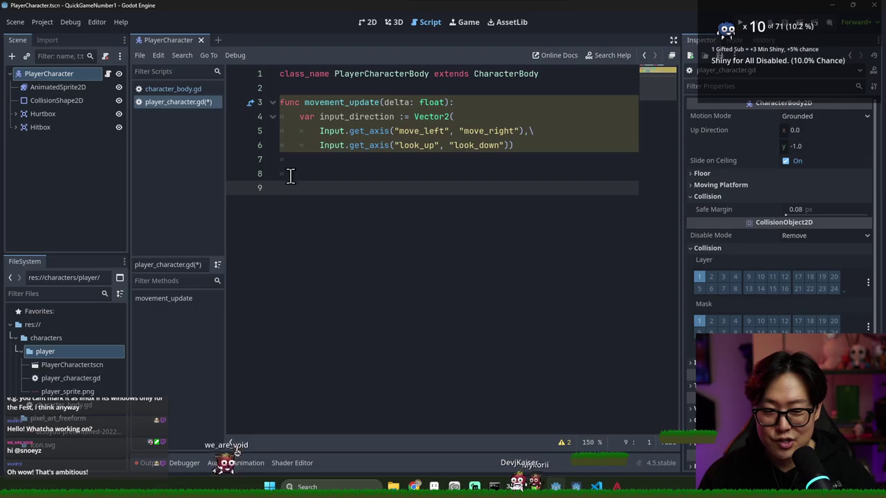
{"action": "left_click", "coordinate": [331, 173]}
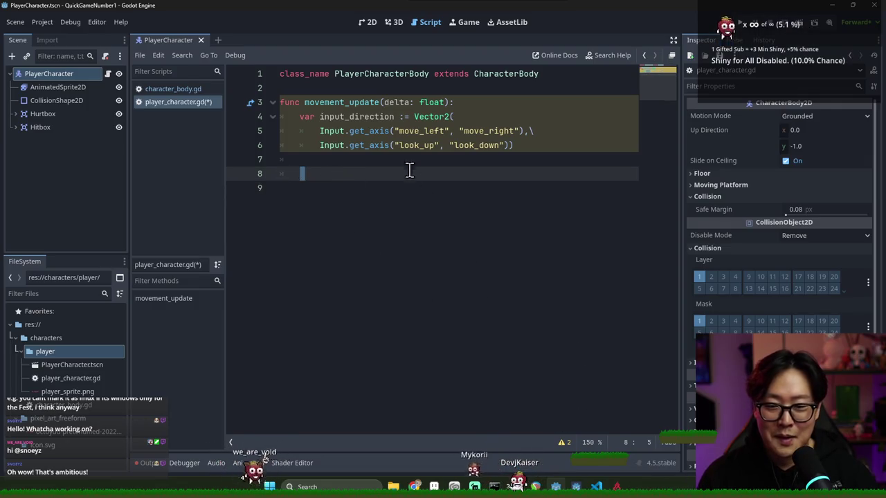
{"action": "double_click", "coordinate": [351, 117]}
{"action": "left_click", "coordinate": [349, 174]}
{"action": "double_click", "coordinate": [340, 117]}
{"action": "left_click", "coordinate": [349, 178]}
{"action": "double_click", "coordinate": [393, 103]}
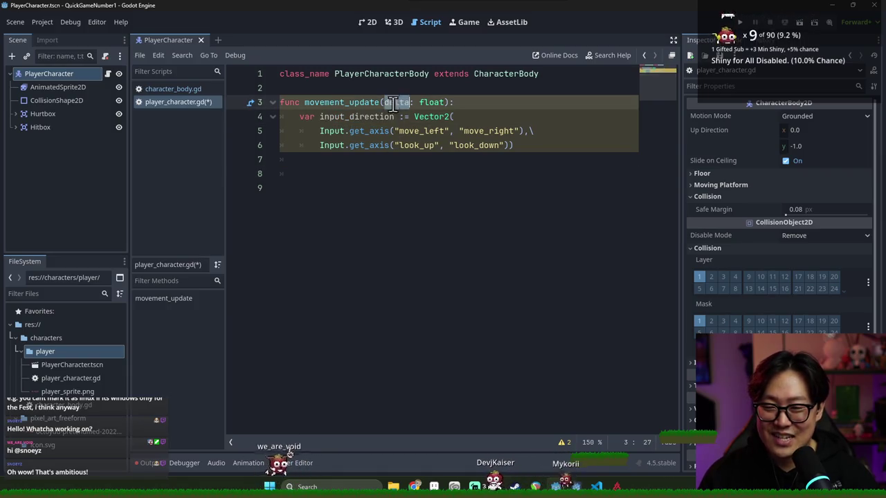
{"action": "type", "text": "_"}
{"action": "key", "text": "ctrl+s"}
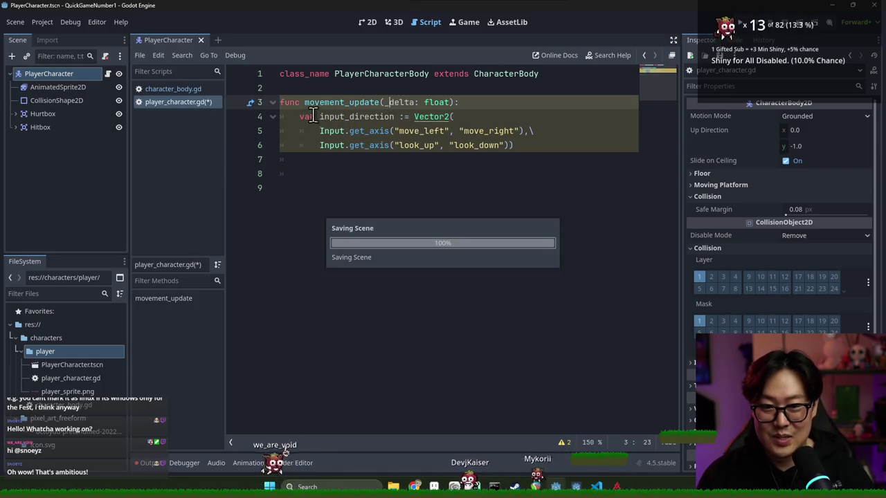
- Write velocity.x = input_direction.x * speed on line 8 and open character_body.gd
{"action": "double_click", "coordinate": [349, 117]}
{"action": "left_click", "coordinate": [330, 173]}
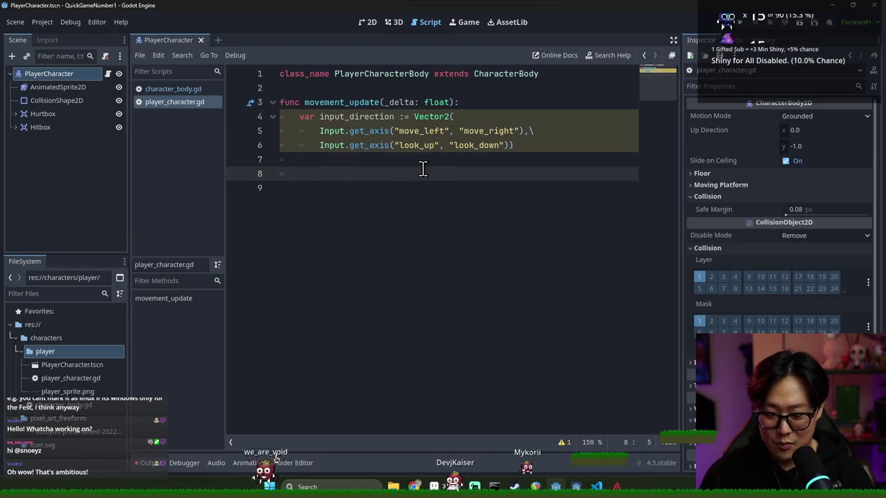
{"action": "type", "text": "velocity ="}
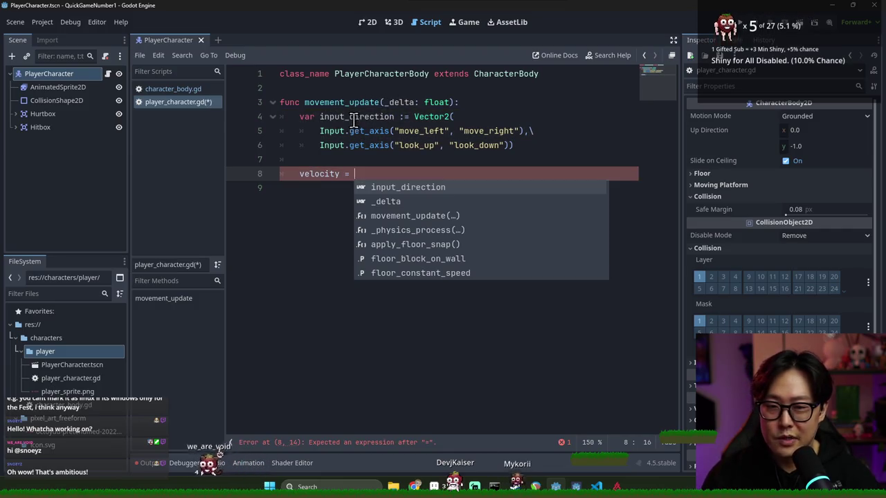
{"action": "key", "text": "Escape"}
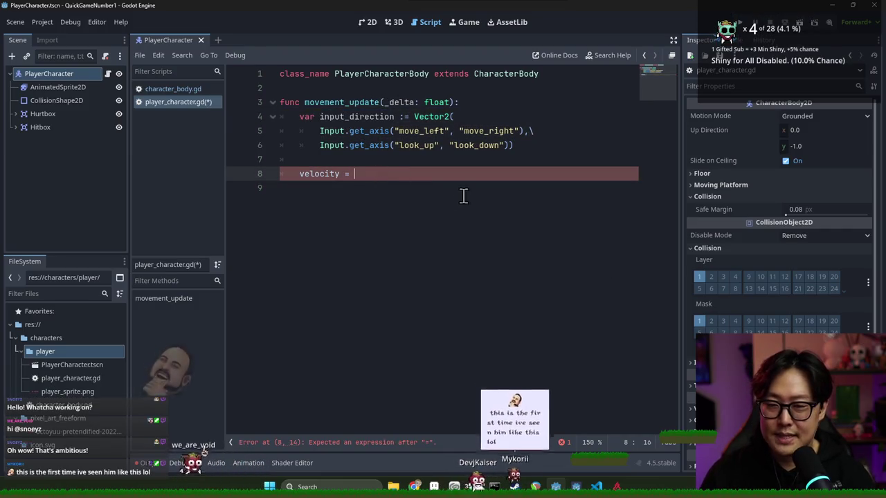
{"action": "key", "text": "BackSpace"}
{"action": "key", "text": "BackSpace"}
{"action": "key", "text": "BackSpace"}
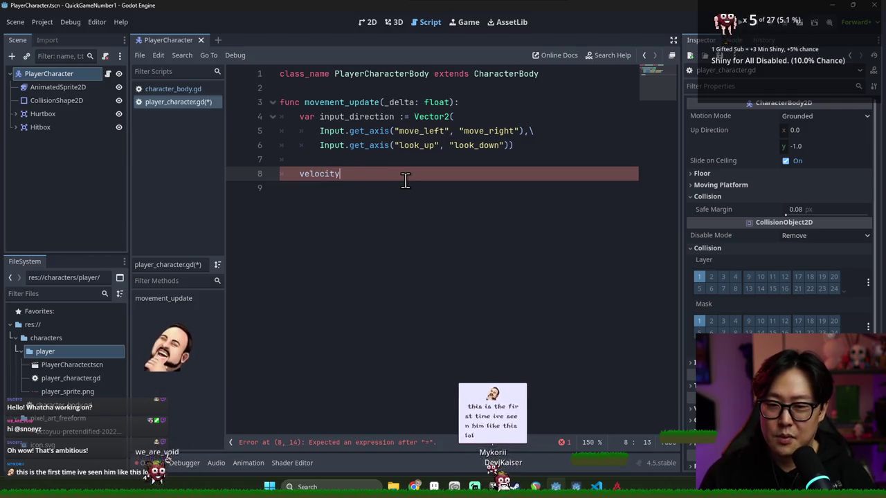
{"action": "type", "text": ".x = input_direction."}
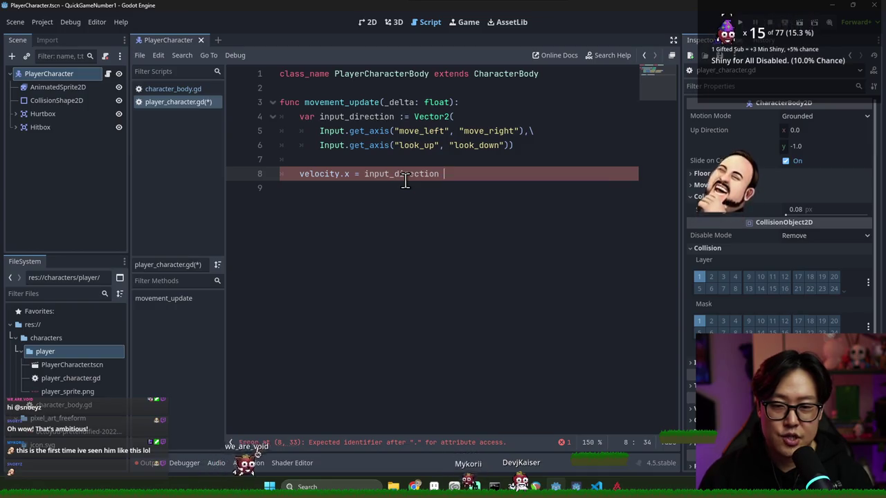
{"action": "type", "text": "x * "}
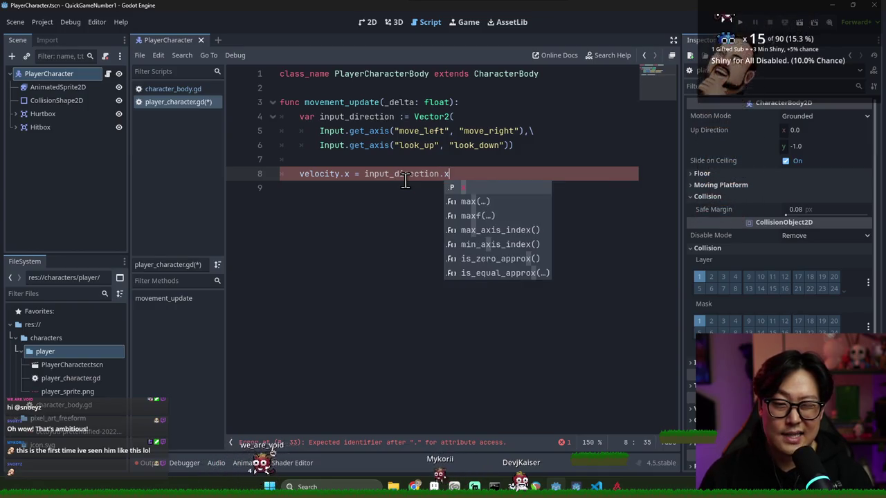
{"action": "type", "text": "speed"}
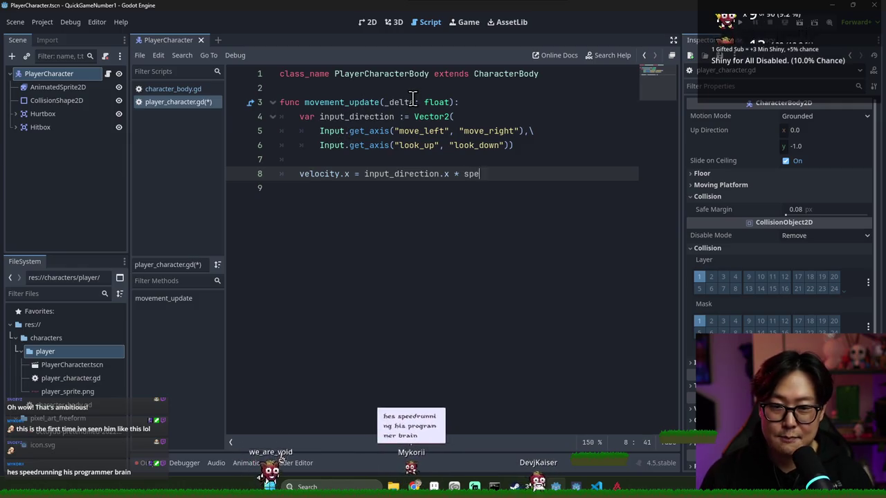
{"action": "left_click", "coordinate": [502, 73], "text": "ctrl"}
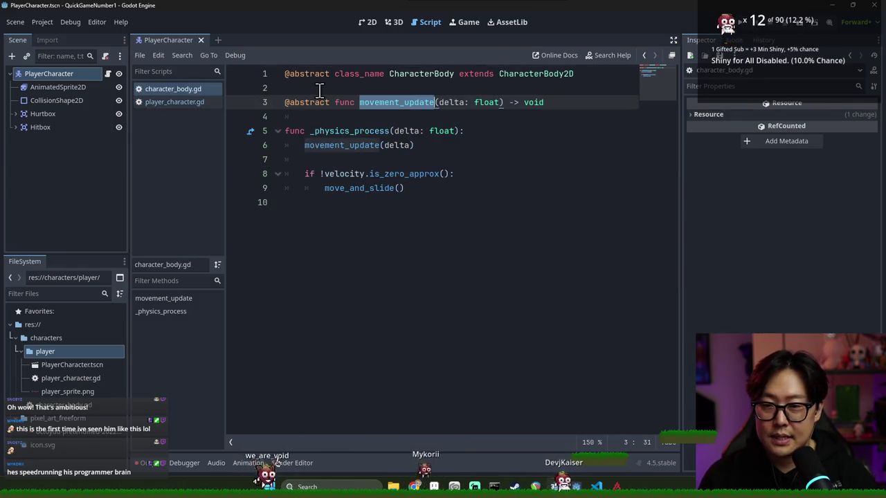
{"action": "left_click", "coordinate": [520, 103]}
{"action": "key", "text": "Home"}
{"action": "key", "text": "Return"}
{"action": "key", "text": "Return"}
{"action": "key", "text": "Up"}
{"action": "key", "text": "Up"}
{"action": "type", "text": "@exp"}
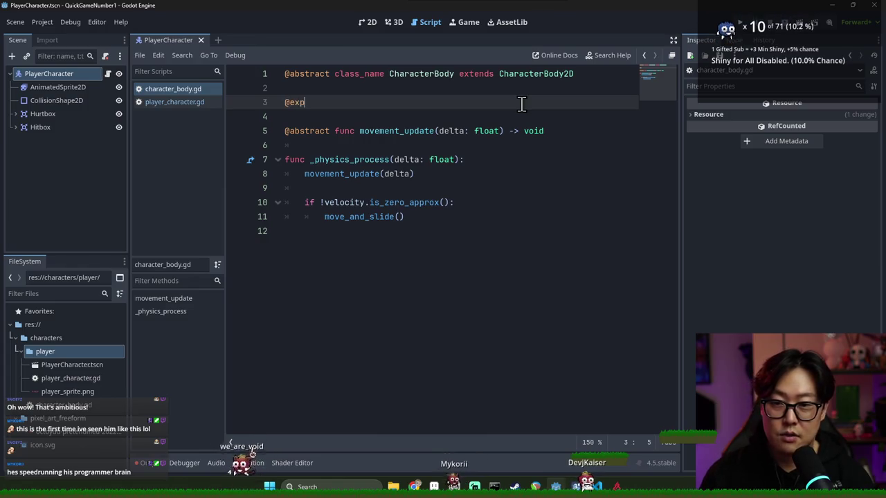
{"action": "type", "text": "or"}
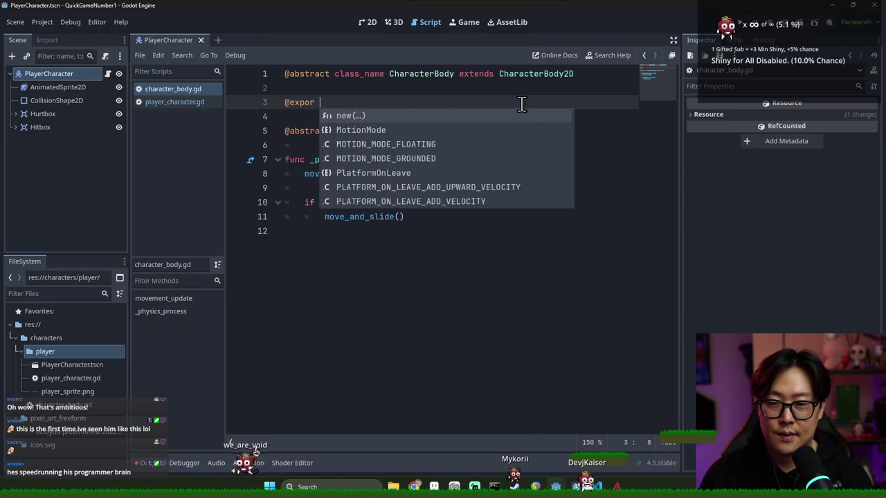
{"action": "key", "text": "BackSpace"}
{"action": "type", "text": "t var speed:="}
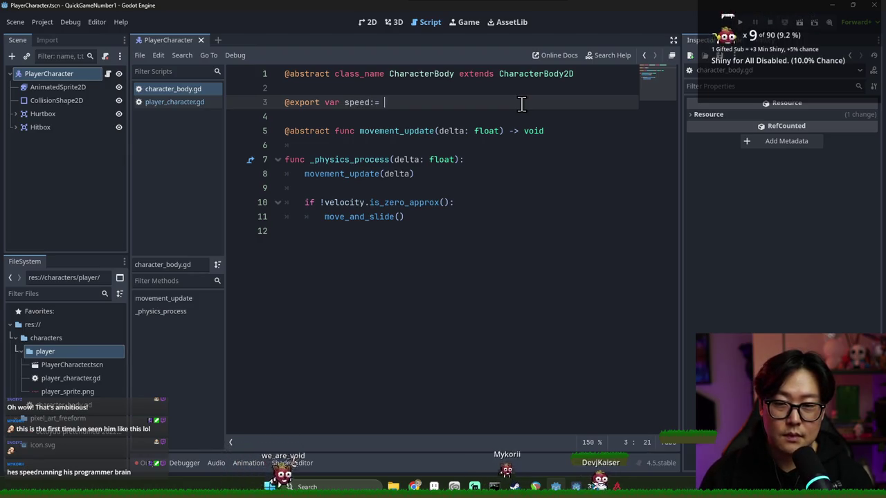
{"action": "type", "text": "0"}
{"action": "key", "text": "ctrl+s"}
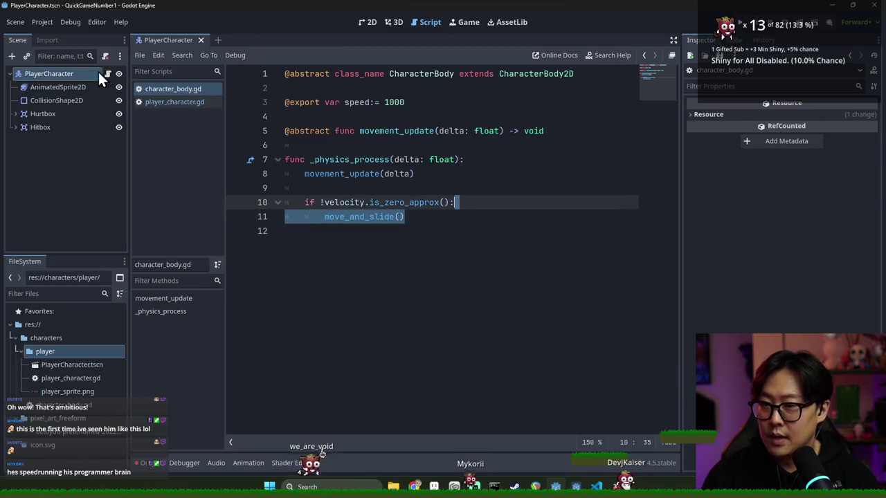
- Rename _delta back to delta, finish the velocity.x line in player_character.gd, and save
{"action": "left_click", "coordinate": [175, 102]}
{"action": "left_click", "coordinate": [442, 174]}
{"action": "left_click", "coordinate": [534, 173]}
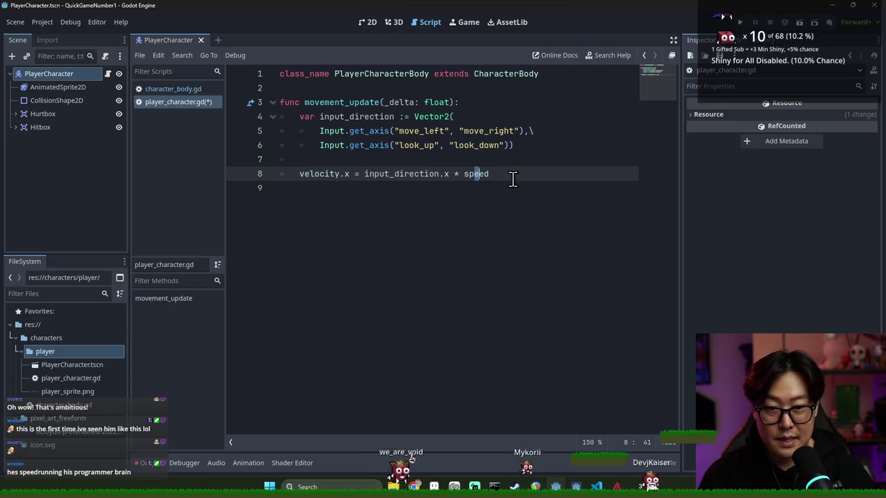
{"action": "left_click", "coordinate": [386, 103]}
{"action": "key", "text": "BackSpace"}
{"action": "left_click", "coordinate": [409, 196]}
{"action": "left_click", "coordinate": [409, 159]}
{"action": "double_click", "coordinate": [398, 102]}
{"action": "double_click", "coordinate": [319, 173]}
{"action": "key", "text": "ctrl+s"}
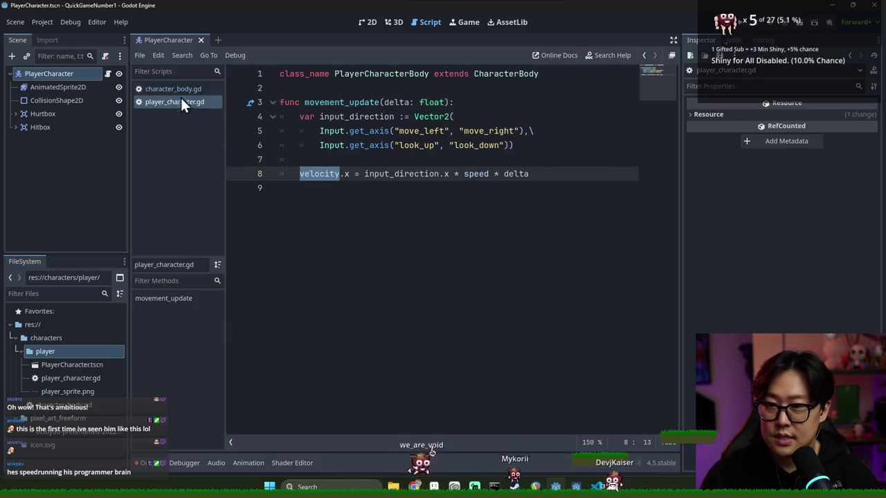
- Review the input_direction code, then show the PlayerCharacter scene in the 2D viewport
{"action": "double_click", "coordinate": [366, 130]}
{"action": "left_click", "coordinate": [541, 136]}
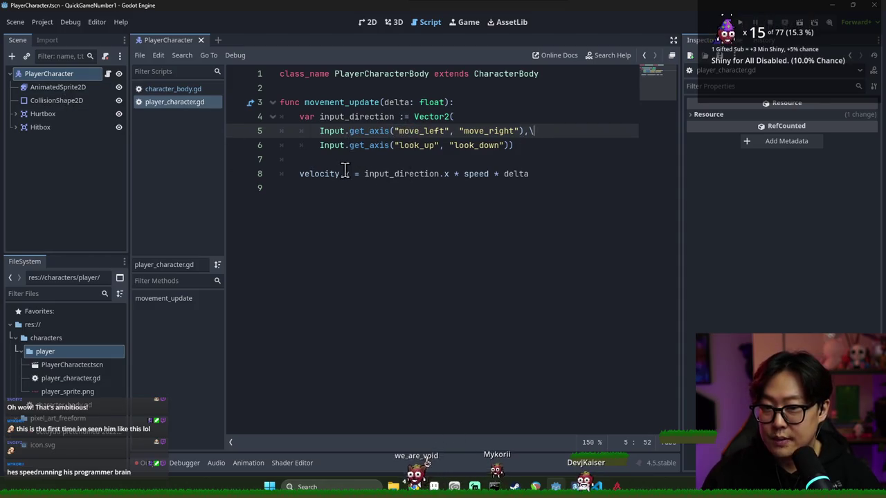
{"action": "left_click", "coordinate": [374, 173]}
{"action": "left_click", "coordinate": [458, 173], "text": "shift"}
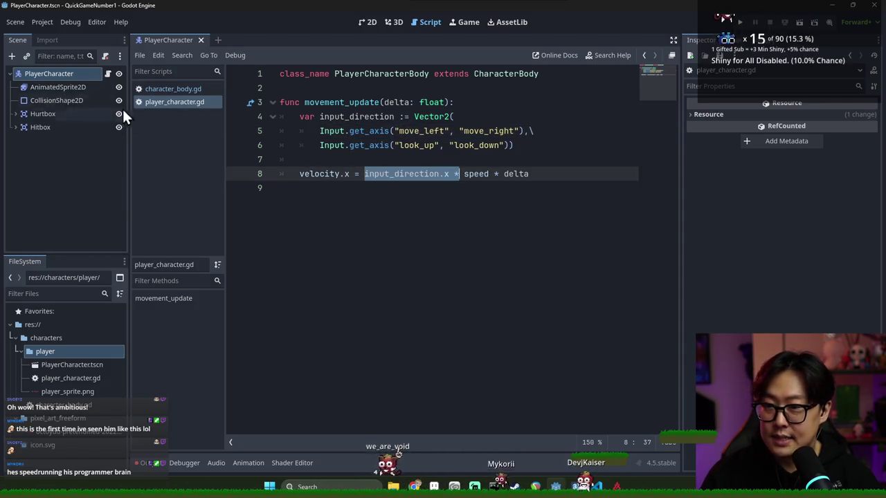
{"action": "left_click", "coordinate": [367, 22]}
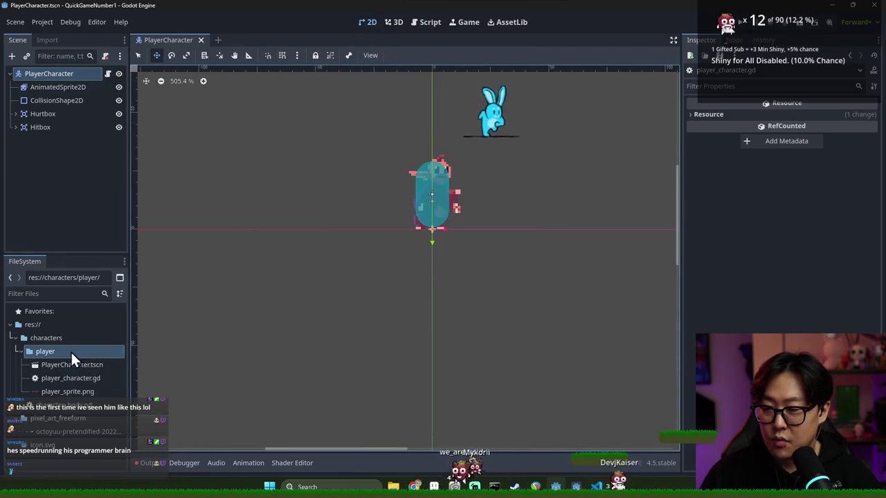
- Create a new 2D scene named Main at the res:// root
{"action": "key", "text": "ctrl+s"}
{"action": "left_click", "coordinate": [16, 338]}
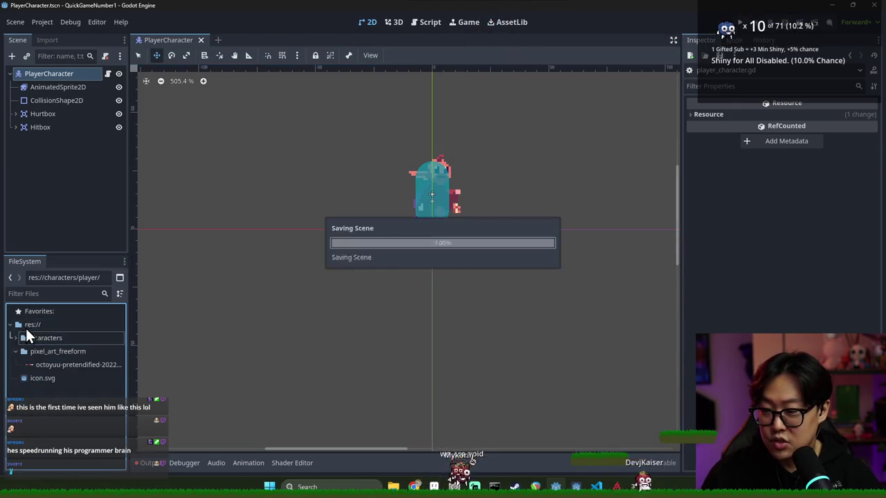
{"action": "right_click", "coordinate": [26, 325]}
{"action": "mouse_move", "coordinate": [54, 332]}
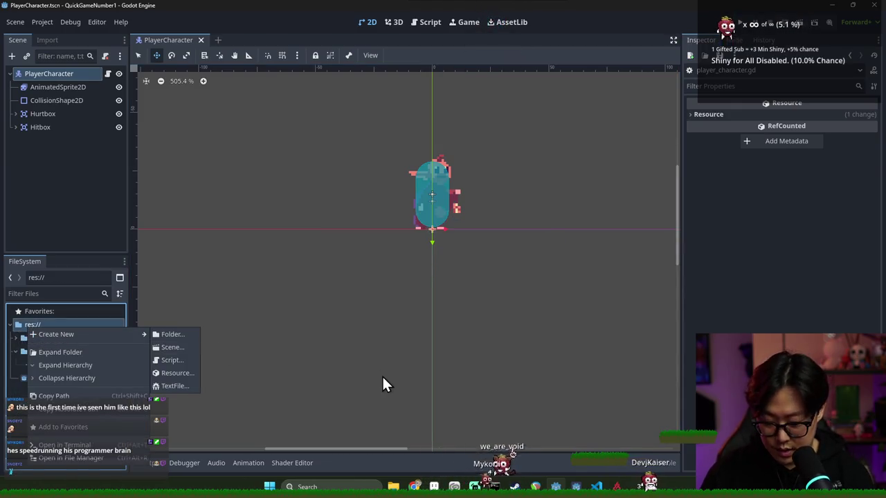
{"action": "left_click", "coordinate": [171, 347]}
{"action": "type", "text": "Main"}
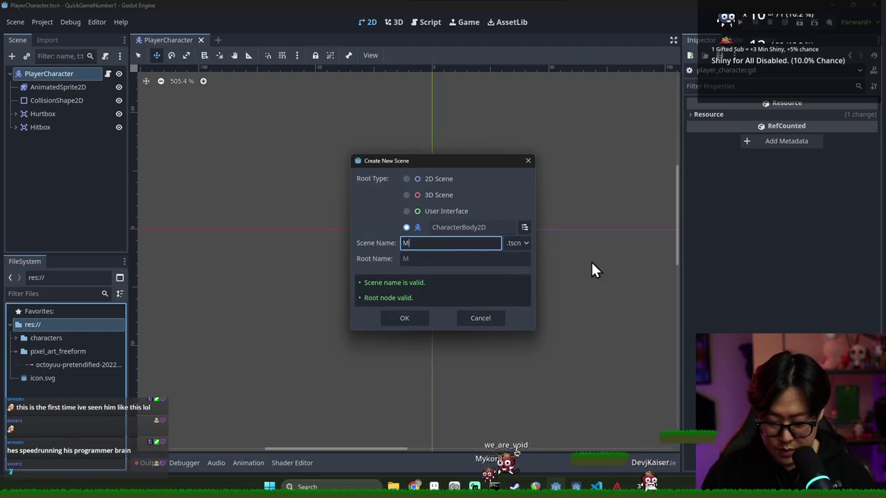
{"action": "left_click", "coordinate": [436, 182]}
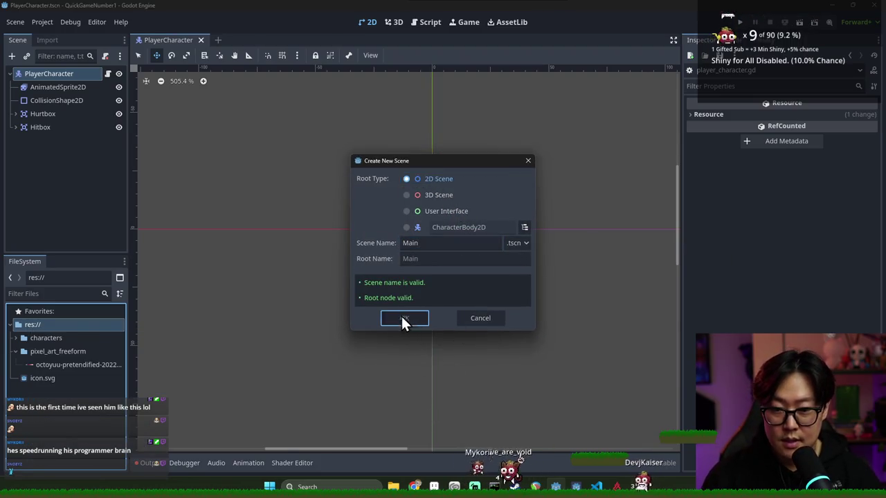
{"action": "left_click", "coordinate": [403, 316]}
- Drag PlayerCharacter.tscn into the Main scene and run the project with F5
{"action": "left_click", "coordinate": [114, 393]}
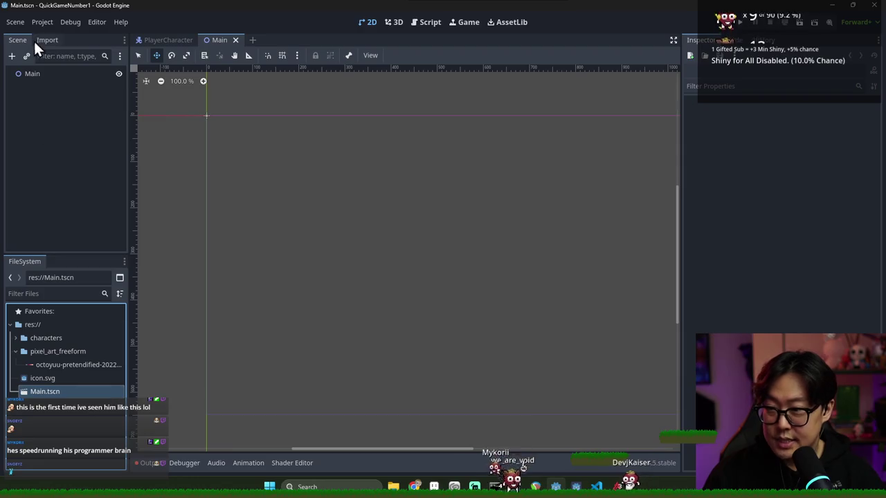
{"action": "left_click", "coordinate": [15, 338]}
{"action": "left_click", "coordinate": [47, 352]}
{"action": "double_click", "coordinate": [43, 350]}
{"action": "left_click_drag", "start_coordinate": [64, 365], "coordinate": [443, 221]}
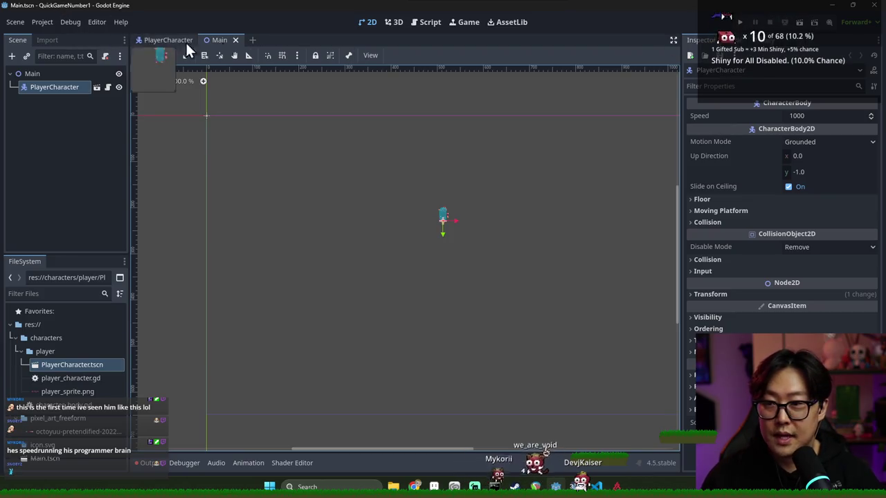
{"action": "key", "text": "F5"}
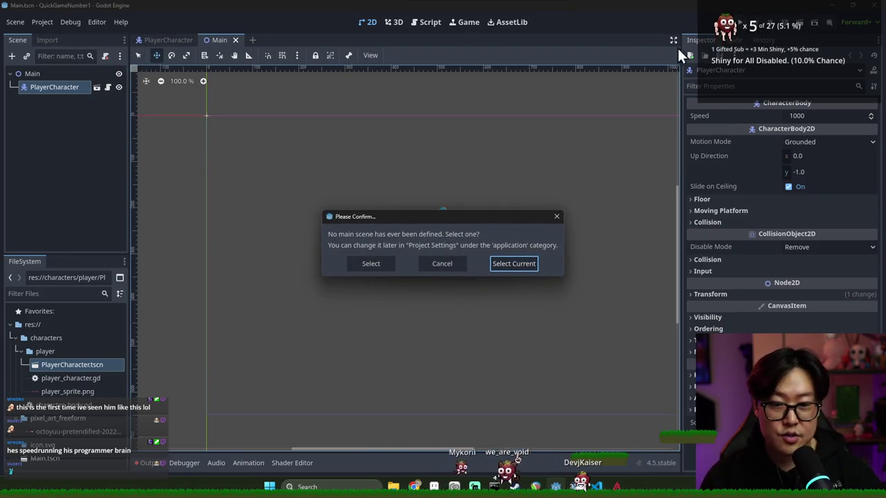
- Set Main as the main scene, move the player right and left, then stop and reopen PlayerCharacter
{"action": "left_click", "coordinate": [527, 264]}
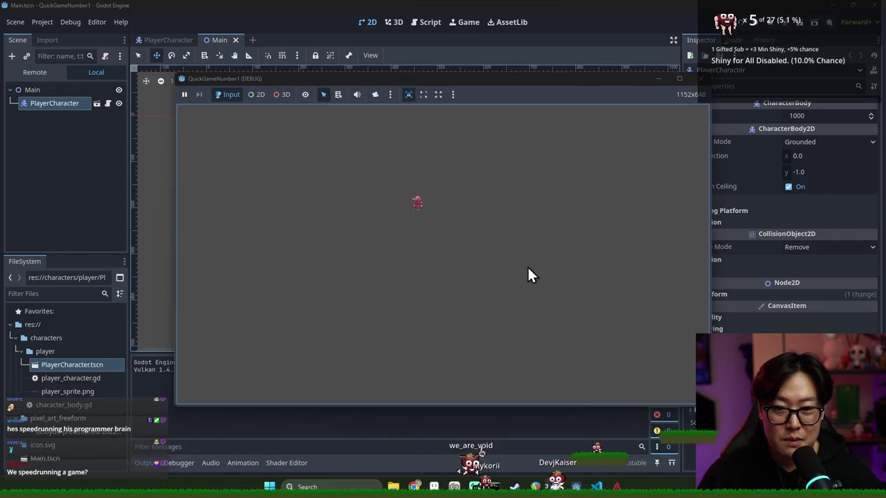
{"action": "key", "text": "Right"}
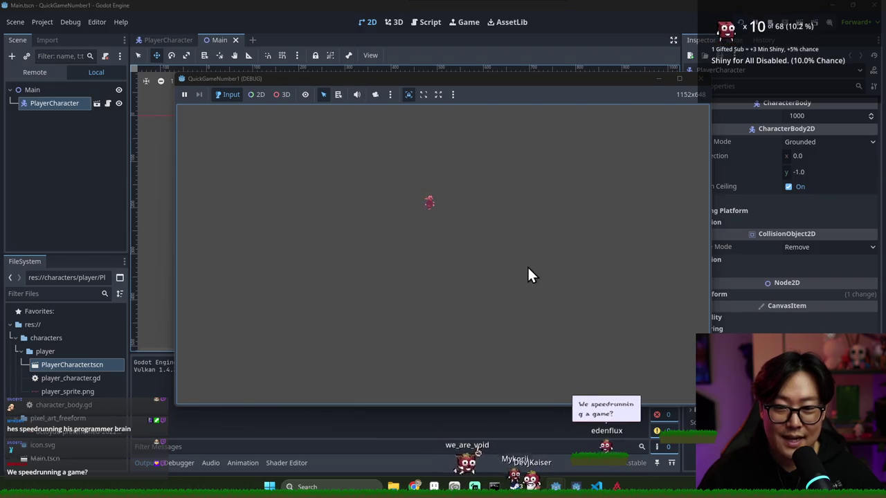
{"action": "key", "text": "Right"}
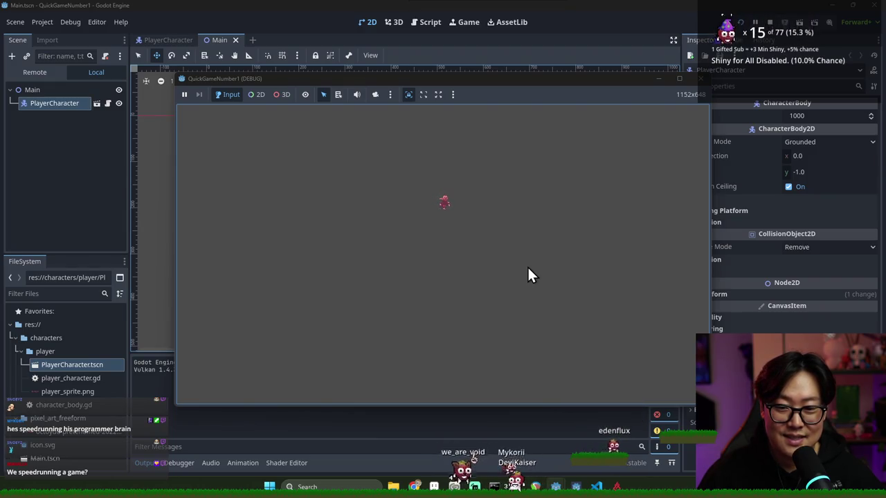
{"action": "key", "text": "Left"}
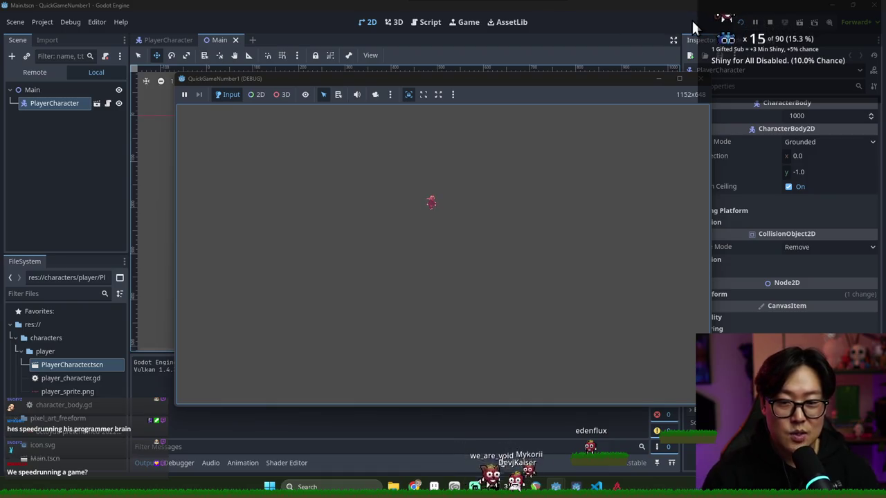
{"action": "left_click", "coordinate": [770, 21]}
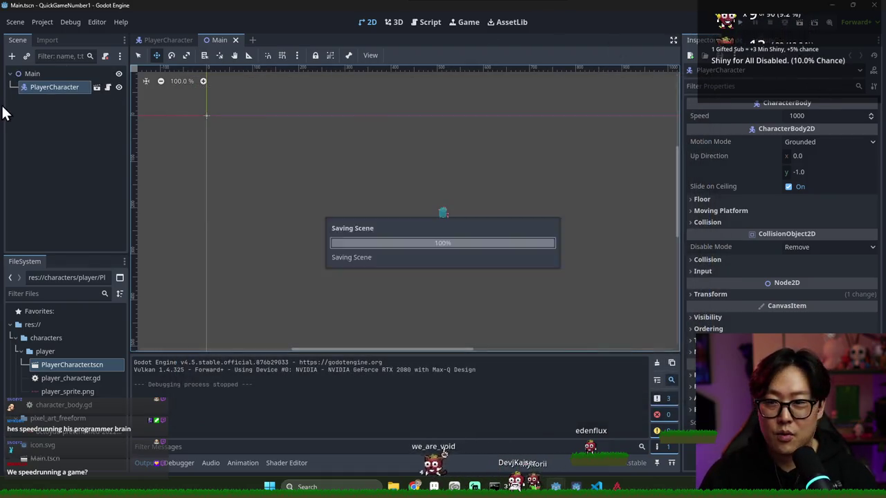
{"action": "left_click", "coordinate": [167, 43]}
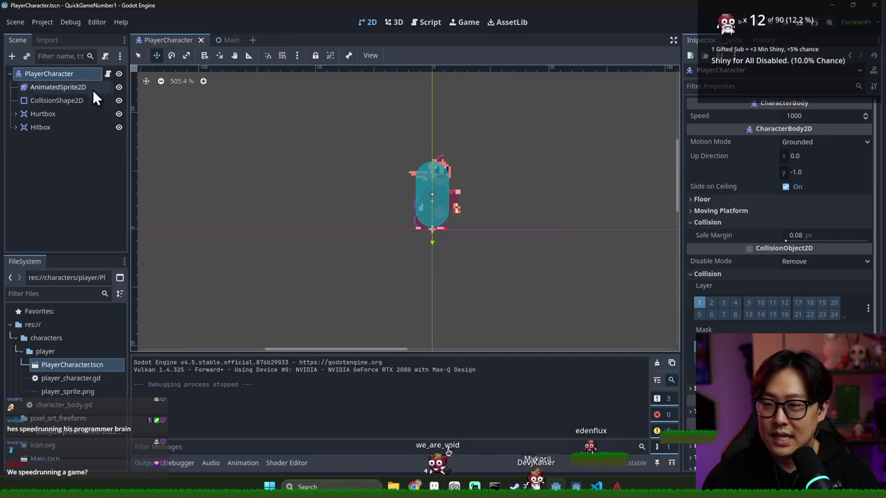
- Open player_character.gd and add a new line after the velocity line
{"action": "left_click", "coordinate": [108, 75]}
{"action": "left_click", "coordinate": [464, 187]}
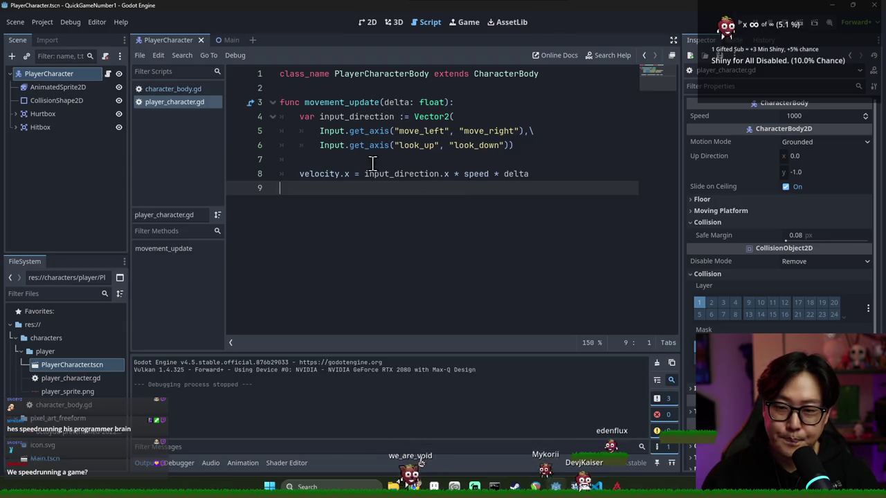
{"action": "left_click", "coordinate": [526, 160]}
{"action": "left_click", "coordinate": [535, 174]}
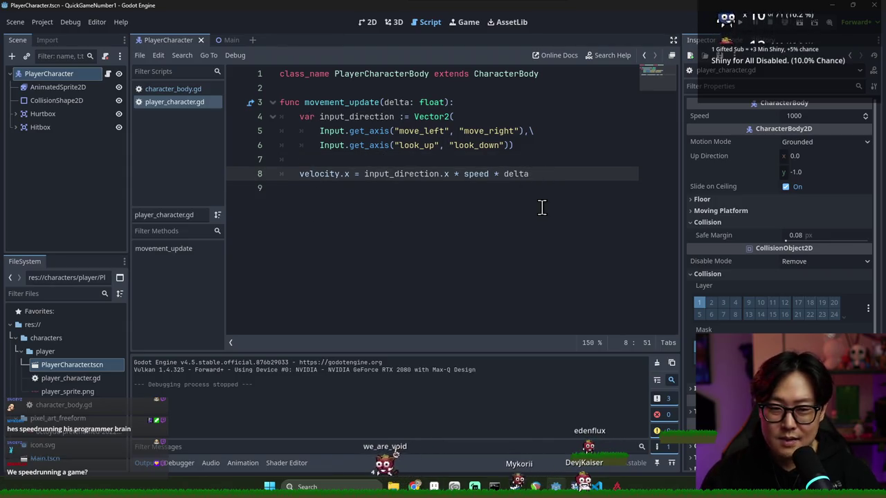
{"action": "key", "text": "Return"}
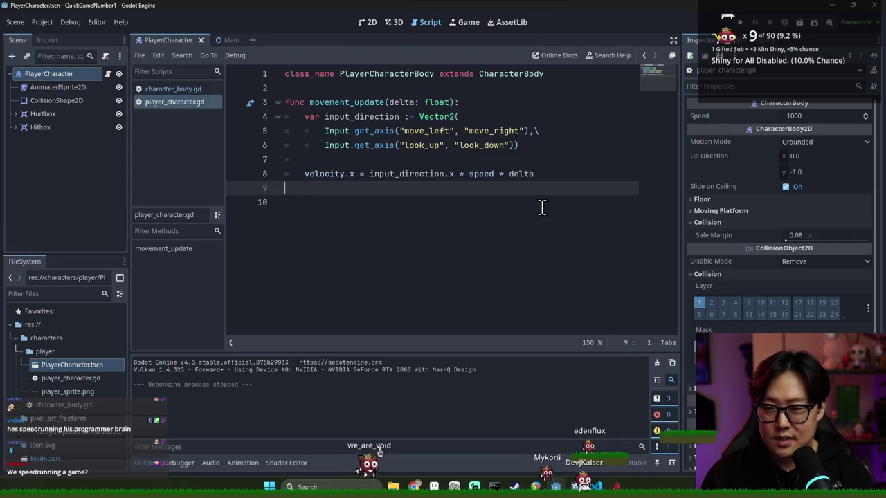
- Set the PlayerCharacter node's Speed to 5000 in the Inspector and save the scene
{"action": "left_click", "coordinate": [84, 73]}
{"action": "key", "text": "ctrl+s"}
{"action": "left_click", "coordinate": [817, 116]}
{"action": "type", "text": "5000"}
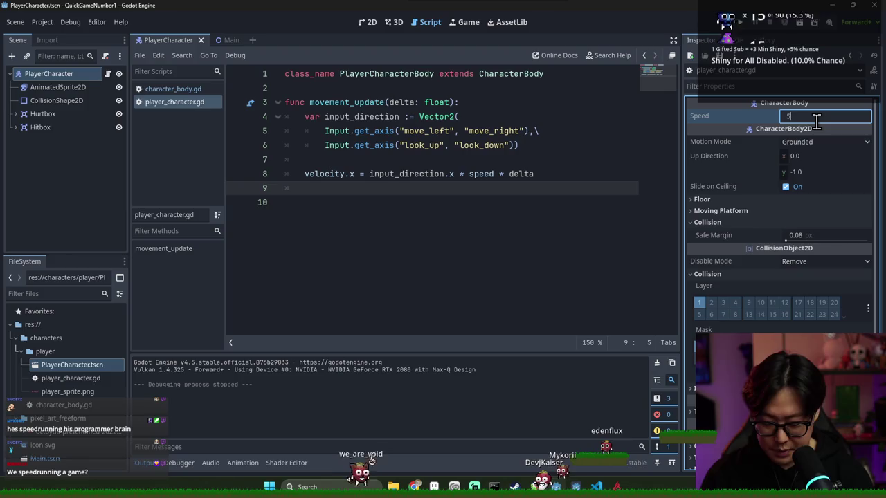
{"action": "left_click", "coordinate": [595, 175]}
{"action": "key", "text": "ctrl+s"}
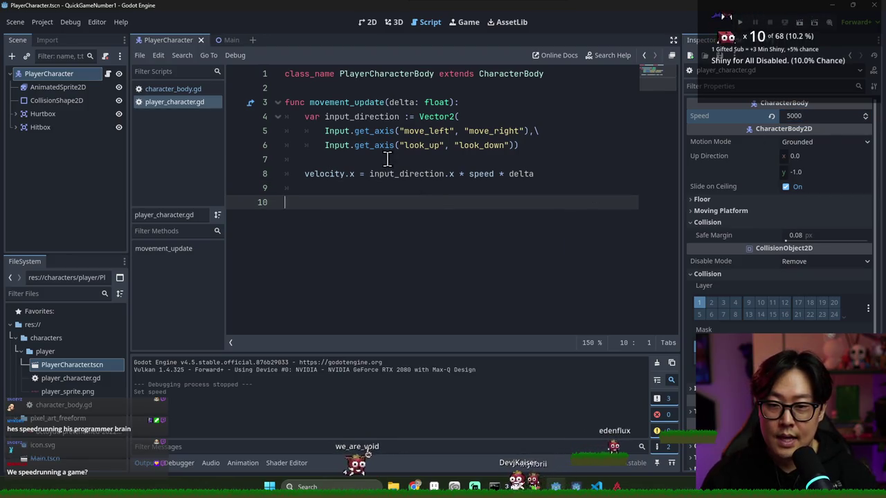
- Add blank lines after the velocity line, save, and select the AnimatedSprite2D node
{"action": "key", "text": "Return"}
{"action": "key", "text": "Return"}
{"action": "key", "text": "ctrl+s"}
{"action": "mouse_move", "coordinate": [57, 89]}
{"action": "left_mouse_down"}
{"action": "mouse_move", "coordinate": [291, 89]}
{"action": "mouse_move", "coordinate": [25, 90]}
{"action": "left_mouse_up"}
{"action": "left_click", "coordinate": [28, 85]}
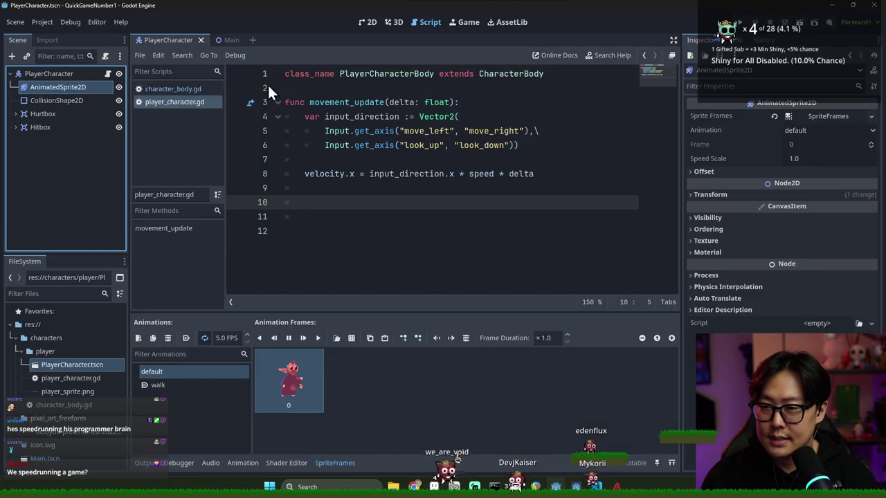
{"action": "left_click_drag", "start_coordinate": [334, 102], "coordinate": [335, 89]}
{"action": "left_click", "coordinate": [339, 89]}
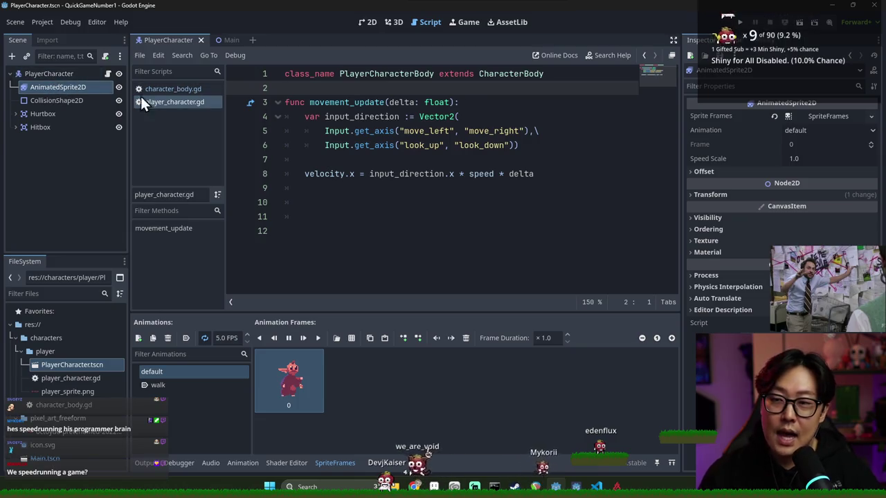
{"action": "key", "text": "Return"}
{"action": "key", "text": "Return"}
{"action": "key", "text": "Up"}
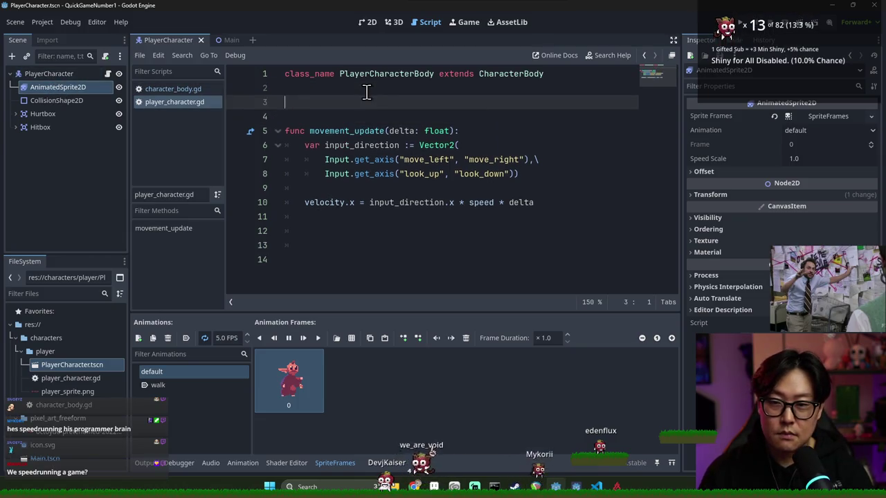
{"action": "type", "text": "xport var"}
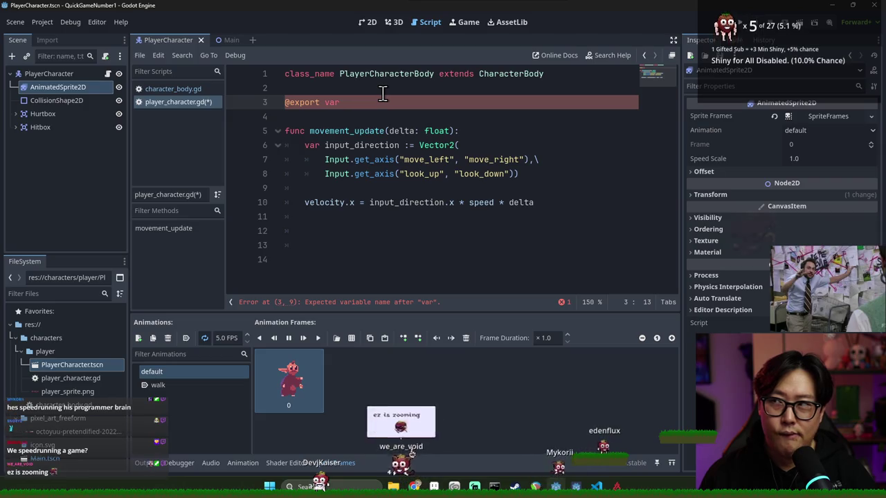
{"action": "key", "text": "shift+Up"}
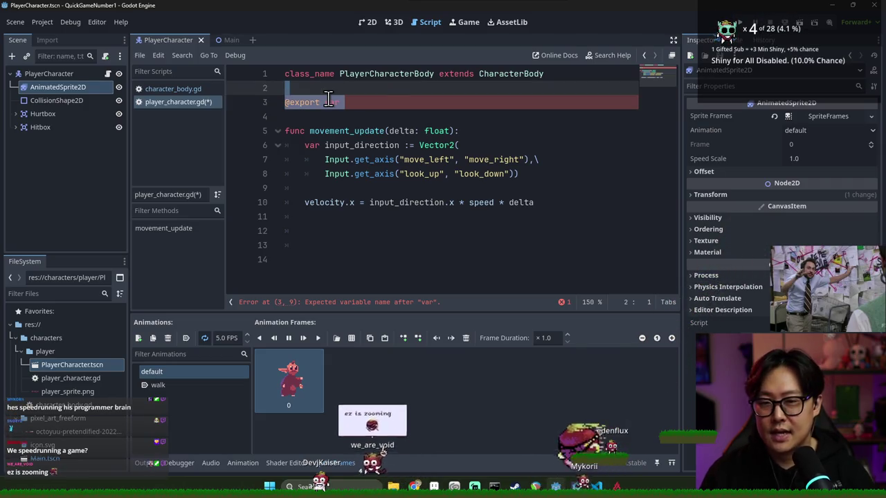
{"action": "left_click", "coordinate": [366, 102]}
{"action": "type", "text": "state_a"}
{"action": "key", "text": "BackSpace"}
{"action": "key", "text": "BackSpace"}
{"action": "key", "text": "BackSpace"}
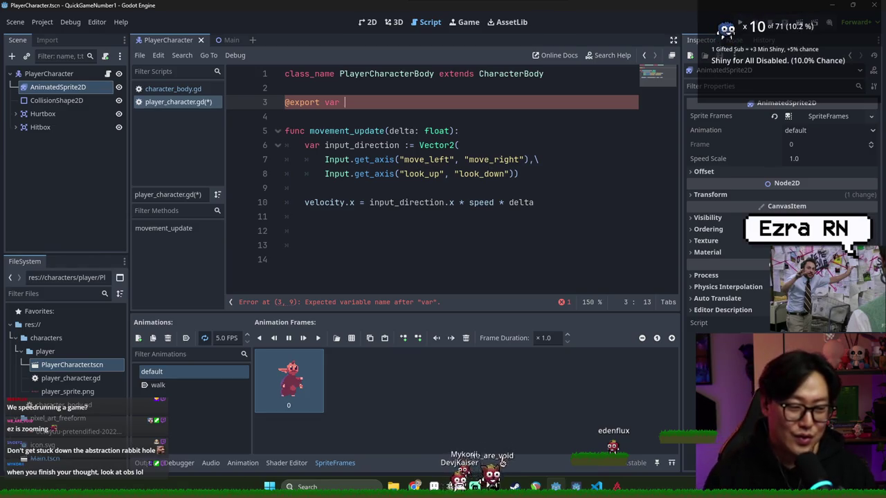
- Delete the trailing blank lines at the end of player_character.gd
{"action": "left_click", "coordinate": [349, 227]}
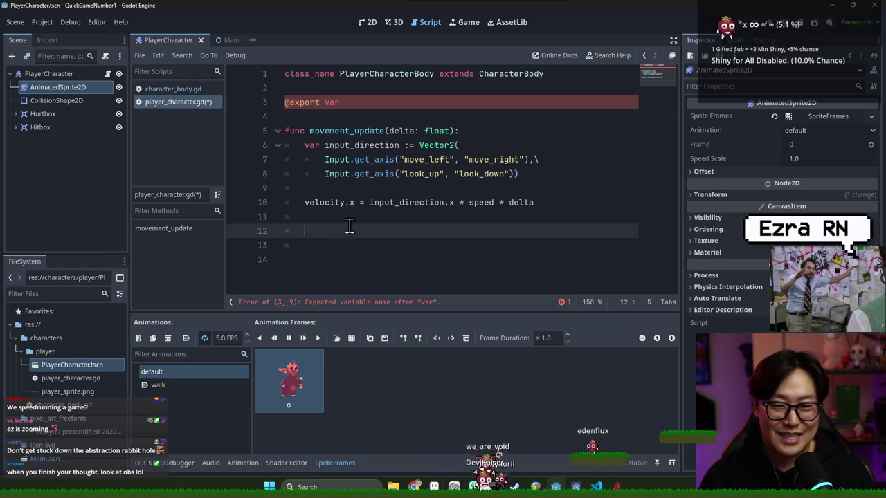
{"action": "left_click", "coordinate": [354, 244]}
{"action": "key", "text": "BackSpace"}
{"action": "key", "text": "BackSpace"}
{"action": "key", "text": "BackSpace"}
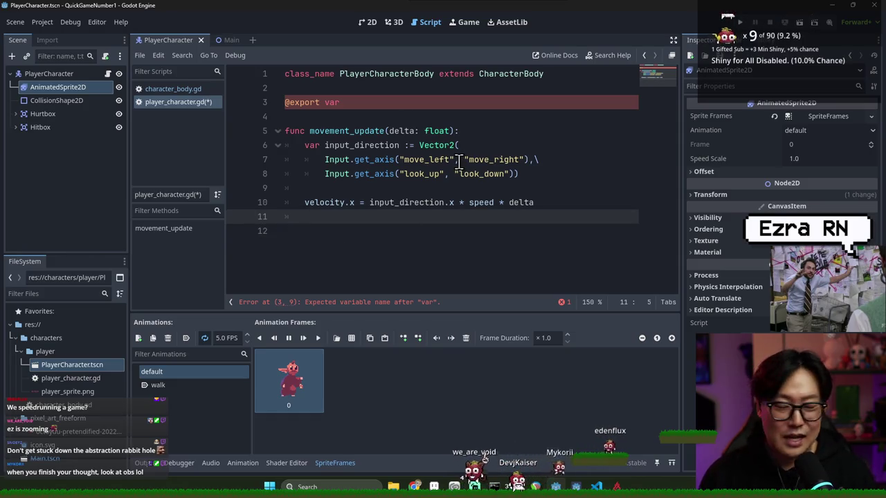
{"action": "left_click", "coordinate": [363, 102]}
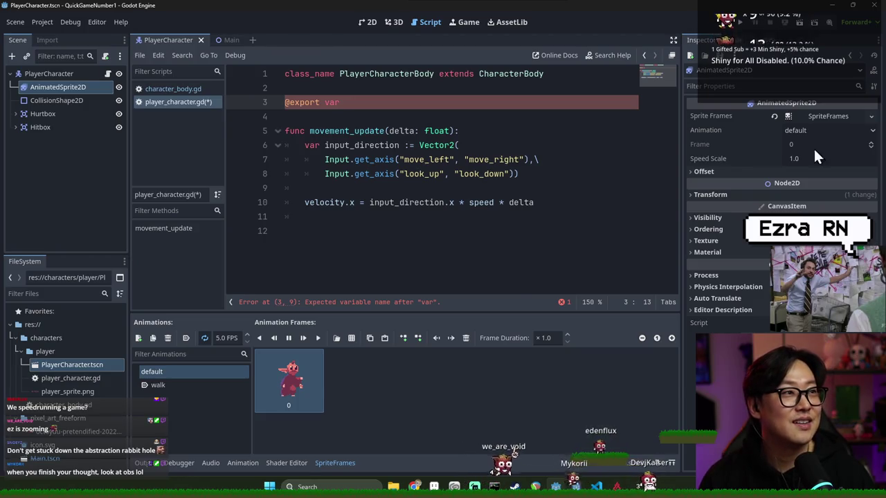
{"action": "key", "text": "alt+Tab"}
{"action": "key", "text": "Escape"}
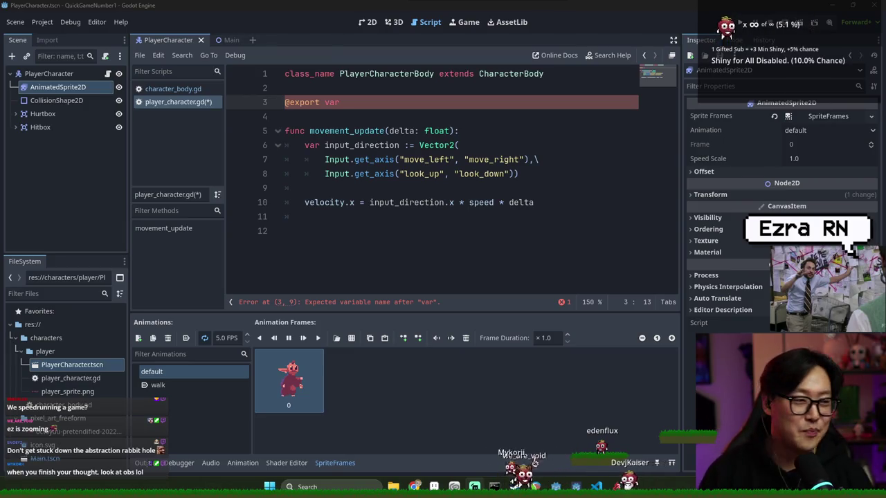
{"action": "left_click", "coordinate": [388, 413]}
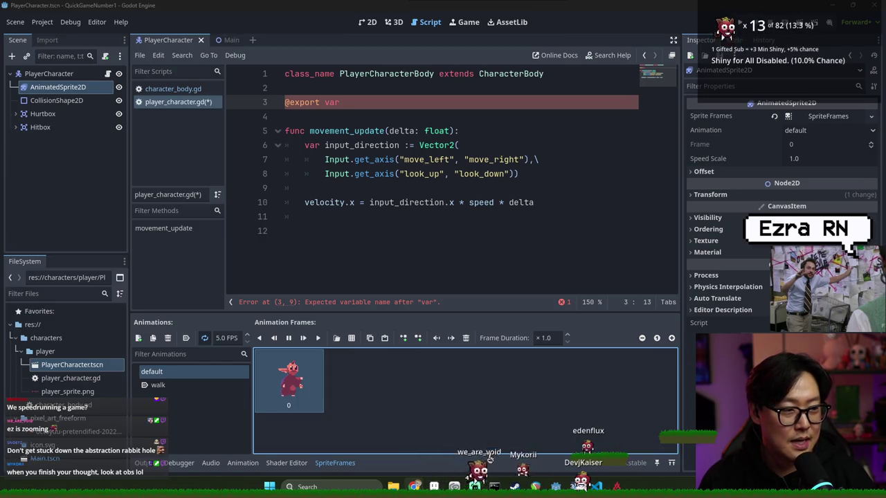
{"action": "left_click", "coordinate": [388, 230]}
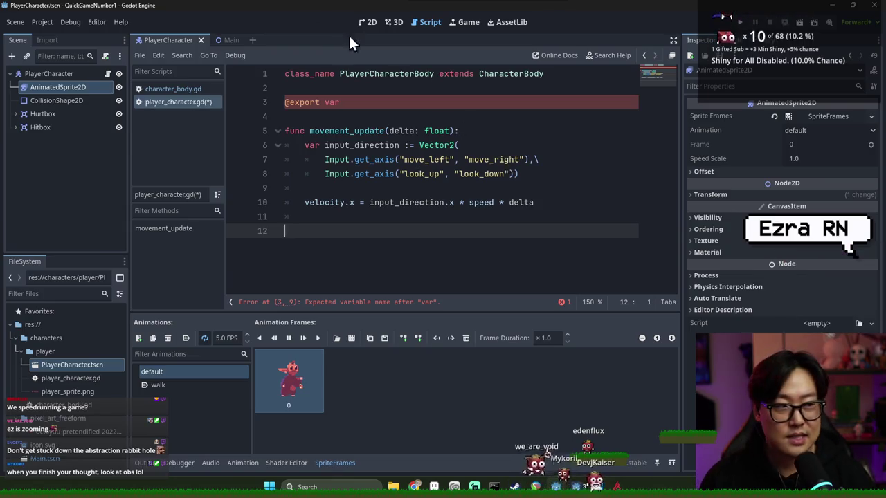
{"action": "left_click", "coordinate": [358, 102]}
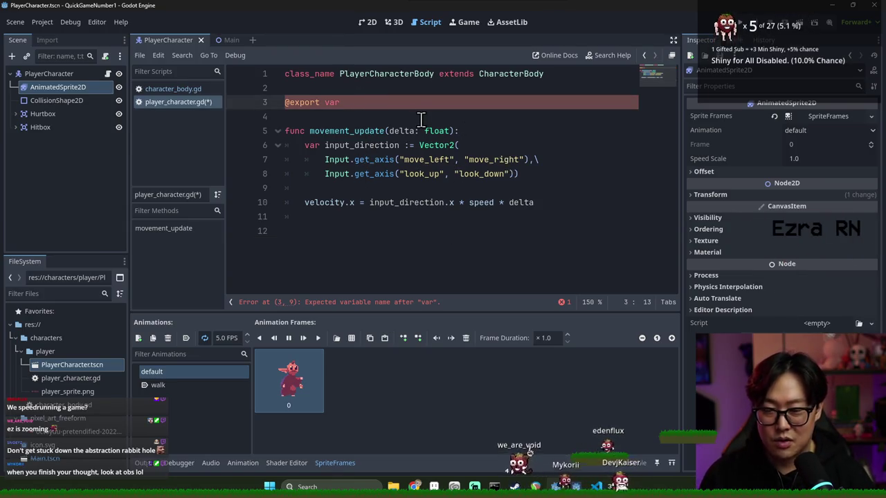
{"action": "left_click", "coordinate": [290, 94], "text": "shift"}
{"action": "key", "text": "BackSpace"}
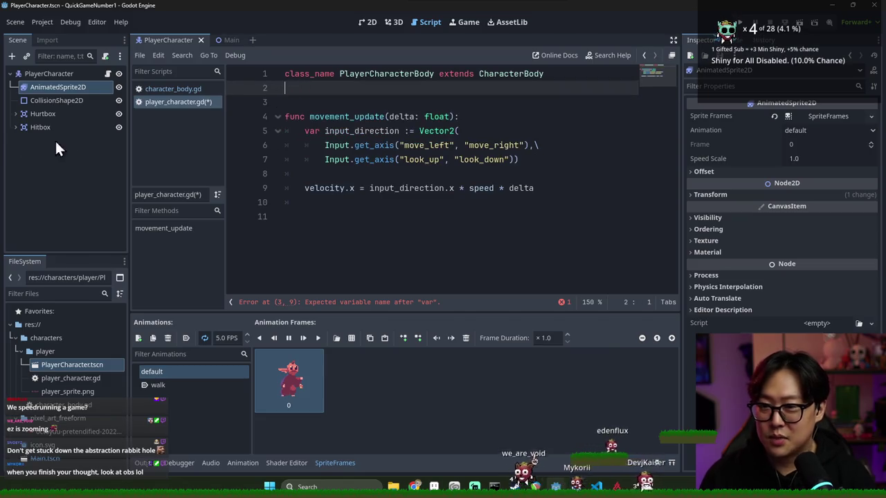
{"action": "left_click_drag", "start_coordinate": [57, 88], "coordinate": [323, 88]}
{"action": "key", "text": "Return"}
{"action": "double_click", "coordinate": [394, 102]}
{"action": "left_click", "coordinate": [485, 230]}
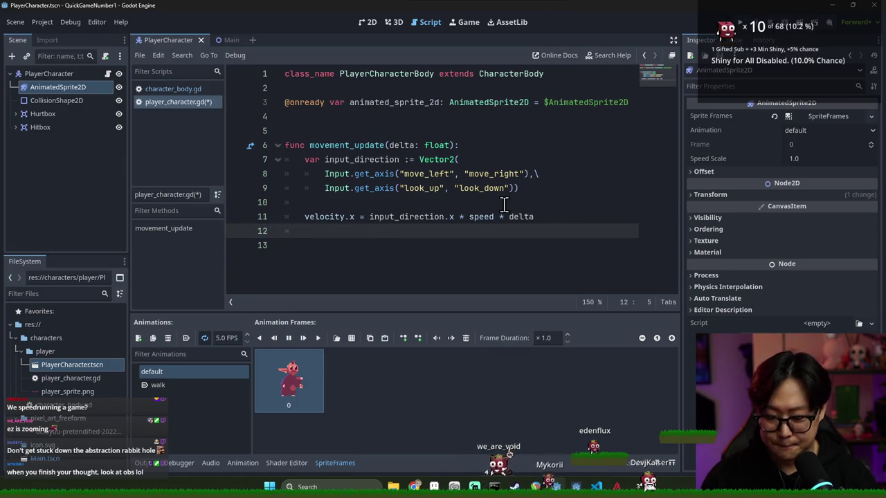
{"action": "key", "text": "Return"}
{"action": "type", "text": "if v"}
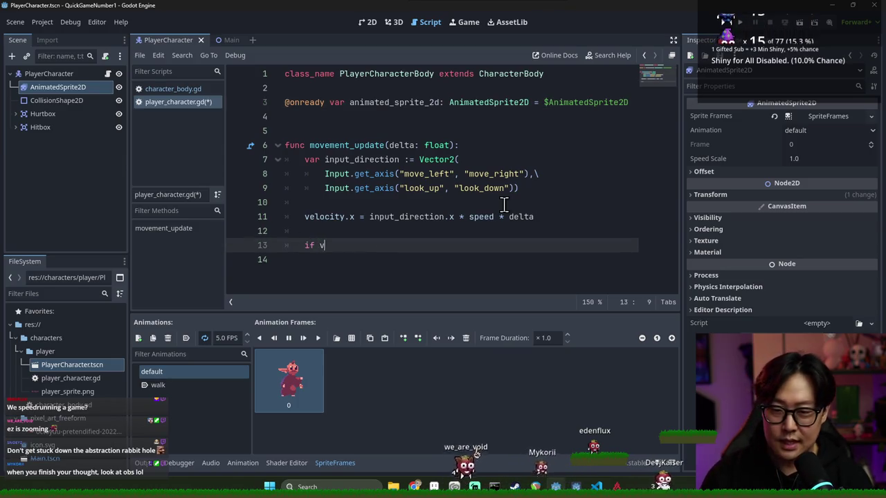
{"action": "type", "text": "elo"}
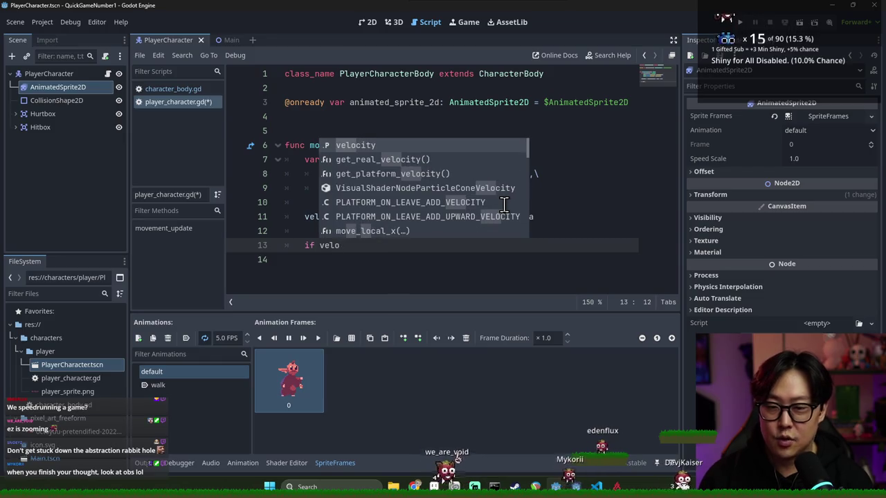
{"action": "key", "text": "Escape"}
{"action": "key", "text": "shift+Up"}
{"action": "key", "text": "BackSpace"}
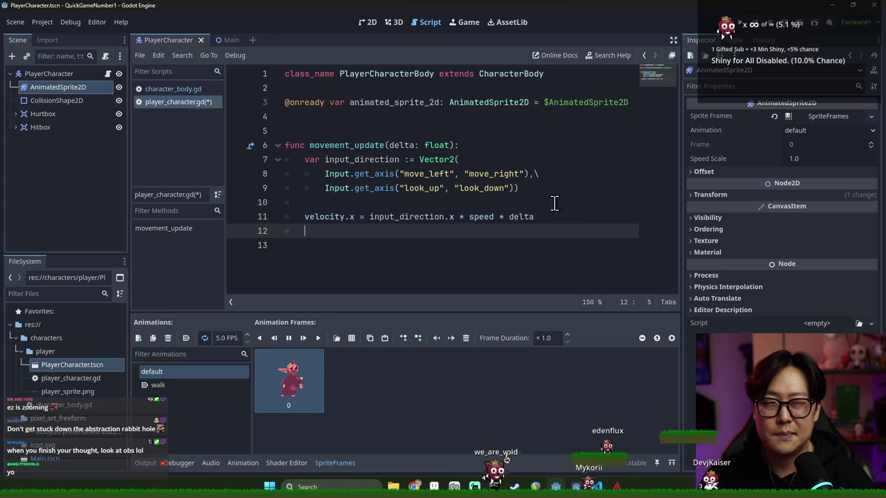
- Open character_body.gd and add a new line after the movement_update declaration for animation_update
{"action": "left_click", "coordinate": [333, 132]}
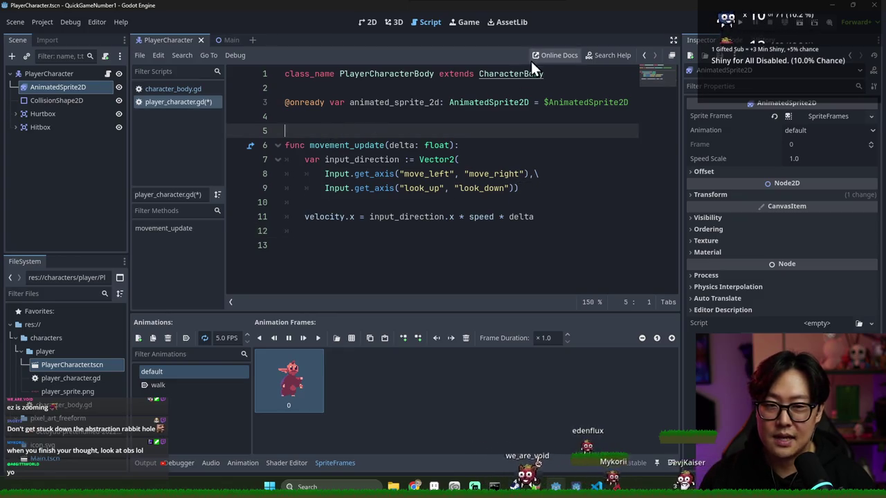
{"action": "left_click", "coordinate": [519, 73], "text": "ctrl"}
{"action": "left_click", "coordinate": [598, 131]}
{"action": "key", "text": "Down"}
{"action": "left_click", "coordinate": [571, 131]}
{"action": "key", "text": "Return"}
{"action": "key", "text": "BackSpace"}
{"action": "key", "text": "Return"}
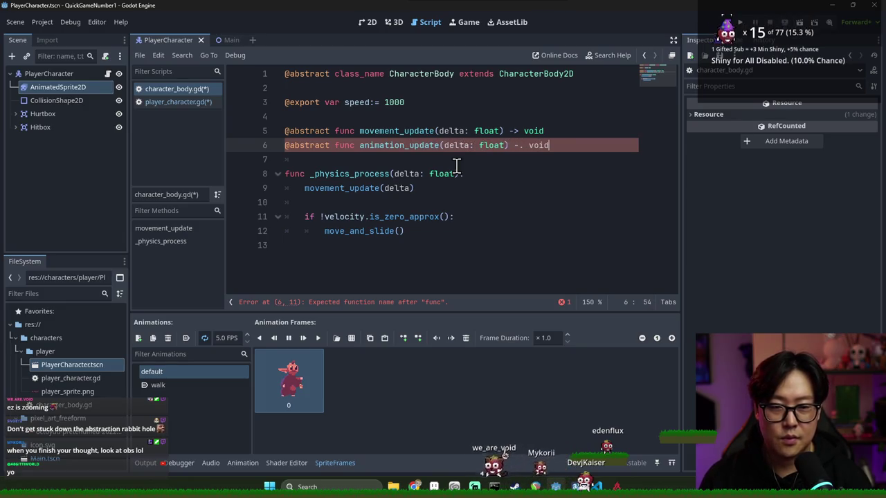
- Finish animation_update with '-> void', call animation_update(delta) in _physics_process, save, and return to player_character.gd
{"action": "type", "text": ">"}
{"action": "double_click", "coordinate": [398, 145]}
{"action": "key", "text": "ctrl+c"}
{"action": "left_click", "coordinate": [485, 202]}
{"action": "key", "text": "ctrl+v"}
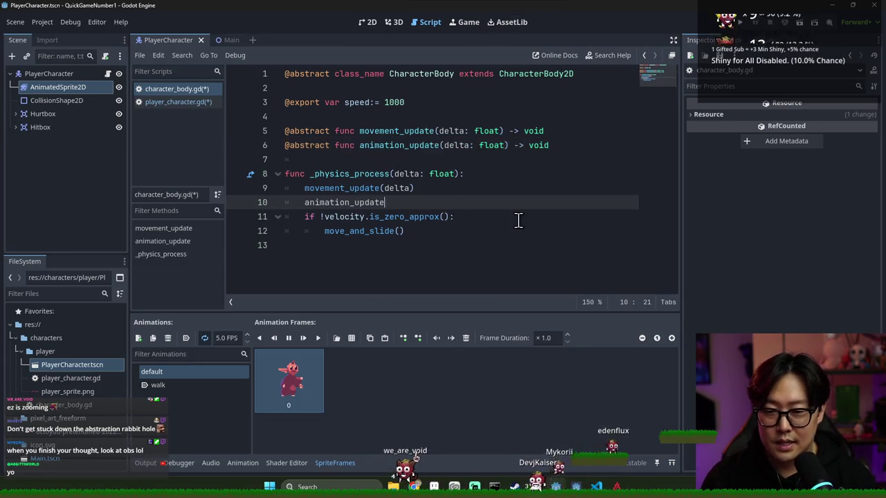
{"action": "type", "text": "dleta)"}
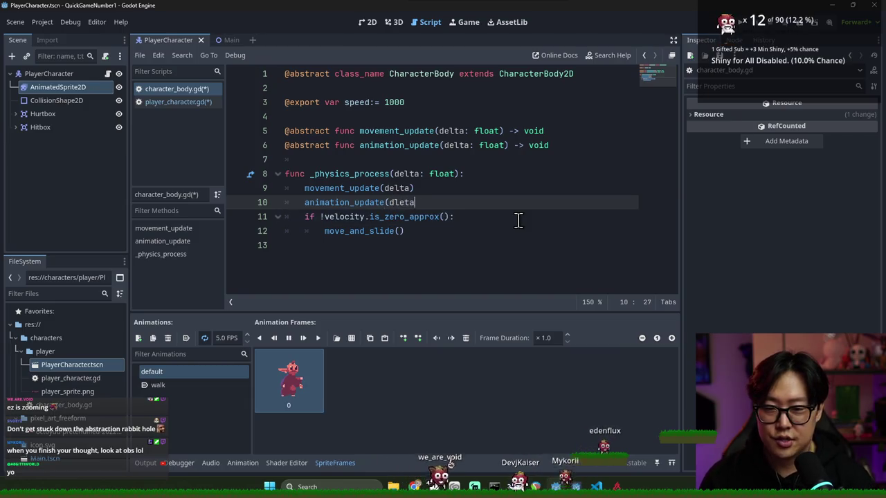
{"action": "type", "text": "a)"}
{"action": "key", "text": "ctrl+s"}
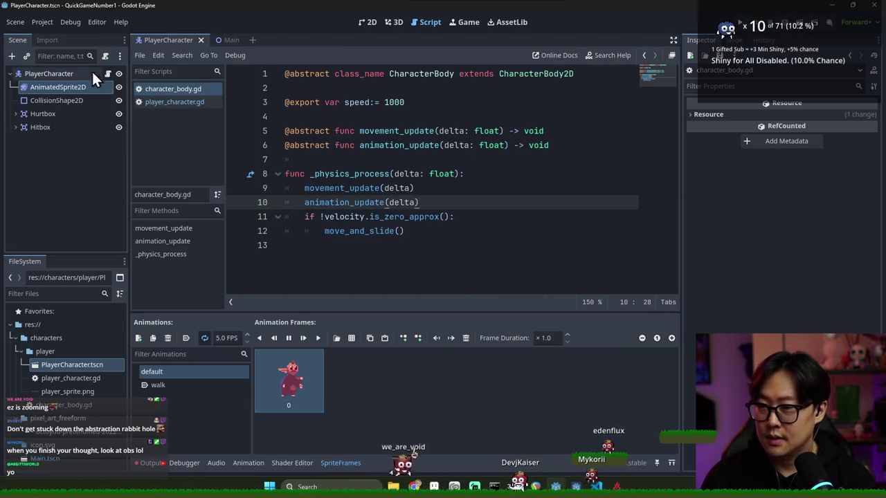
{"action": "left_click", "coordinate": [178, 101]}
{"action": "left_click", "coordinate": [389, 136]}
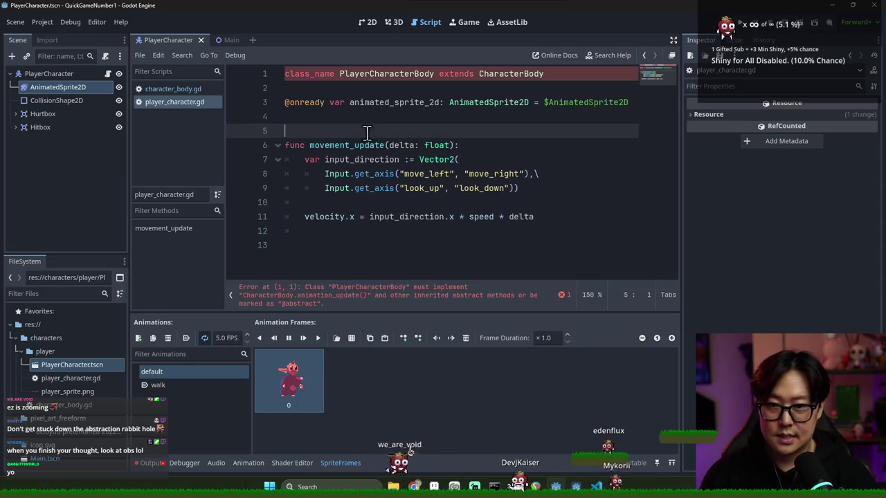
- Duplicate the movement_update header on line 5 and rename the copy animation_update
{"action": "triple_click", "coordinate": [330, 145]}
{"action": "key", "text": "ctrl+c"}
{"action": "left_click", "coordinate": [318, 130]}
{"action": "key", "text": "ctrl+v"}
{"action": "double_click", "coordinate": [365, 131]}
{"action": "type", "text": "animation_updat"}
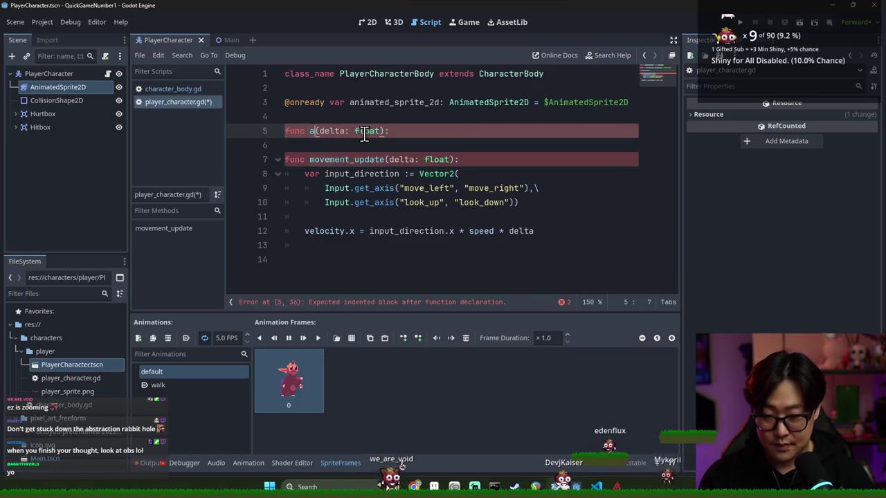
{"action": "type", "text": "e"}
{"action": "key", "text": "Up"}
{"action": "left_click", "coordinate": [460, 131]}
{"action": "key", "text": "Return"}
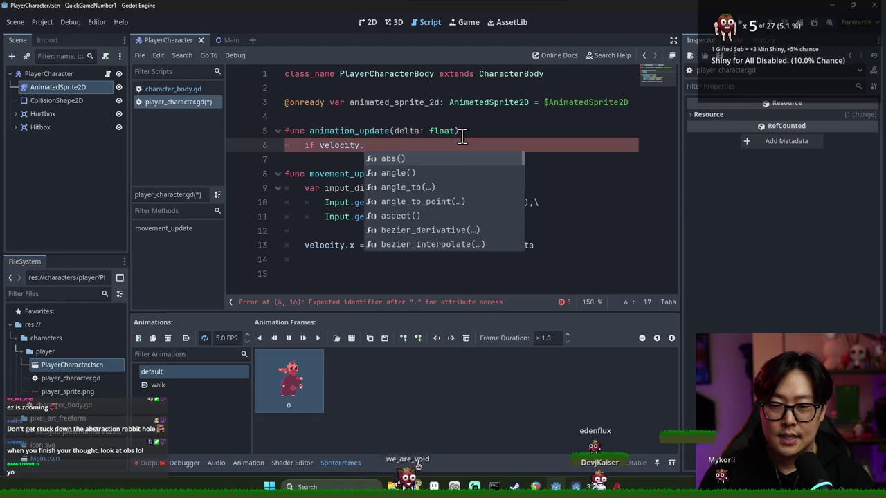
- Add an is_equal_approx if branch that calls animated_sprite_2d.play("default")
{"action": "type", "text": "is"}
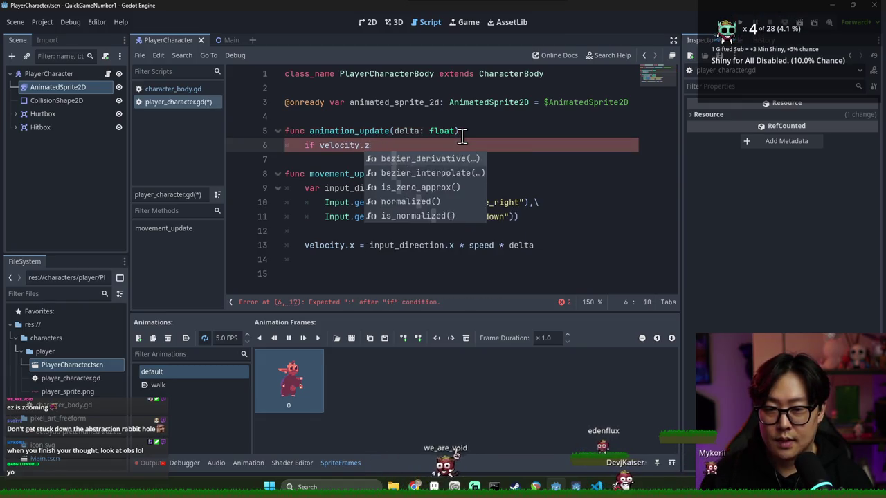
{"action": "key", "text": "Return"}
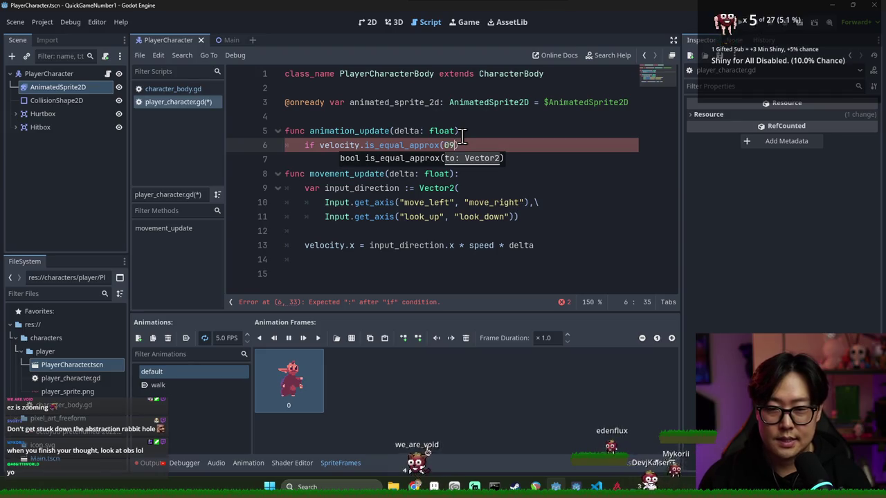
{"action": "left_click", "coordinate": [315, 146]}
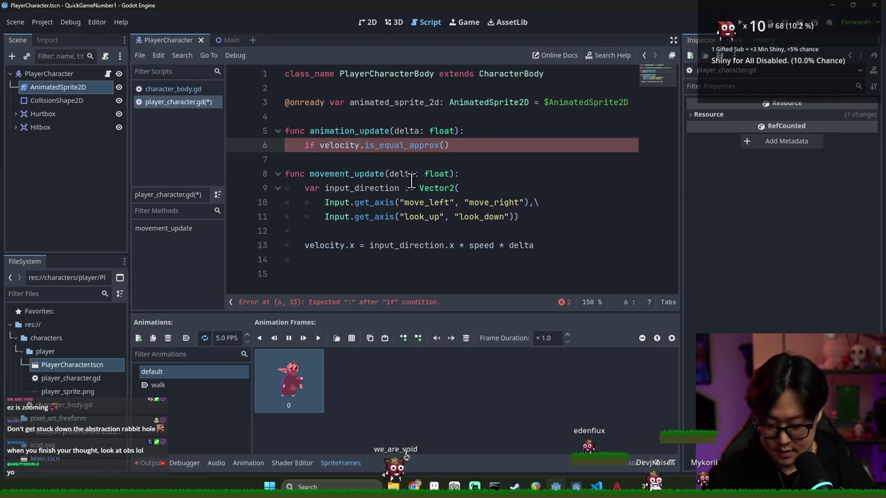
{"action": "type", "text": ":"}
{"action": "key", "text": "Return"}
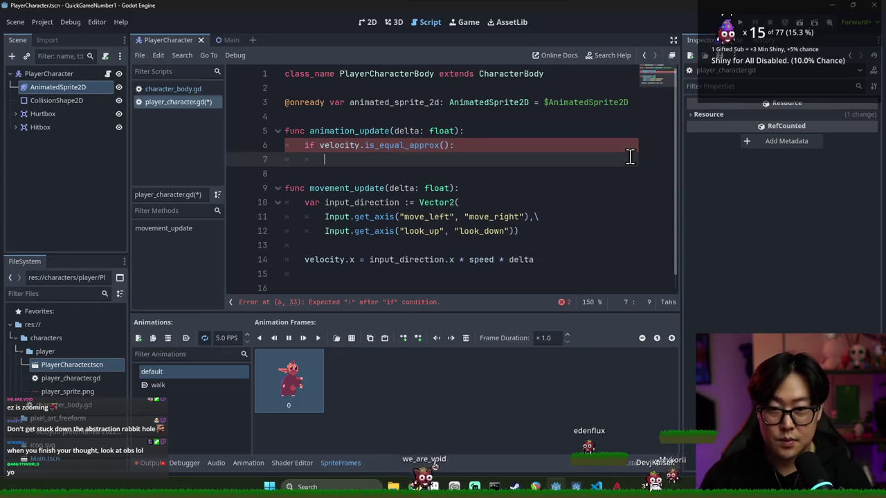
{"action": "double_click", "coordinate": [427, 98]}
{"action": "key", "text": "ctrl+c"}
{"action": "left_click", "coordinate": [386, 160]}
{"action": "key", "text": "ctrl+v"}
{"action": "type", "text": ".play9\"d"}
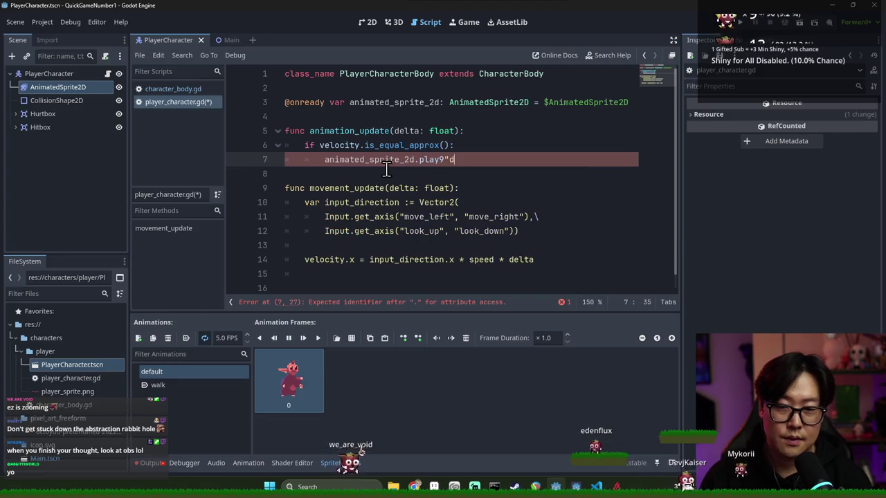
{"action": "type", "text": "ult"}
{"action": "key", "text": "End"}
{"action": "key", "text": "Return"}
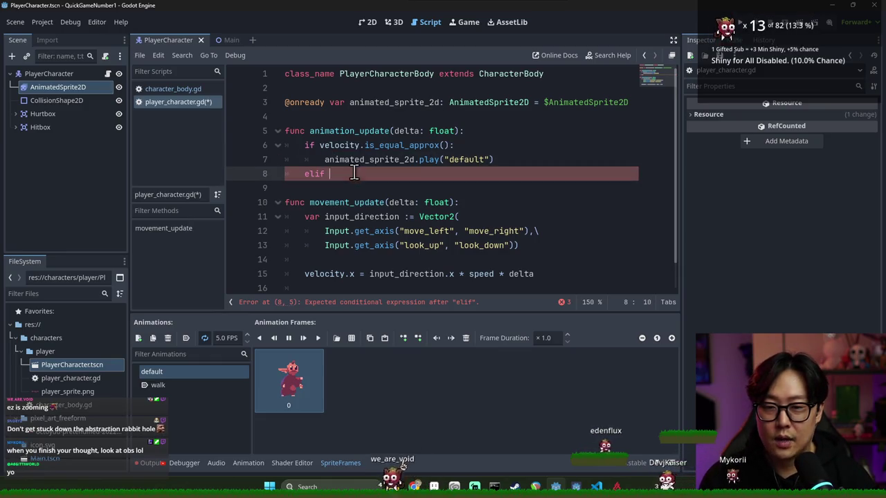
- Add an elif branch playing "walk" when the animation isn't already "walk", and save
{"action": "type", "text": "animation ="}
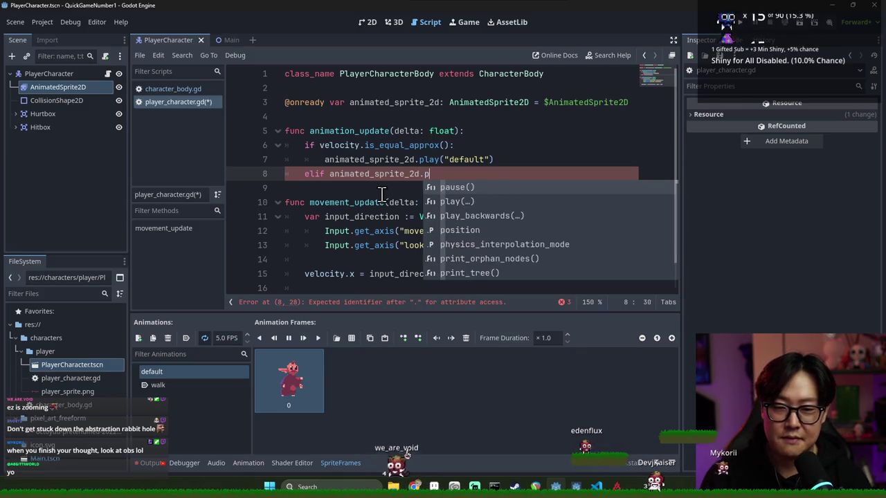
{"action": "key", "text": "BackSpace"}
{"action": "type", "text": "!= "}
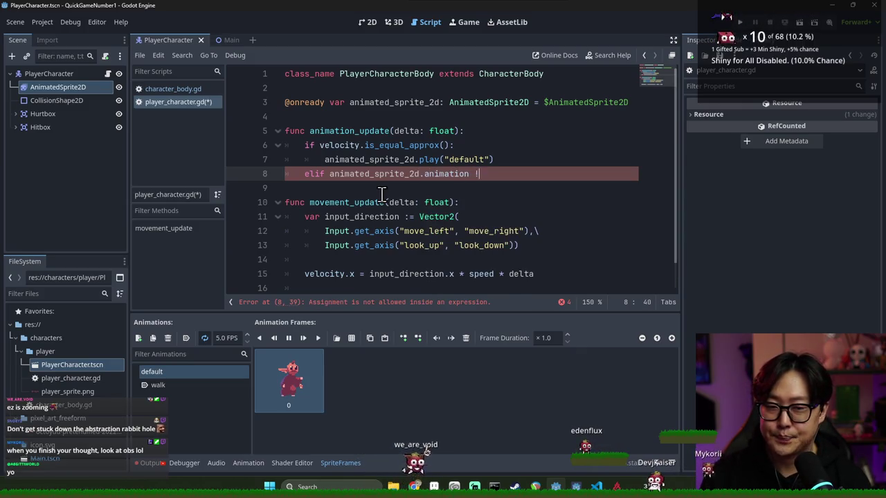
{"action": "type", "text": "\""}
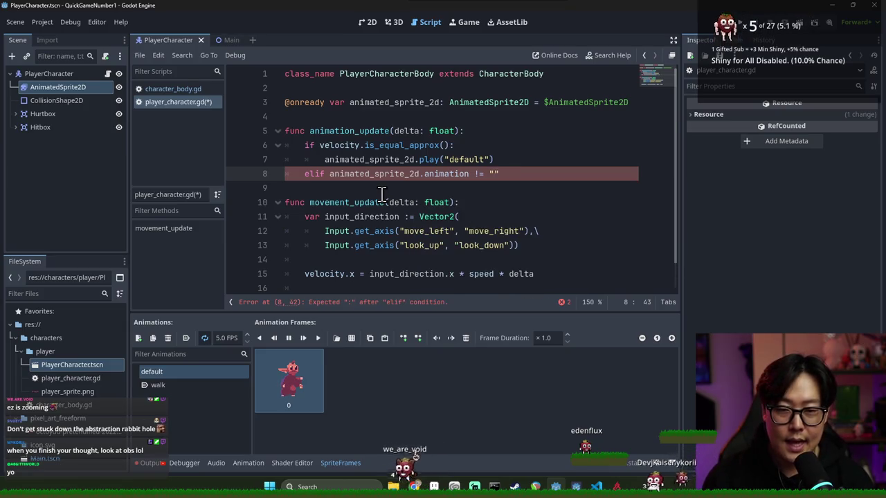
{"action": "type", "text": "walk\":"}
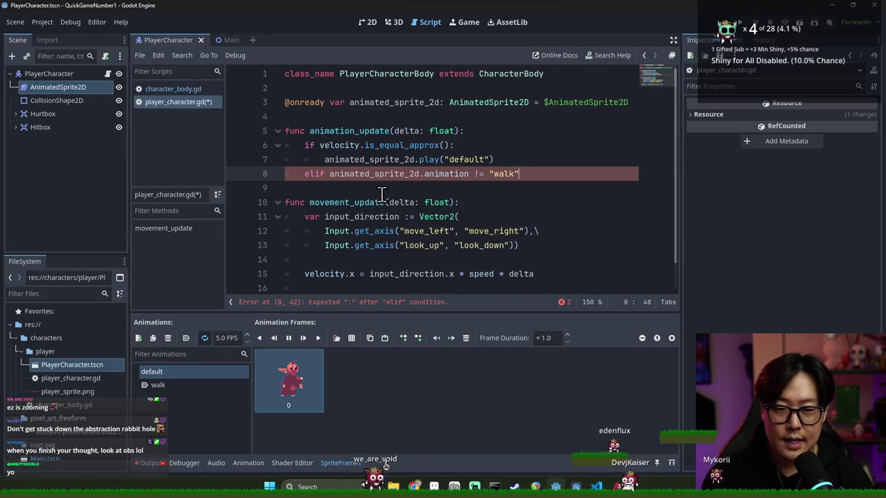
{"action": "key", "text": "Return"}
{"action": "type", "text": "animated_sprite_2d.play"}
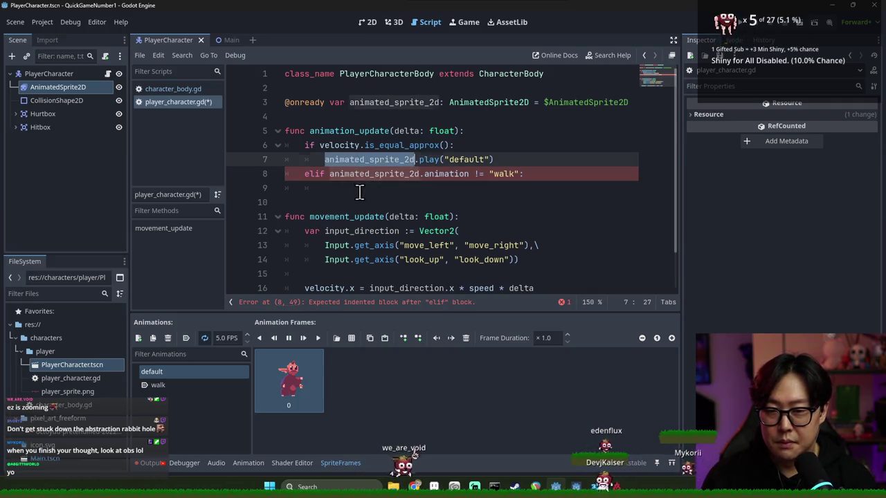
{"action": "type", "text": "("}
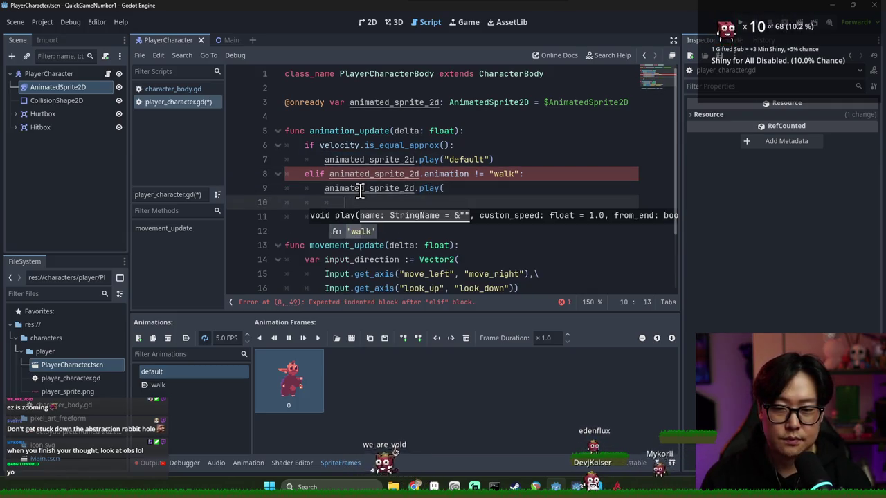
{"action": "type", "text": "\"wal"}
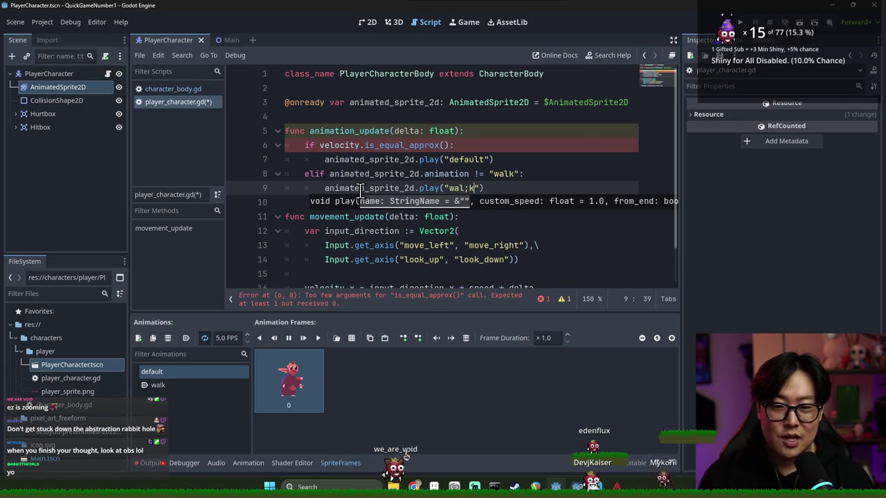
{"action": "type", "text": "k"}
{"action": "key", "text": "ctrl+s"}
{"action": "left_click", "coordinate": [430, 145]}
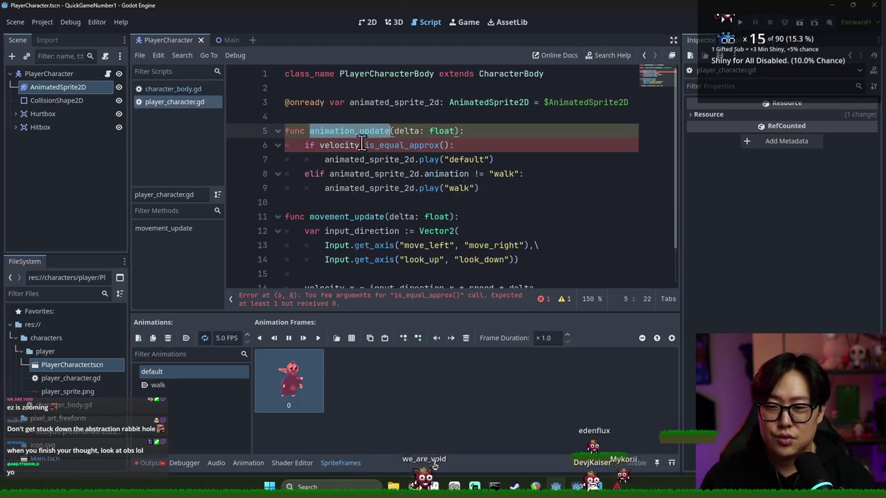
- Change the idle check from is_equal_approx to is_zero_approx
{"action": "double_click", "coordinate": [357, 132]}
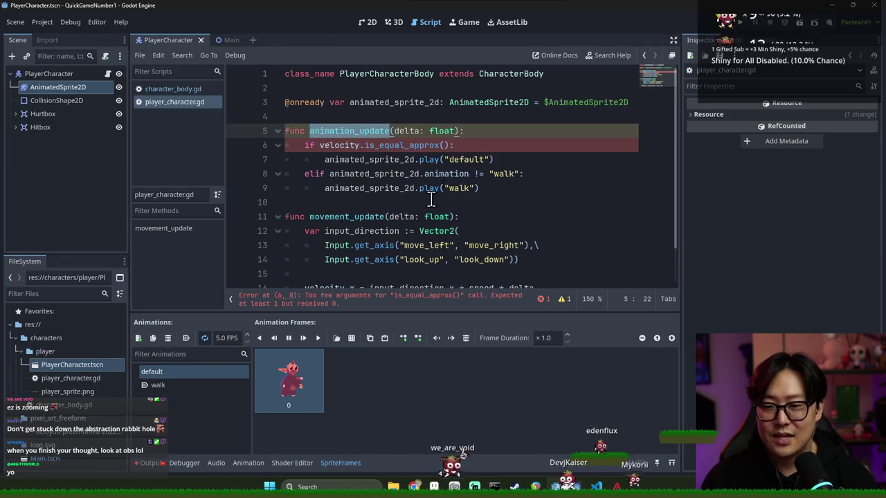
{"action": "key", "text": "Down"}
{"action": "key", "text": "Down"}
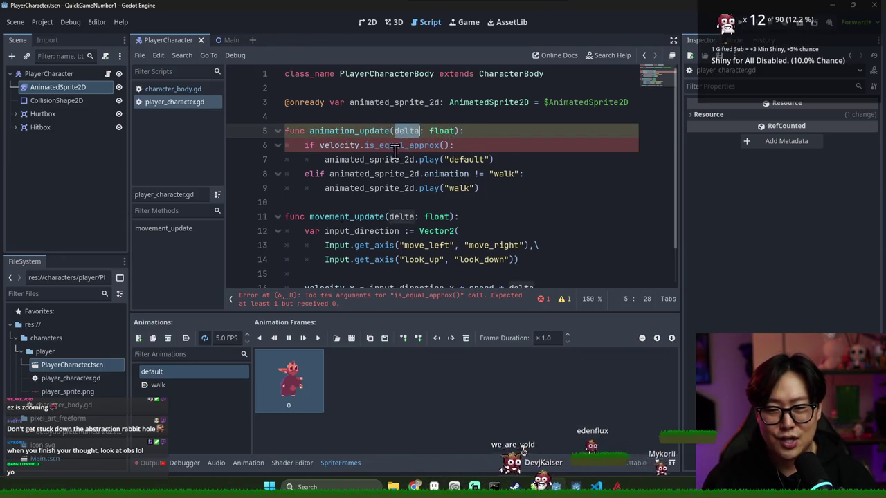
{"action": "left_click", "coordinate": [355, 146]}
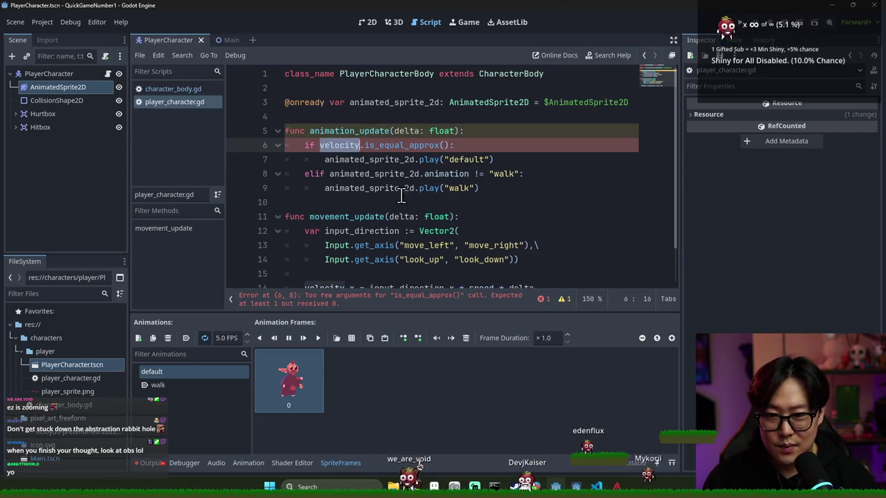
{"action": "left_click", "coordinate": [469, 131]}
{"action": "left_click", "coordinate": [405, 145]}
{"action": "double_click", "coordinate": [405, 145]}
{"action": "left_click", "coordinate": [333, 137]}
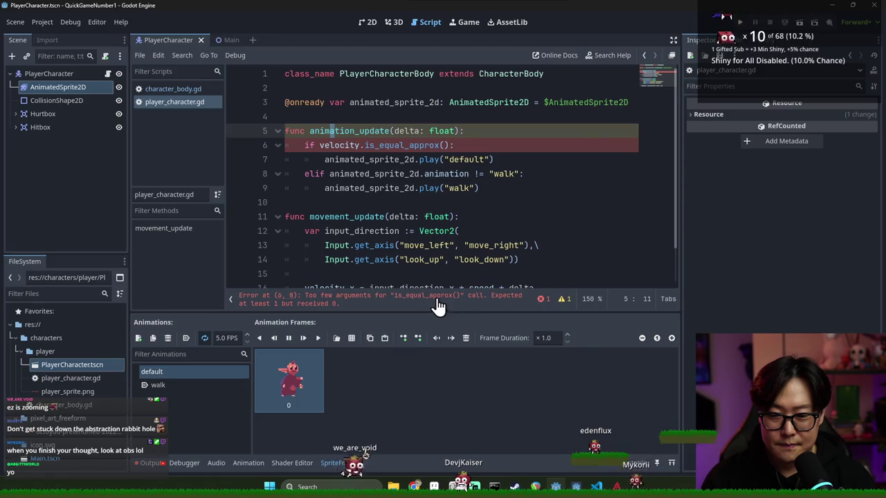
{"action": "left_click_drag", "start_coordinate": [405, 145], "coordinate": [379, 145]}
{"action": "type", "text": "zero"}
{"action": "left_click", "coordinate": [381, 188]}
- Rename the unused delta parameter to _delta and save the script
{"action": "left_click", "coordinate": [381, 131]}
{"action": "key", "text": "ctrl+s"}
{"action": "left_click", "coordinate": [564, 302]}
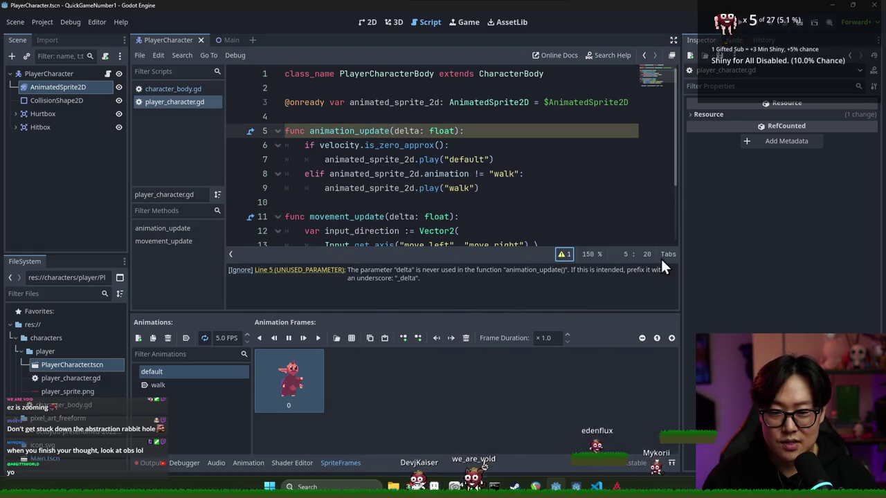
{"action": "left_click", "coordinate": [400, 131]}
{"action": "type", "text": "_"}
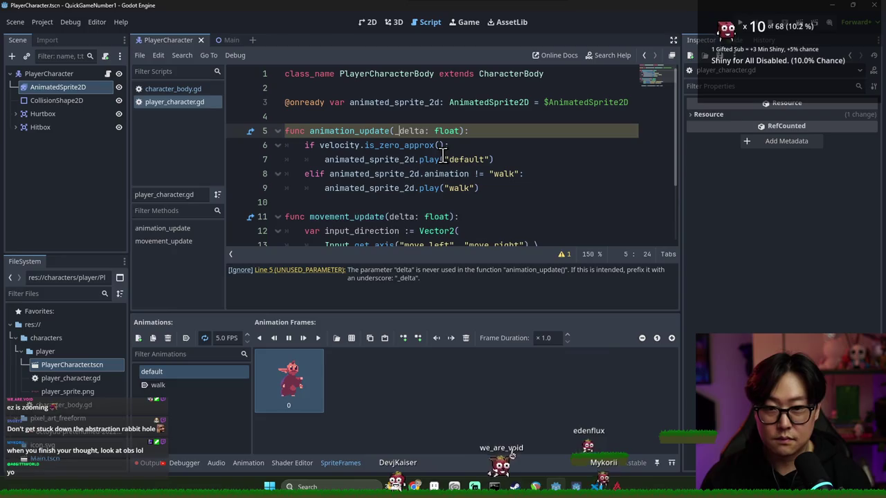
{"action": "scroll", "coordinate": [484, 194], "scroll_direction": "down", "scroll_amount": 3}
{"action": "left_click", "coordinate": [421, 131]}
{"action": "key", "text": "ctrl+s"}
{"action": "key", "text": "ctrl+s"}
- Insert two blank lines at the top of animation_update
{"action": "double_click", "coordinate": [347, 174]}
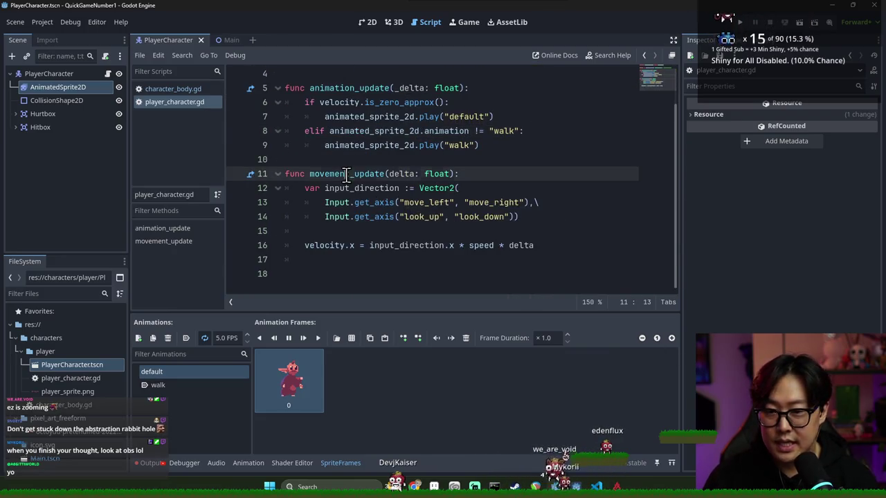
{"action": "left_click", "coordinate": [512, 90]}
{"action": "key", "text": "Return"}
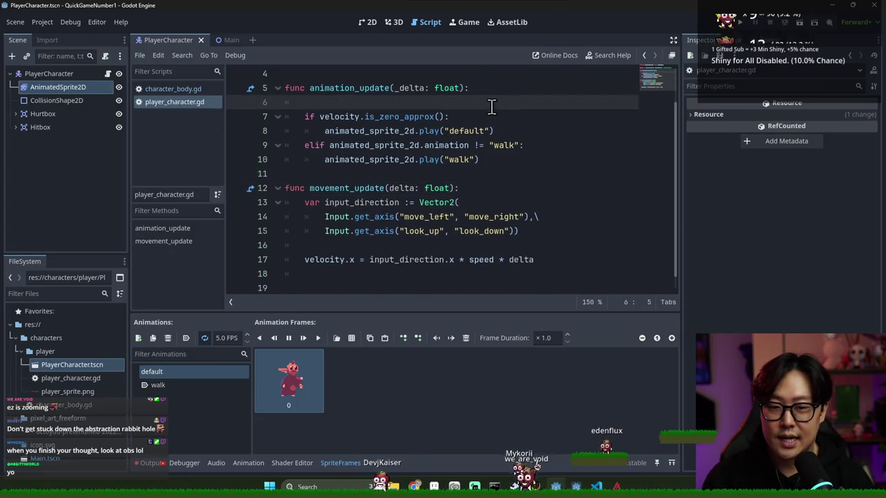
{"action": "key", "text": "Return"}
{"action": "key", "text": "Up"}
{"action": "scroll", "coordinate": [457, 174], "scroll_direction": "down", "scroll_amount": 1}
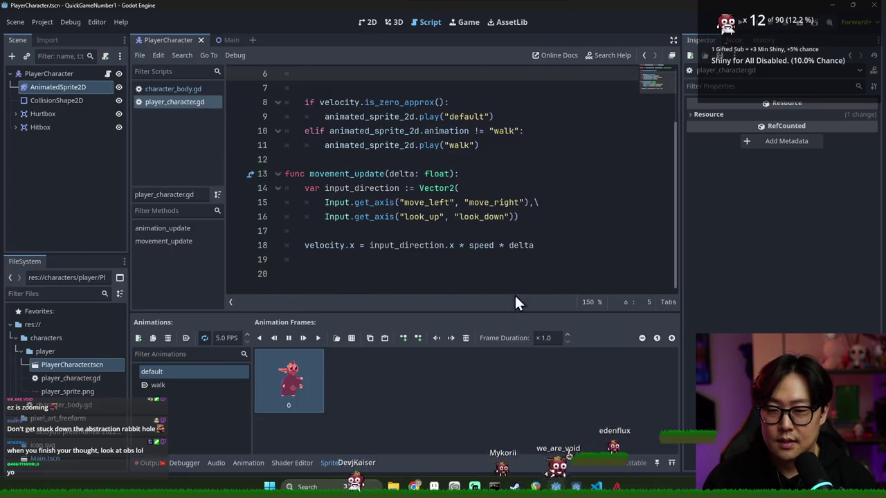
{"action": "scroll", "coordinate": [423, 279], "scroll_direction": "up", "scroll_amount": 2}
{"action": "type", "text": "if veloc"}
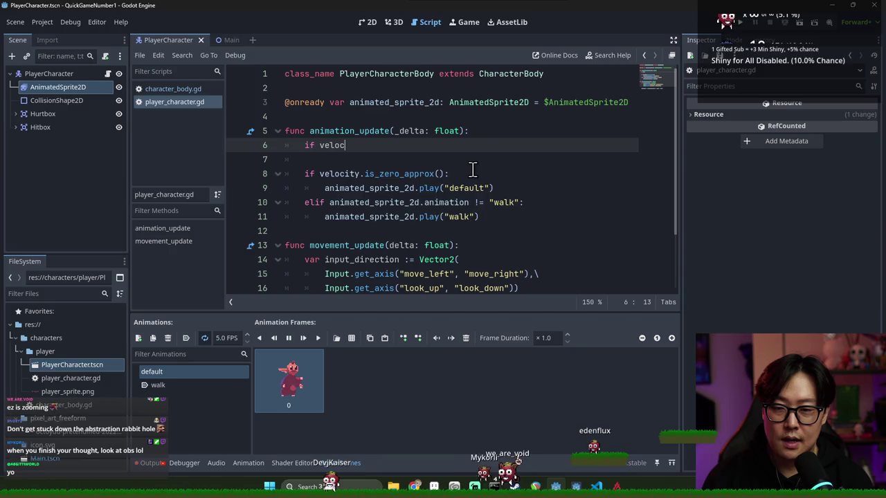
- Add 'if velocity.x > 0:' setting animated_sprite_2d.flip_h = false
{"action": "type", "text": "ity.x >0"}
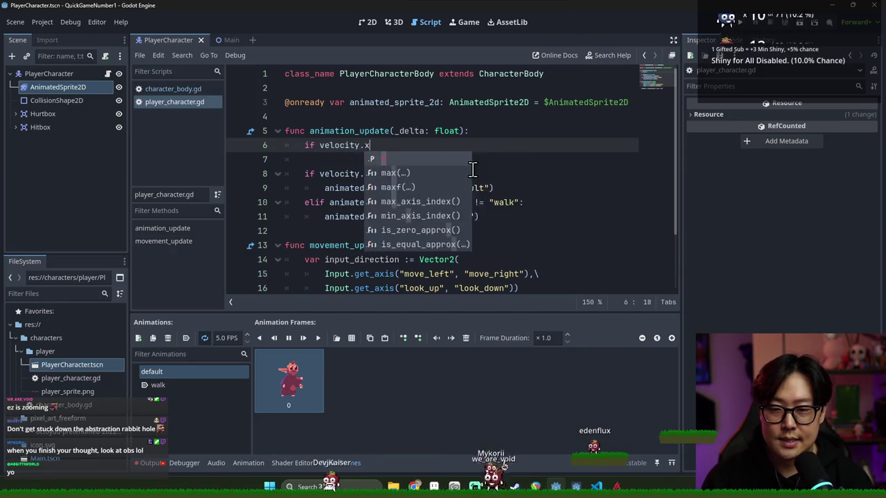
{"action": "type", "text": "0:"}
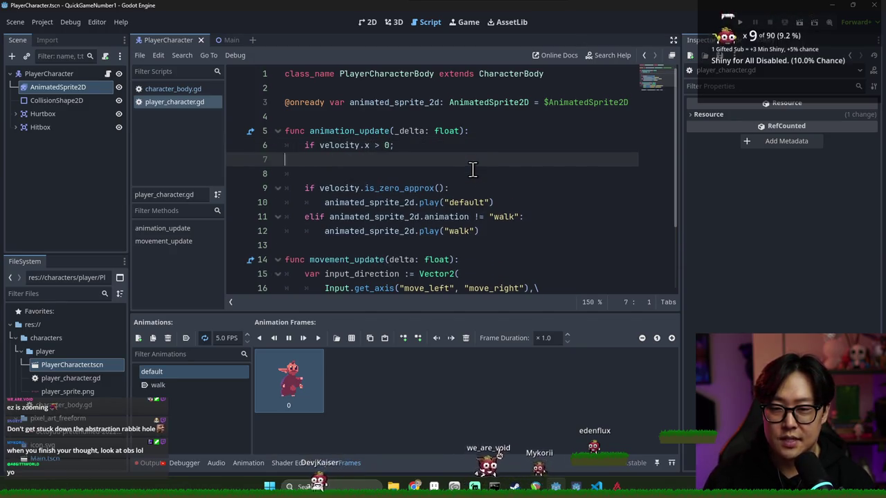
{"action": "key", "text": "Return"}
{"action": "type", "text": "animated_sprite_2d."}
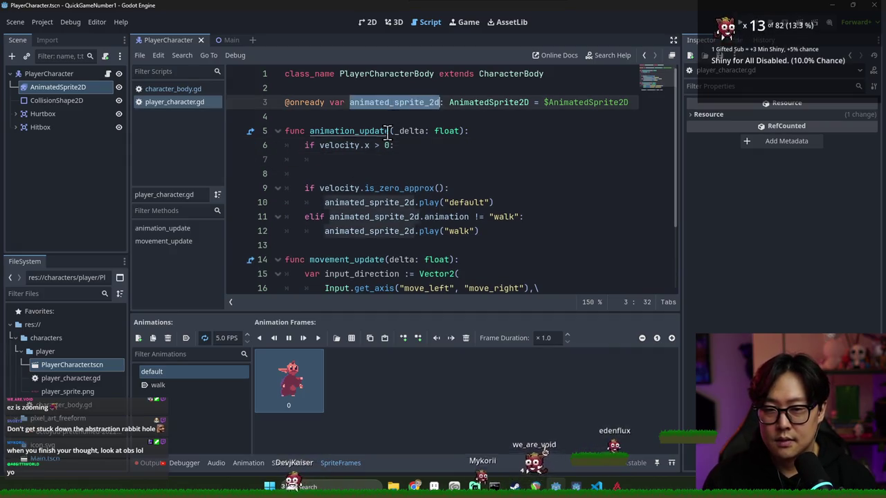
{"action": "type", "text": "flip_h = "}
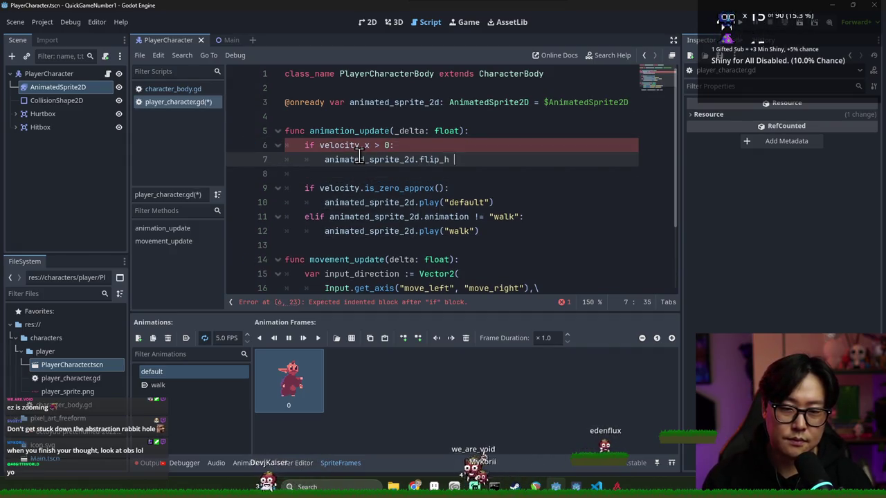
{"action": "type", "text": "fal"}
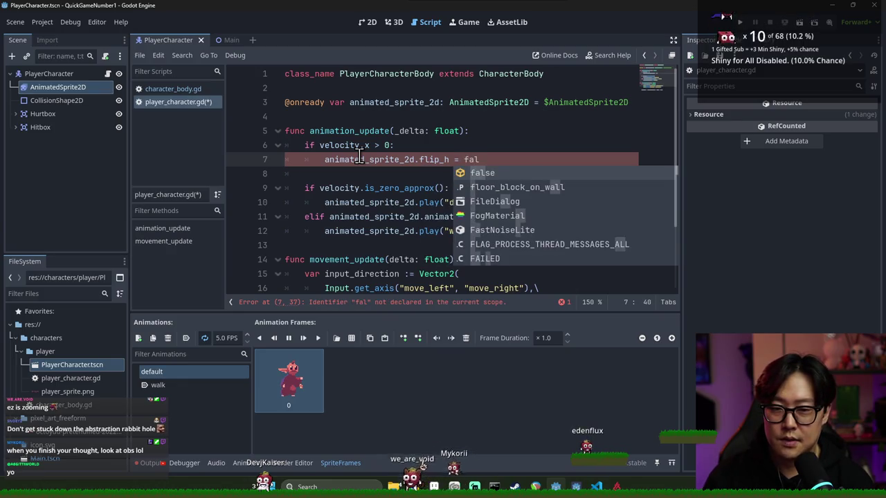
{"action": "type", "text": "se"}
{"action": "key", "text": "Return"}
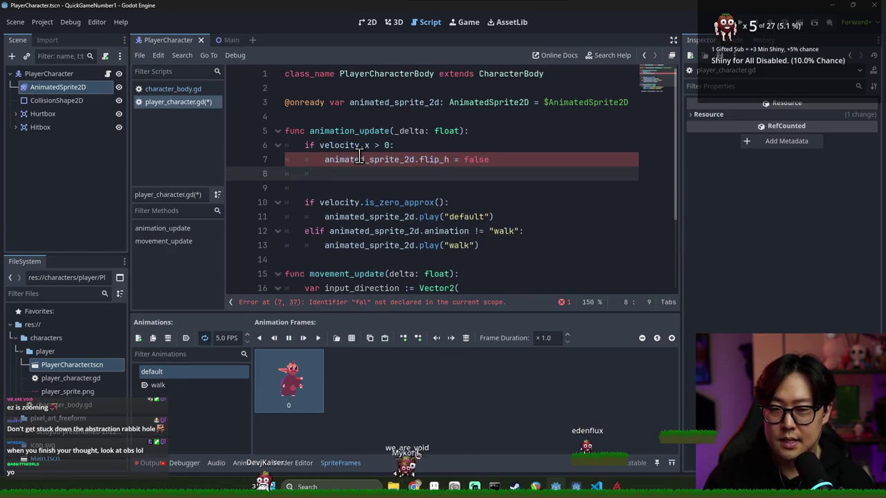
- Add 'elif velocity.x < 0:' setting flip_h = true, save, and switch to the Main scene
{"action": "type", "text": "elif velocity.x <"}
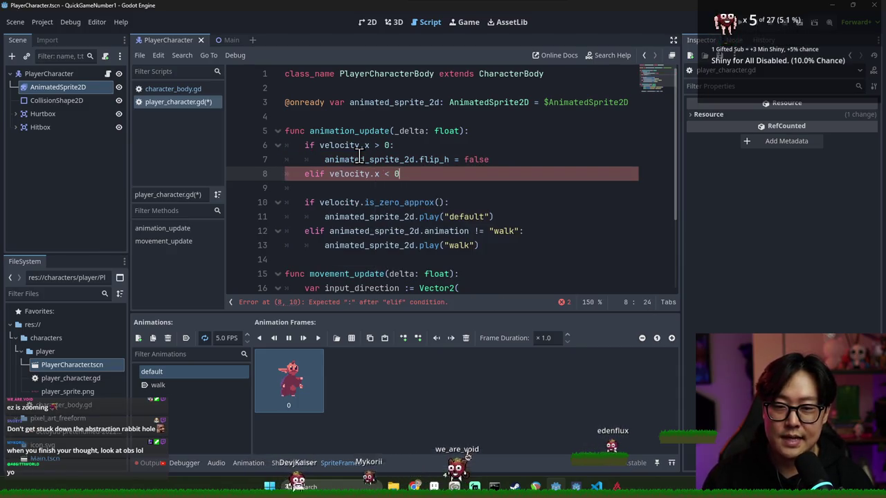
{"action": "type", "text": " 0:"}
{"action": "key", "text": "Return"}
{"action": "triple_click", "coordinate": [369, 162]}
{"action": "key", "text": "ctrl+c"}
{"action": "left_click", "coordinate": [465, 189]}
{"action": "key", "text": "ctrl+v"}
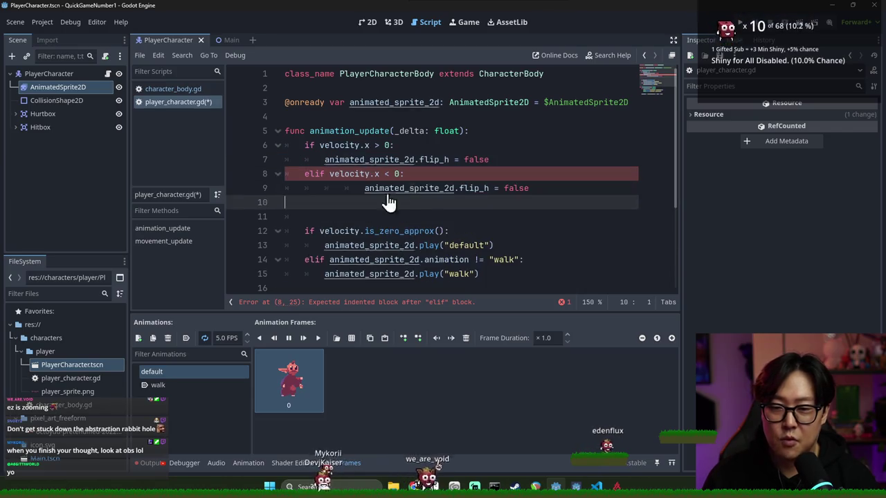
{"action": "key", "text": "shift+Tab"}
{"action": "double_click", "coordinate": [475, 189]}
{"action": "type", "text": "true"}
{"action": "key", "text": "ctrl+s"}
{"action": "left_click", "coordinate": [462, 130]}
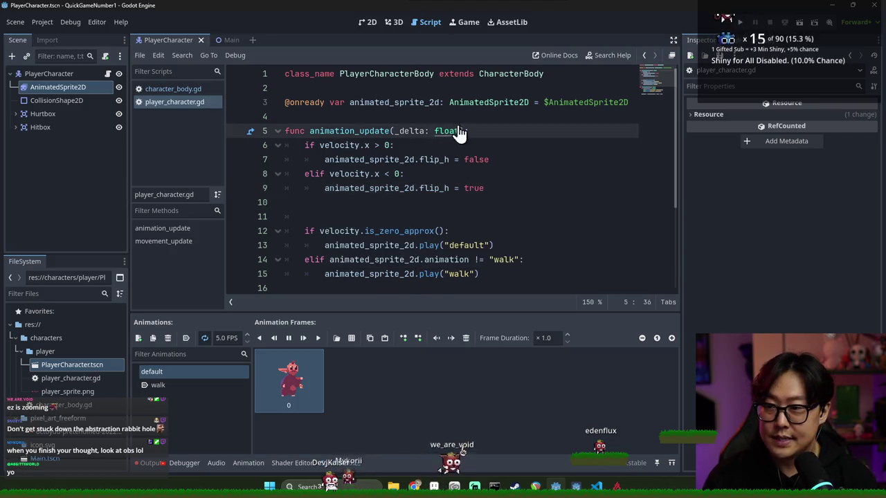
{"action": "left_click", "coordinate": [225, 40]}
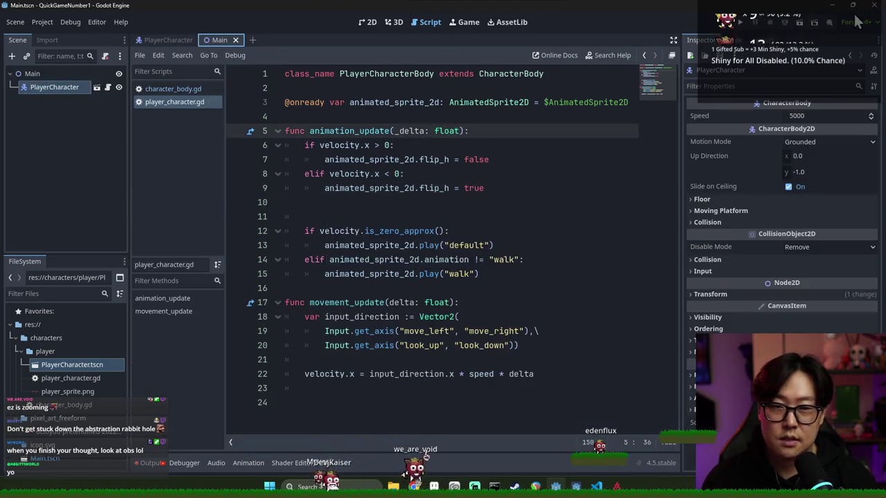
- Run the Main scene, walk the player right and left to check the sprite flips, then close it
{"action": "left_click", "coordinate": [801, 21]}
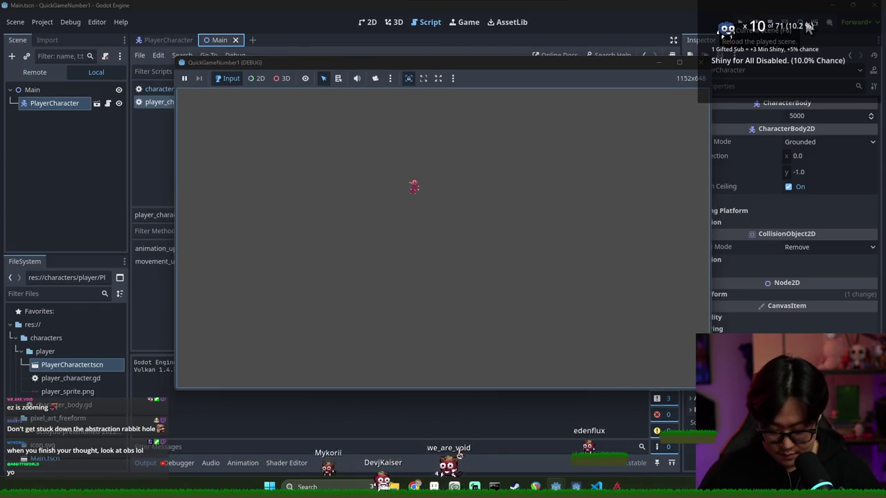
{"action": "key", "text": "Right"}
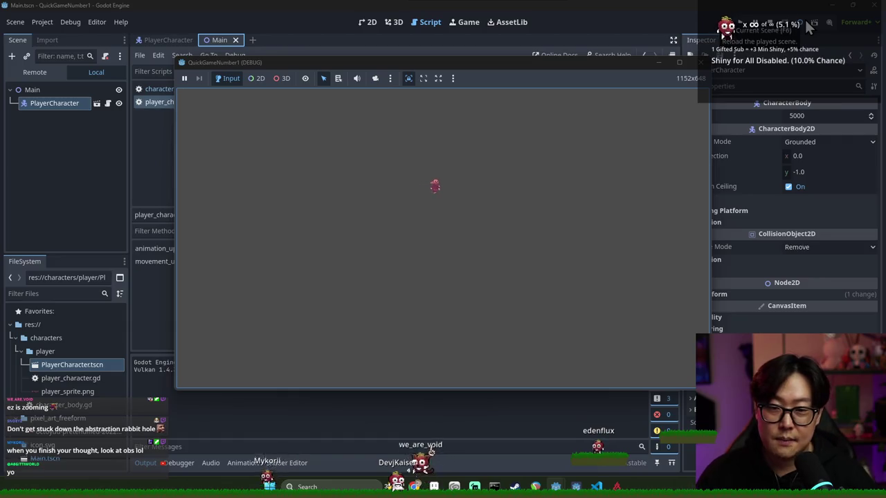
{"action": "key", "text": "Left"}
{"action": "key", "text": "Right"}
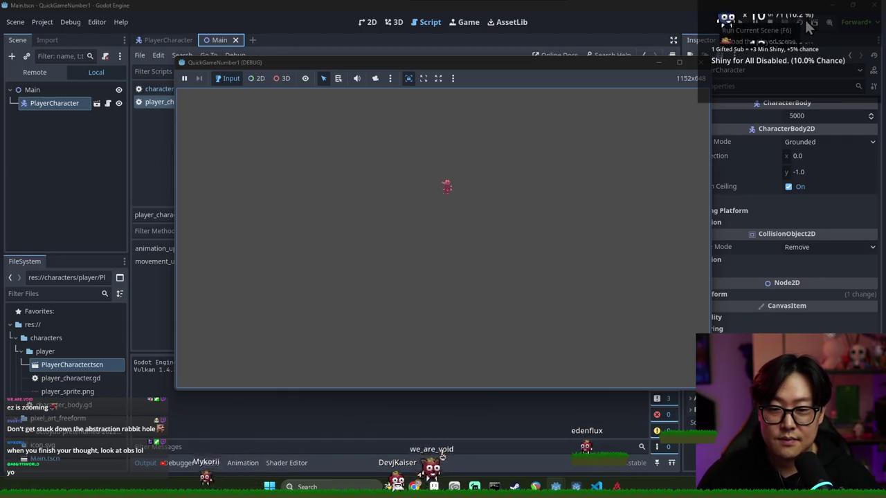
{"action": "key", "text": "Right"}
{"action": "key", "text": "Left"}
{"action": "key", "text": "Right"}
{"action": "key", "text": "Left"}
{"action": "key", "text": "alt+F4"}
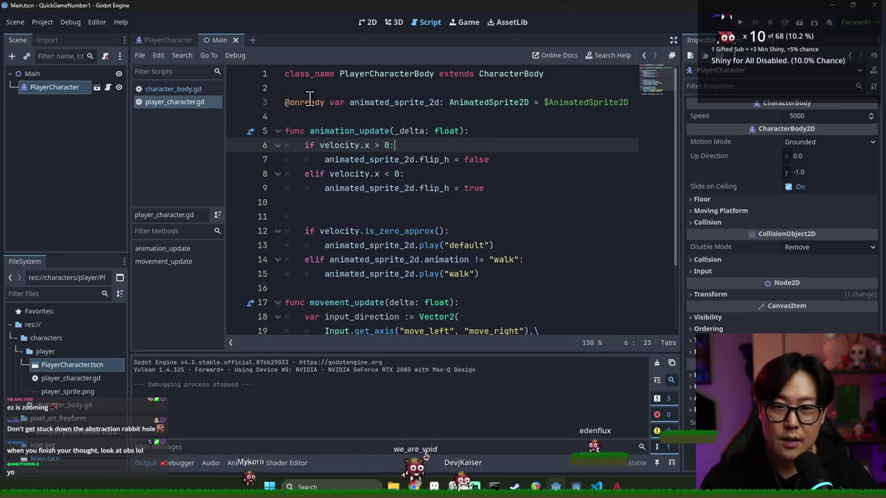
- Rerun the scene, walk the player left to confirm the flip, close it and switch to Aseprite
{"action": "key", "text": "F5"}
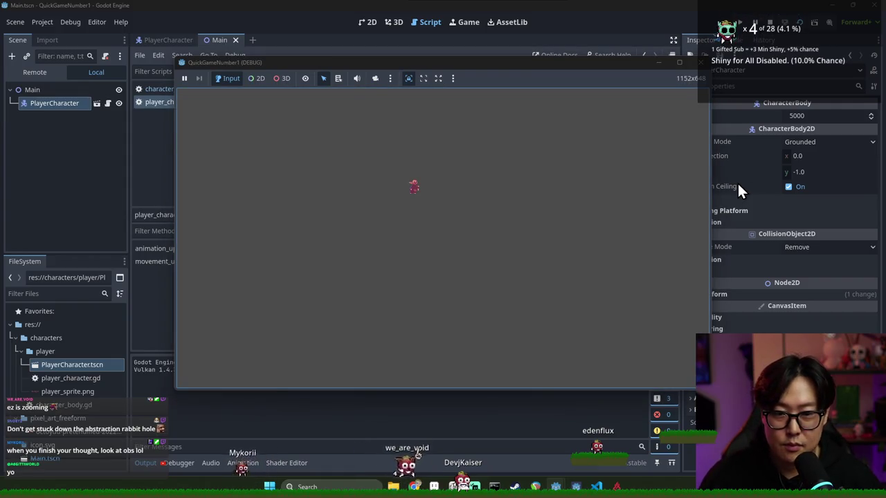
{"action": "key", "text": "Left"}
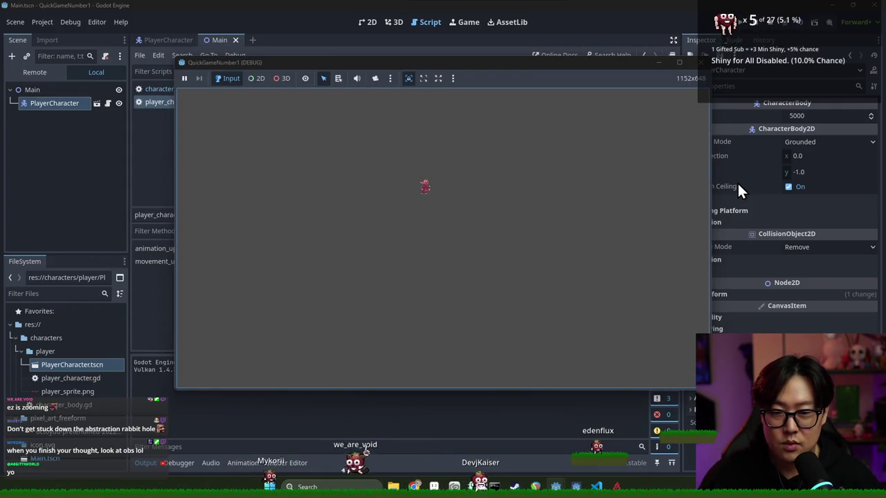
{"action": "key", "text": "Left"}
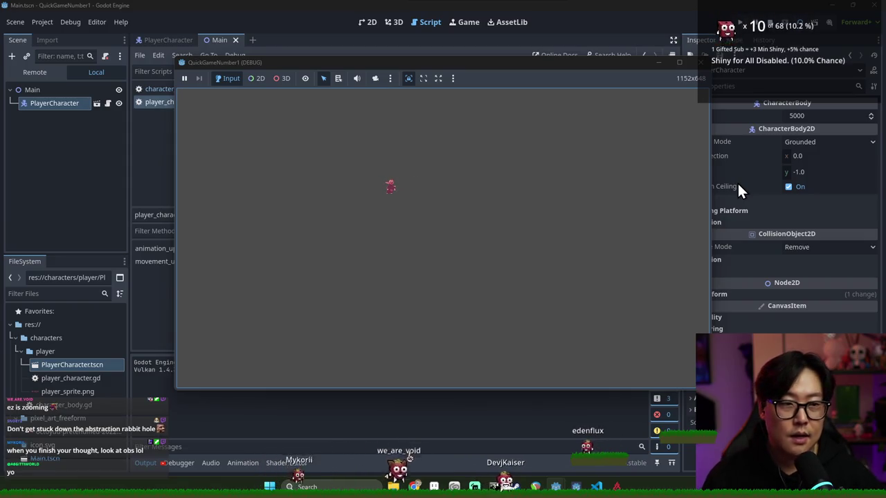
{"action": "key", "text": "alt+F4"}
{"action": "key", "text": "alt+Tab"}
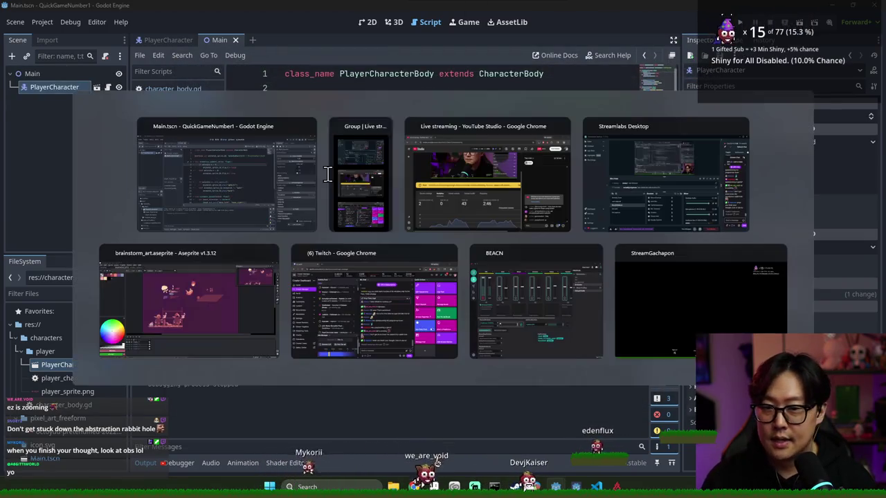
{"action": "left_click", "coordinate": [188, 304]}
- In Aseprite, from the player sprite file, create a new 256 px wide sprite and close it again
{"action": "key", "text": "alt+Tab"}
{"action": "key", "text": "alt+Tab"}
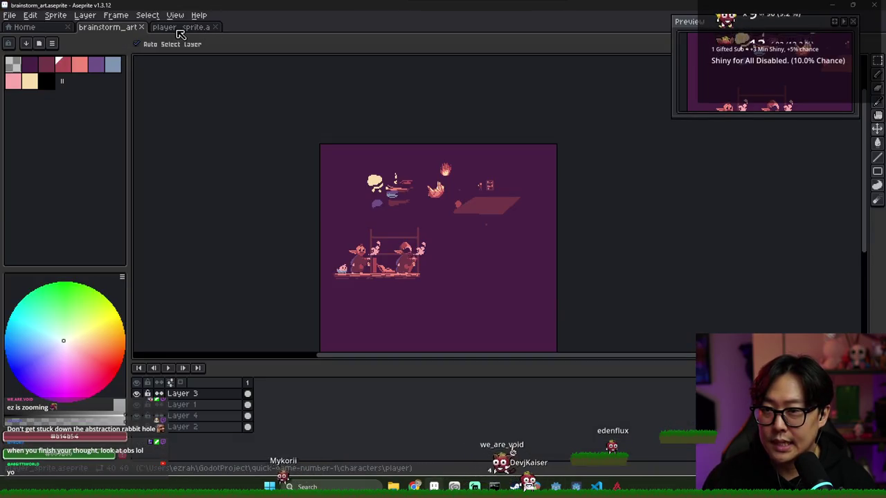
{"action": "scroll", "coordinate": [479, 283], "scroll_direction": "up", "scroll_amount": 3}
{"action": "scroll", "coordinate": [356, 219], "scroll_direction": "down", "scroll_amount": 2}
{"action": "scroll", "coordinate": [310, 196], "scroll_direction": "up", "scroll_amount": 1}
{"action": "scroll", "coordinate": [311, 196], "scroll_direction": "down", "scroll_amount": 1}
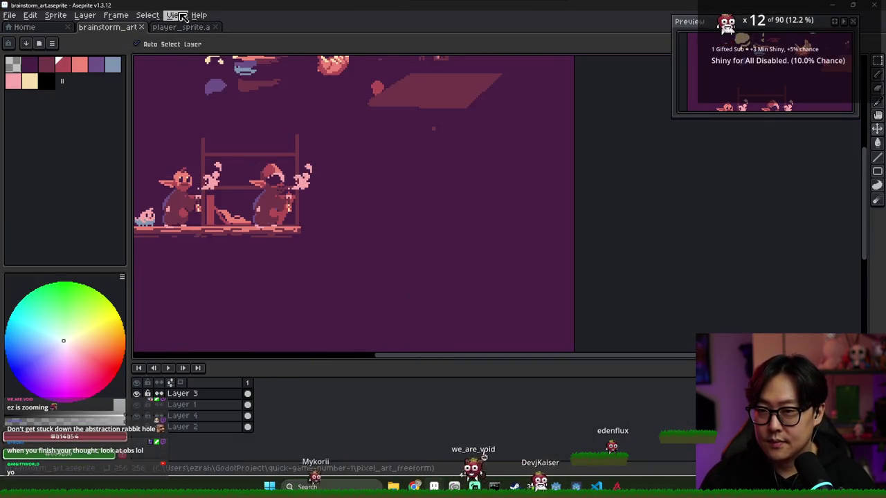
{"action": "left_click", "coordinate": [181, 27]}
{"action": "key", "text": "ctrl+n"}
{"action": "type", "text": "256"}
{"action": "key", "text": "Return"}
{"action": "key", "text": "ctrl+w"}
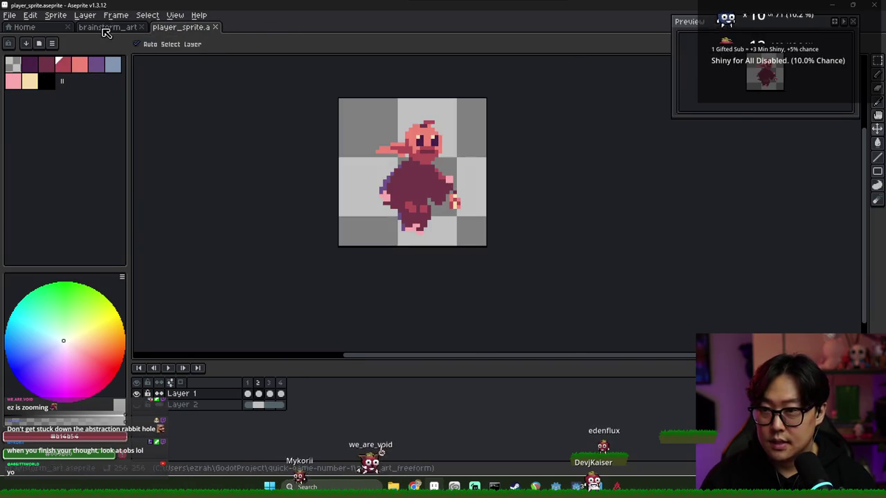
- In brainstorm_art, marquee-select the wooden shelf beneath the characters
{"action": "left_click", "coordinate": [105, 28]}
{"action": "scroll", "coordinate": [344, 202], "scroll_direction": "down", "scroll_amount": 1}
{"action": "scroll", "coordinate": [389, 221], "scroll_direction": "up", "scroll_amount": 1}
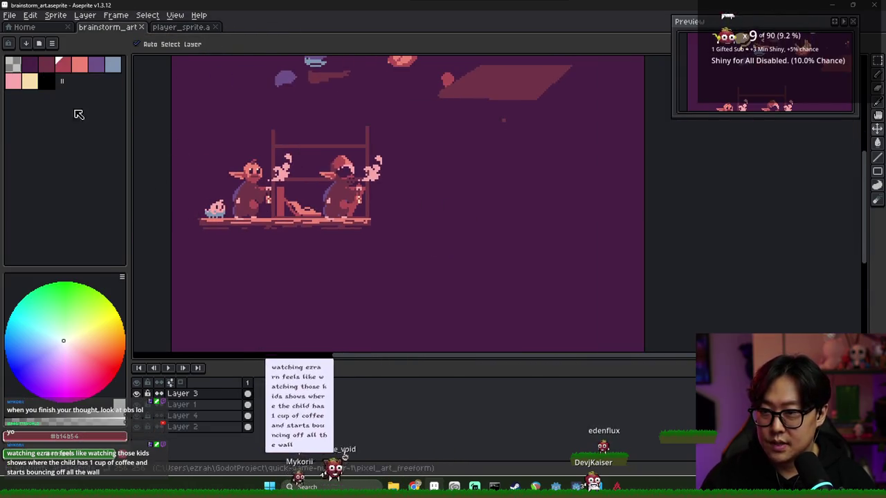
{"action": "scroll", "coordinate": [309, 245], "scroll_direction": "up", "scroll_amount": 1}
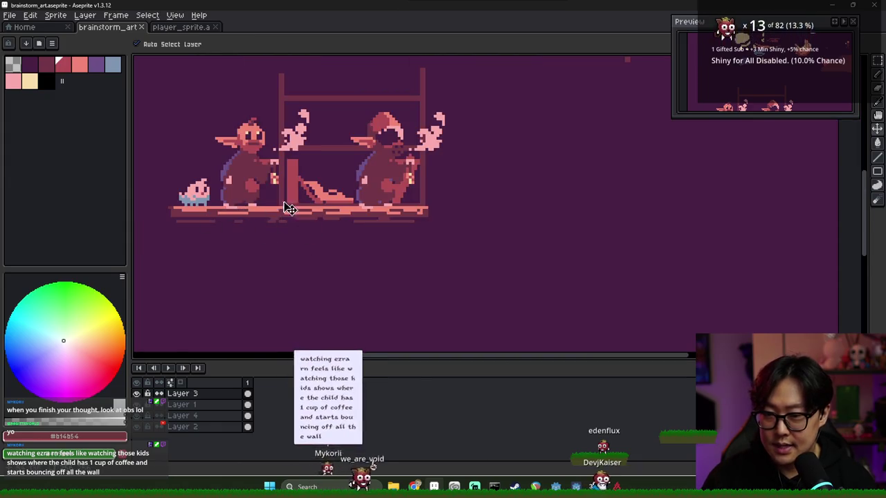
{"action": "key", "text": "m"}
{"action": "mouse_move", "coordinate": [166, 206]}
{"action": "left_mouse_down"}
{"action": "mouse_move", "coordinate": [463, 240]}
{"action": "mouse_move", "coordinate": [430, 225]}
{"action": "mouse_move", "coordinate": [436, 231]}
{"action": "left_mouse_up"}
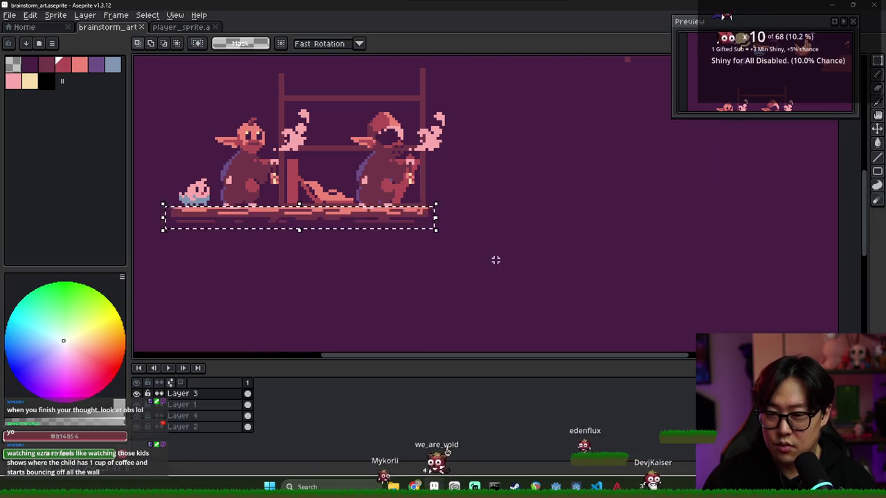
{"action": "scroll", "coordinate": [495, 259], "scroll_direction": "down", "scroll_amount": 1}
{"action": "scroll", "coordinate": [532, 250], "scroll_direction": "up", "scroll_amount": 1}
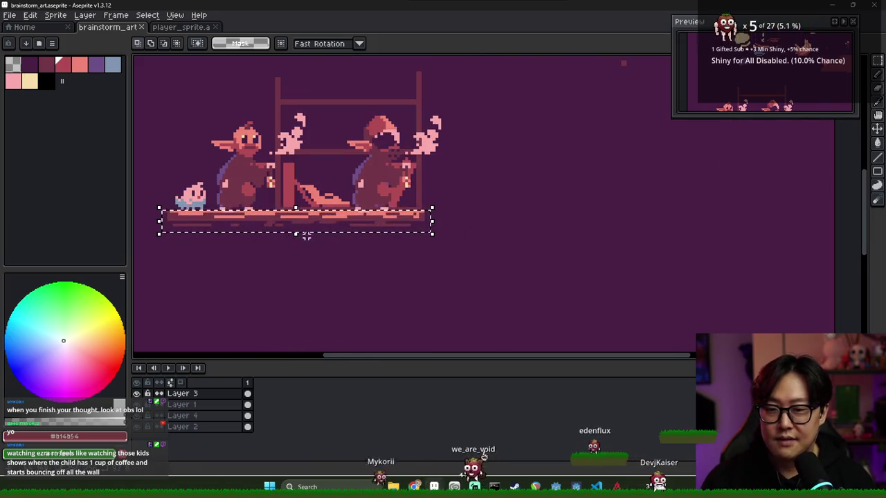
{"action": "scroll", "coordinate": [408, 240], "scroll_direction": "down", "scroll_amount": 1}
{"action": "scroll", "coordinate": [409, 240], "scroll_direction": "up", "scroll_amount": 1}
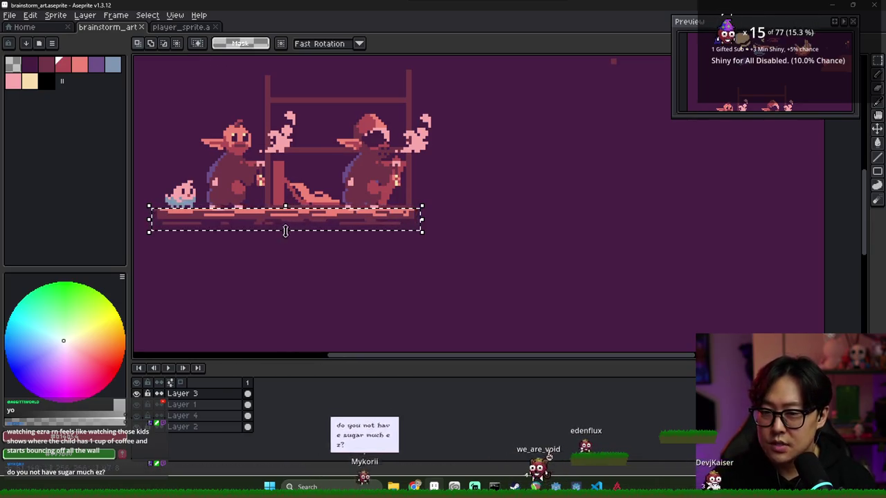
- Begin a new sprite with the value 3, then cancel it and stay in Aseprite
{"action": "left_click", "coordinate": [182, 26]}
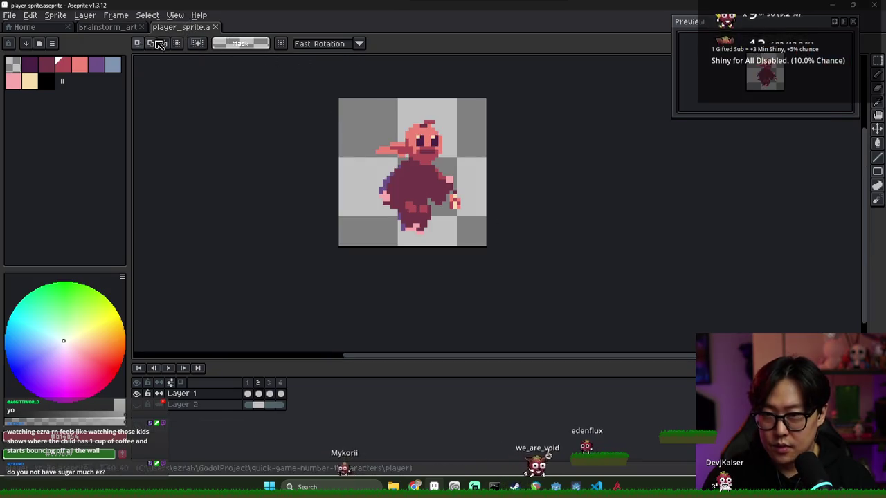
{"action": "left_click", "coordinate": [104, 26]}
{"action": "key", "text": "ctrl+n"}
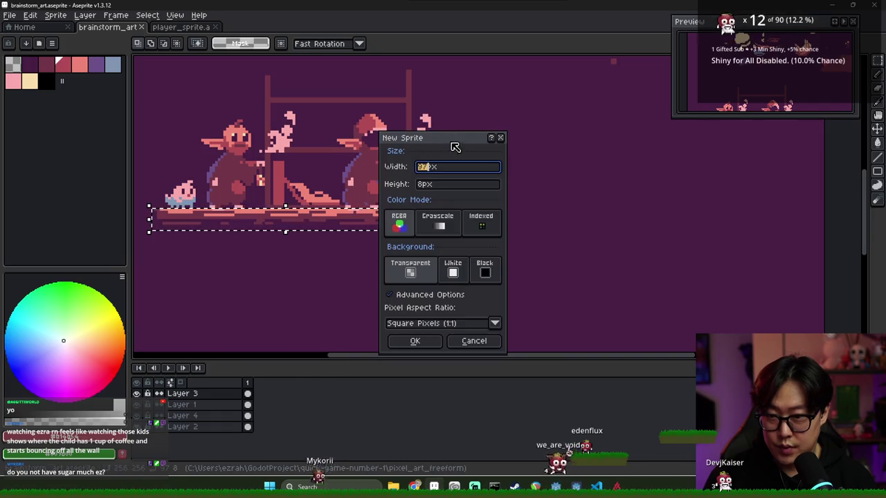
{"action": "type", "text": "3"}
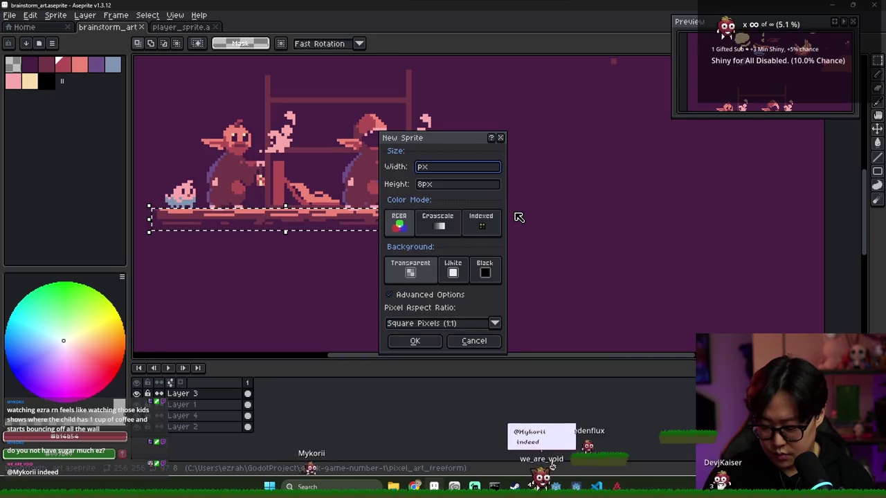
{"action": "key", "text": "Escape"}
{"action": "key", "text": "alt+Tab"}
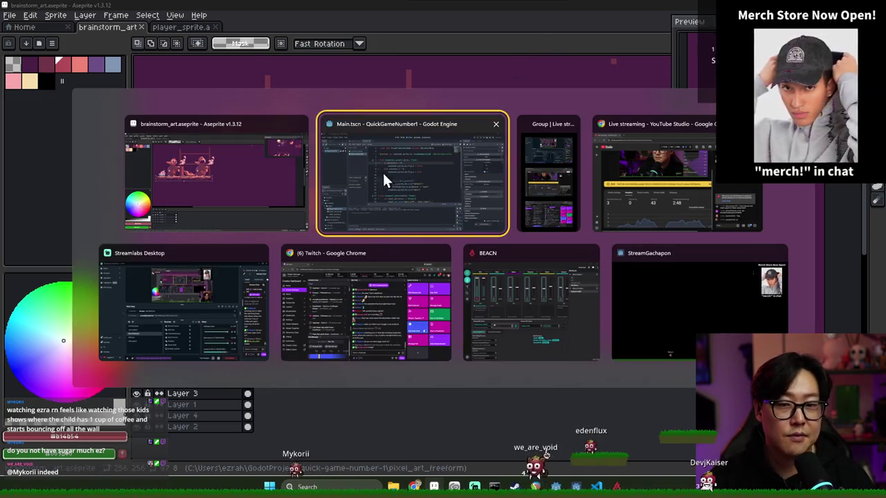
{"action": "key", "text": "Escape"}
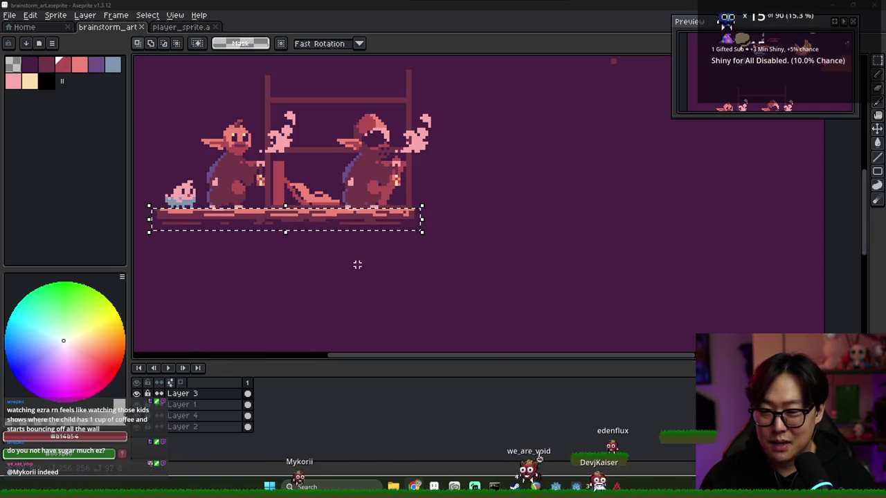
- Clear the shelf selection, show player_sprite.aseprite, and cycle the window switcher toward another program
{"action": "left_click", "coordinate": [330, 295]}
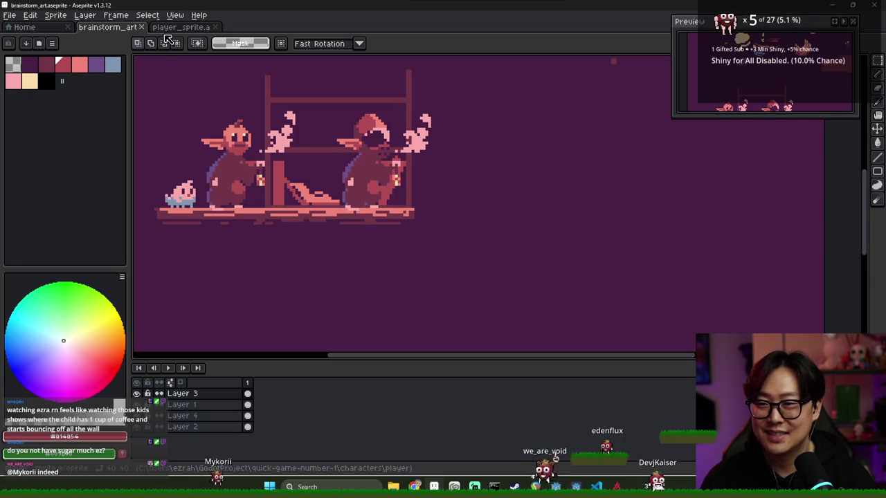
{"action": "scroll", "coordinate": [308, 168], "scroll_direction": "down", "scroll_amount": 1}
{"action": "scroll", "coordinate": [308, 168], "scroll_direction": "up", "scroll_amount": 1}
{"action": "scroll", "coordinate": [308, 168], "scroll_direction": "down", "scroll_amount": 1}
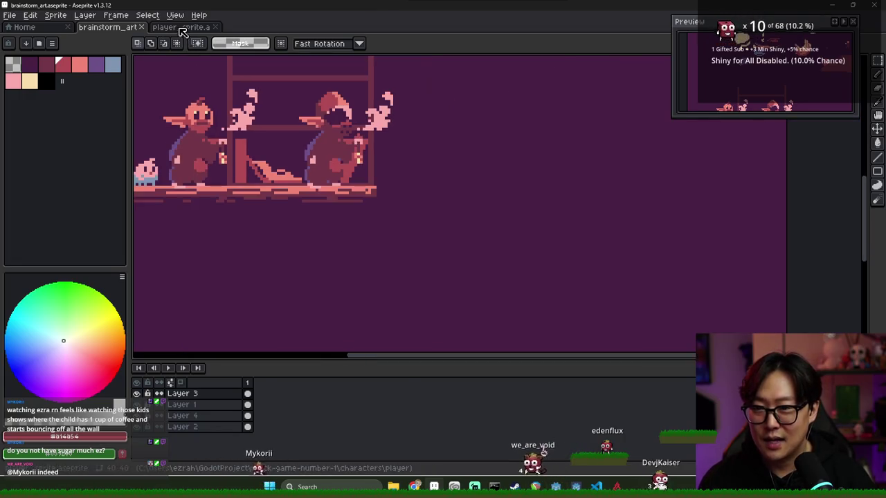
{"action": "left_click", "coordinate": [180, 27]}
{"action": "scroll", "coordinate": [427, 205], "scroll_direction": "down", "scroll_amount": 1}
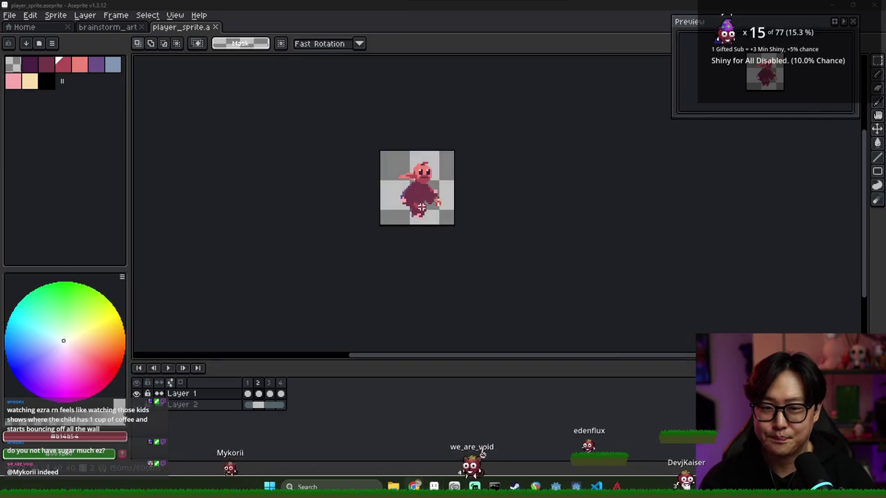
{"action": "key", "text": "alt+Tab"}
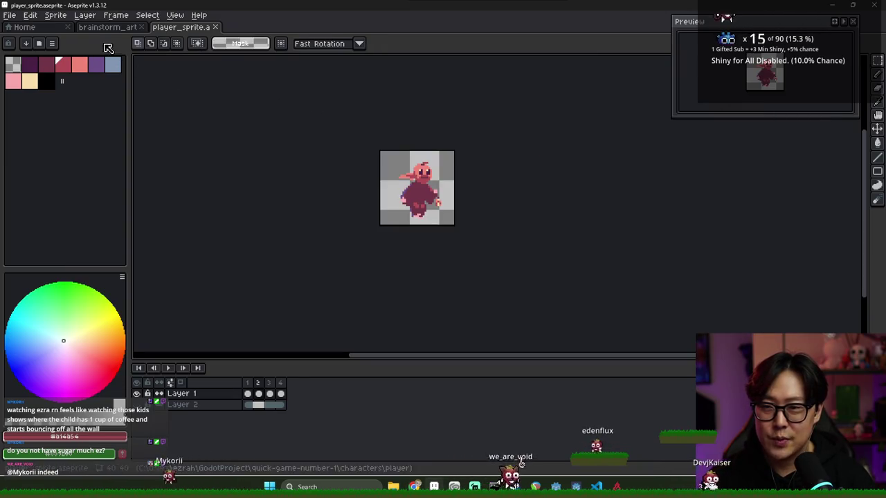
{"action": "key", "text": "alt+Tab"}
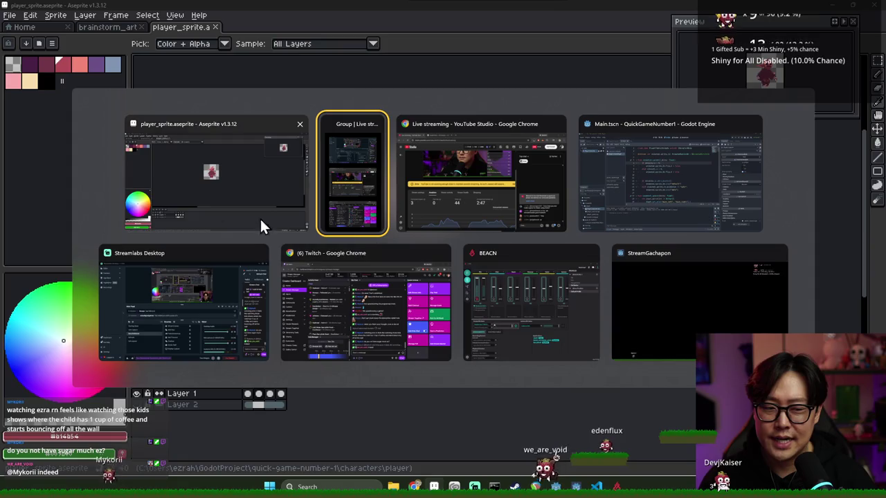
- In Godot, show the PlayerCharacter scene, open Project Settings, and filter them by 'background'
{"action": "left_click", "coordinate": [703, 187]}
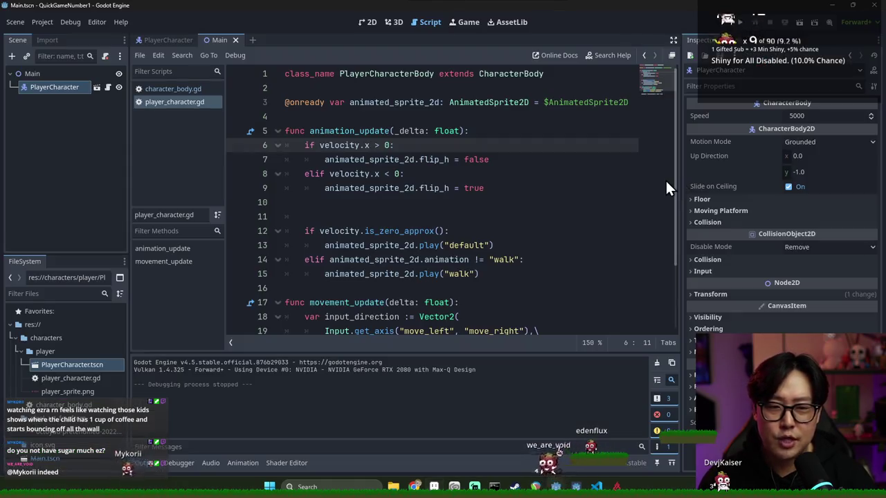
{"action": "left_click", "coordinate": [169, 40]}
{"action": "left_click", "coordinate": [42, 22]}
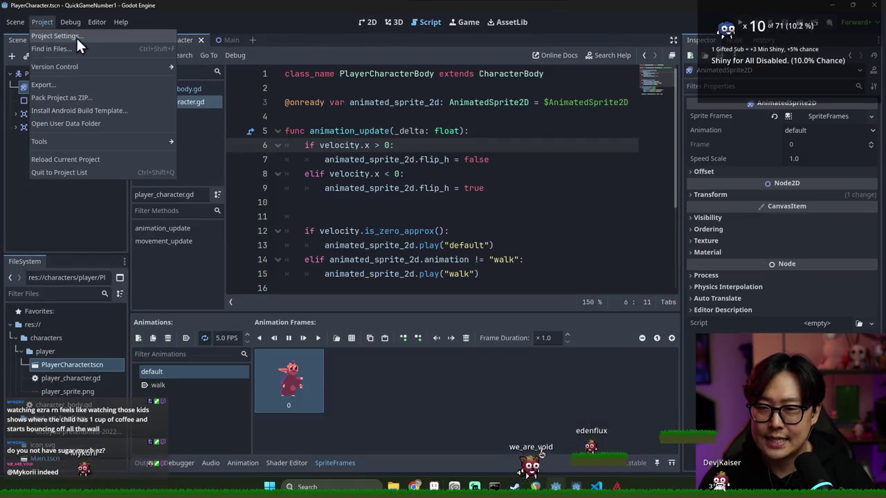
{"action": "left_click", "coordinate": [76, 36]}
{"action": "left_click", "coordinate": [199, 99]}
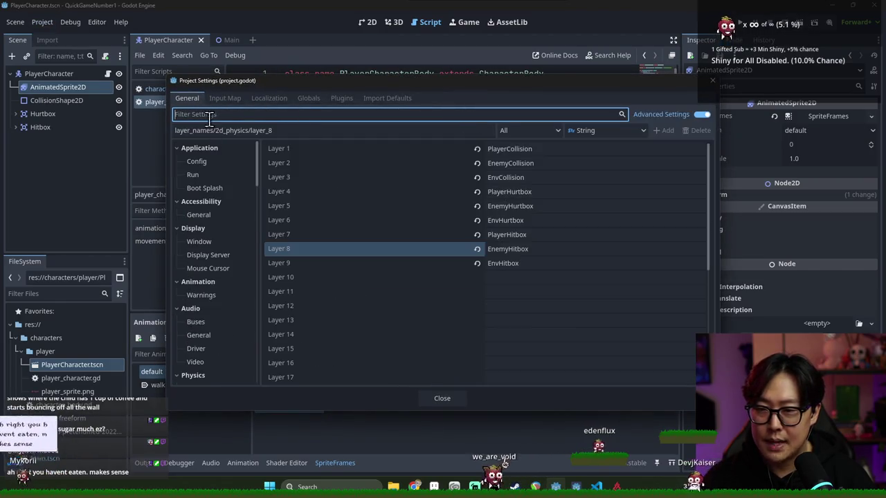
{"action": "left_click", "coordinate": [234, 114]}
{"action": "type", "text": "background"}
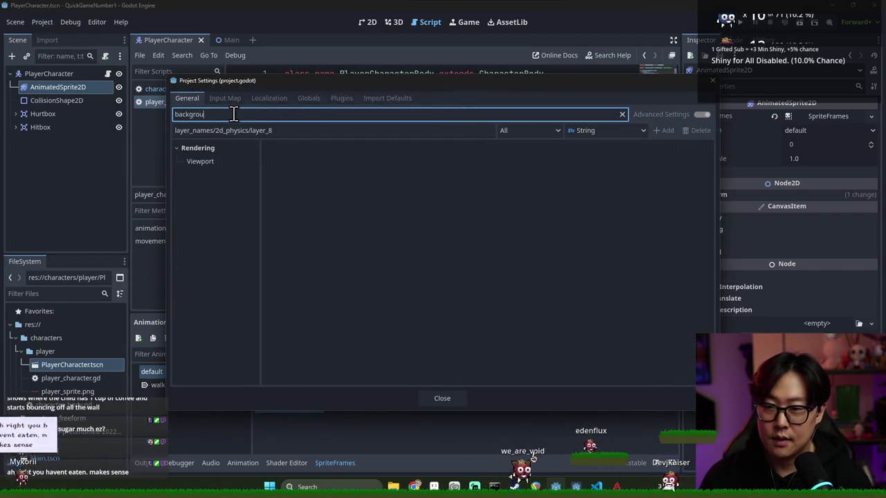
{"action": "left_click", "coordinate": [200, 162]}
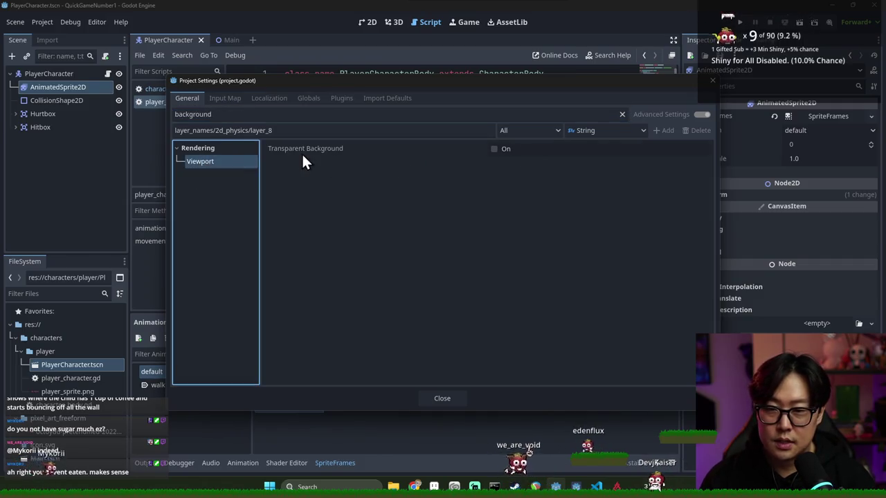
- Filter settings by 'color', browse the matches, and start editing Rendering > Environment Default Clear Color
{"action": "left_click", "coordinate": [622, 114]}
{"action": "scroll", "coordinate": [231, 286], "scroll_direction": "down", "scroll_amount": 3}
{"action": "scroll", "coordinate": [227, 351], "scroll_direction": "down", "scroll_amount": 5}
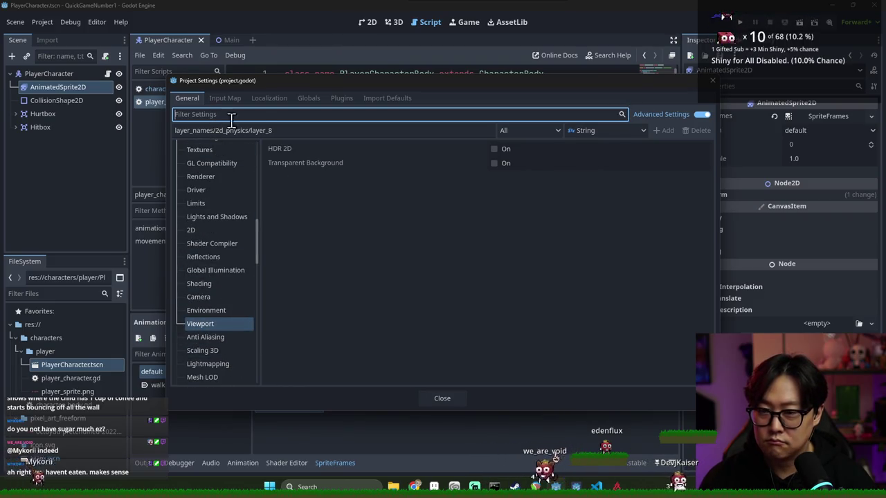
{"action": "type", "text": "color"}
{"action": "left_click", "coordinate": [217, 162]}
{"action": "left_click", "coordinate": [201, 213]}
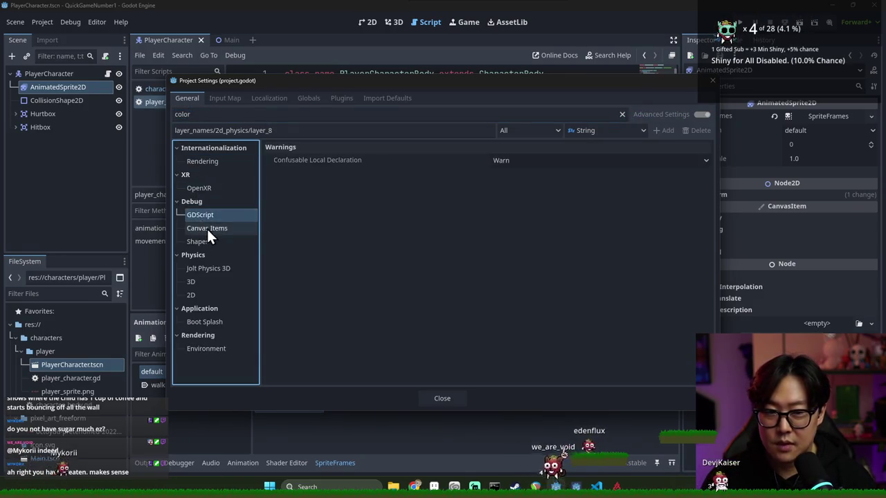
{"action": "left_click", "coordinate": [207, 228]}
{"action": "left_click", "coordinate": [216, 242]}
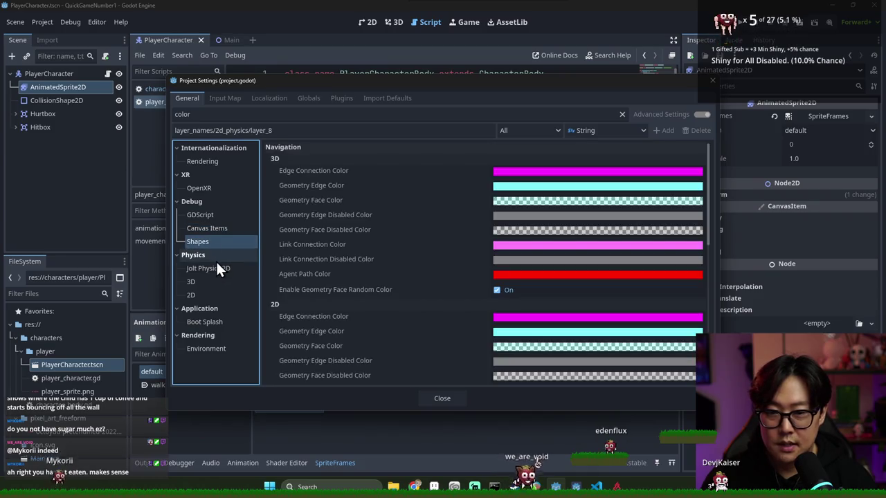
{"action": "left_click", "coordinate": [213, 281]}
{"action": "left_click", "coordinate": [215, 295]}
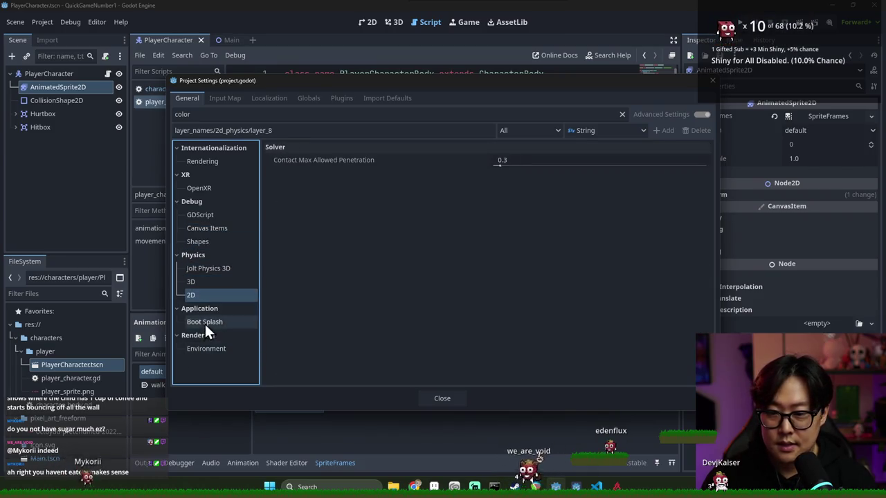
{"action": "left_click", "coordinate": [207, 351]}
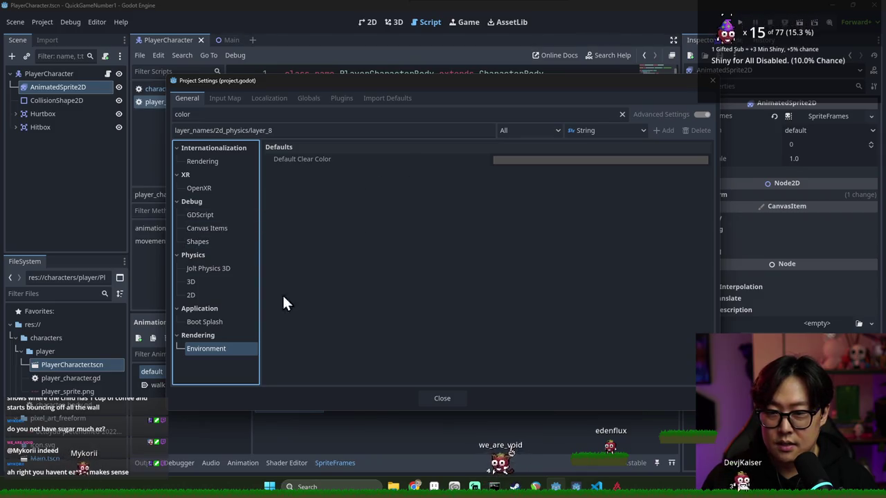
{"action": "left_click", "coordinate": [603, 162]}
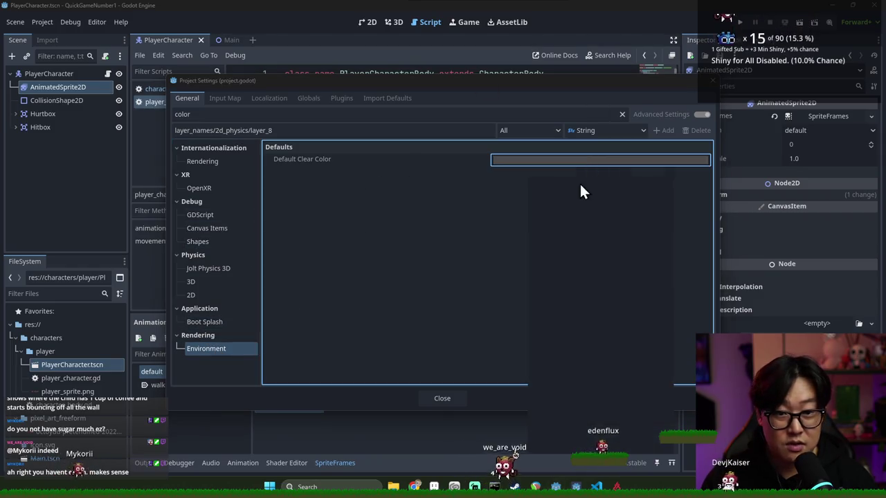
{"action": "key", "text": "alt+Tab"}
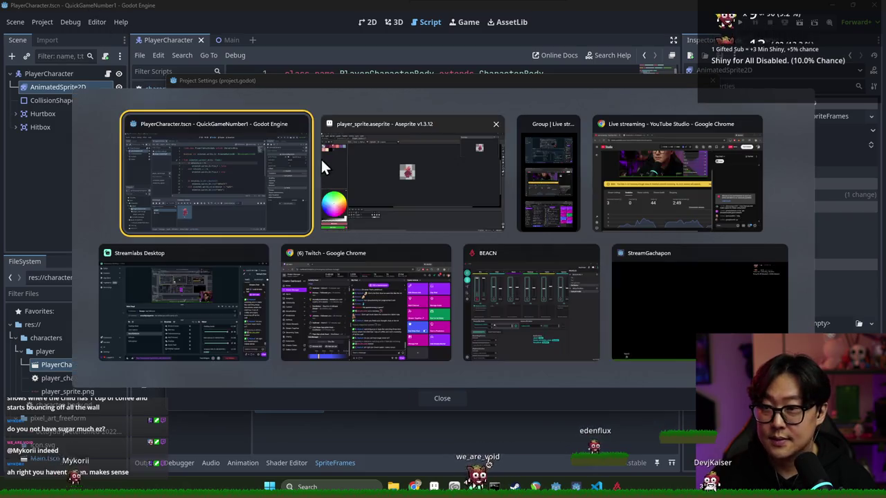
- Read hex 492045 from Aseprite's dark purple palette swatch and switch back to Godot
{"action": "left_click", "coordinate": [320, 167]}
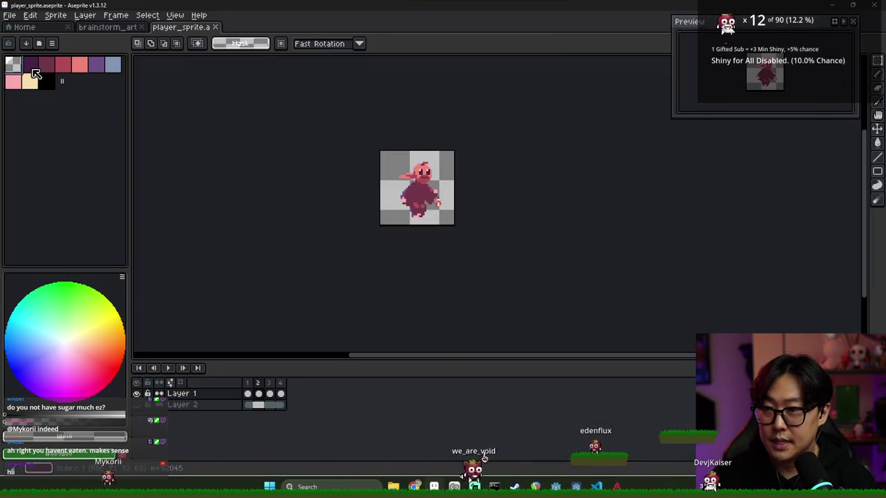
{"action": "left_click", "coordinate": [31, 69]}
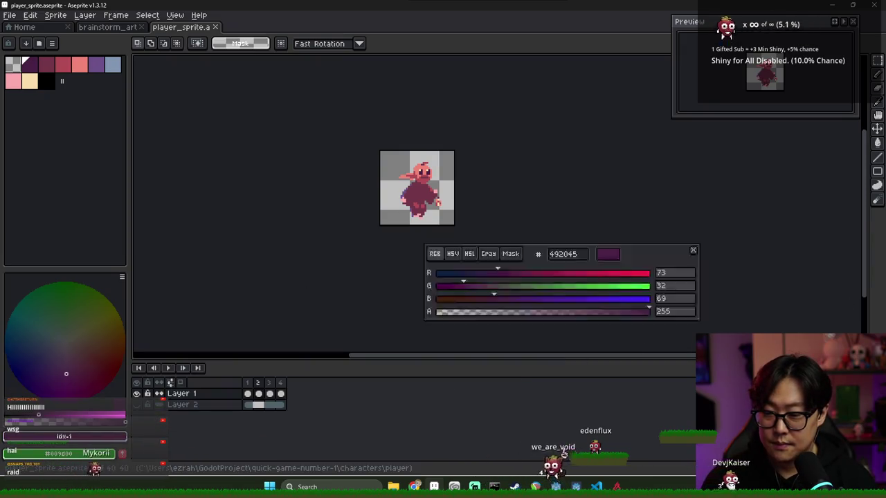
{"action": "key", "text": "alt+Tab"}
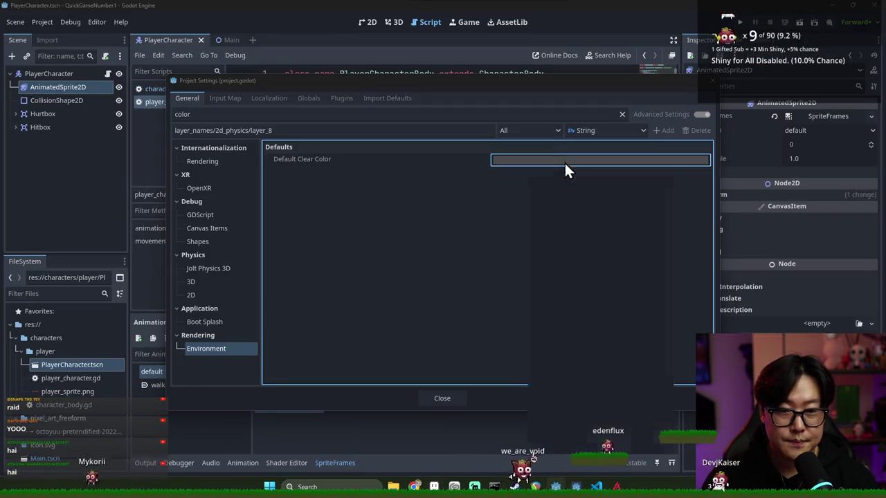
- Open and dismiss the Default Clear Color picker, then close and reopen Project Settings
{"action": "left_click", "coordinate": [562, 161]}
{"action": "left_click", "coordinate": [464, 391]}
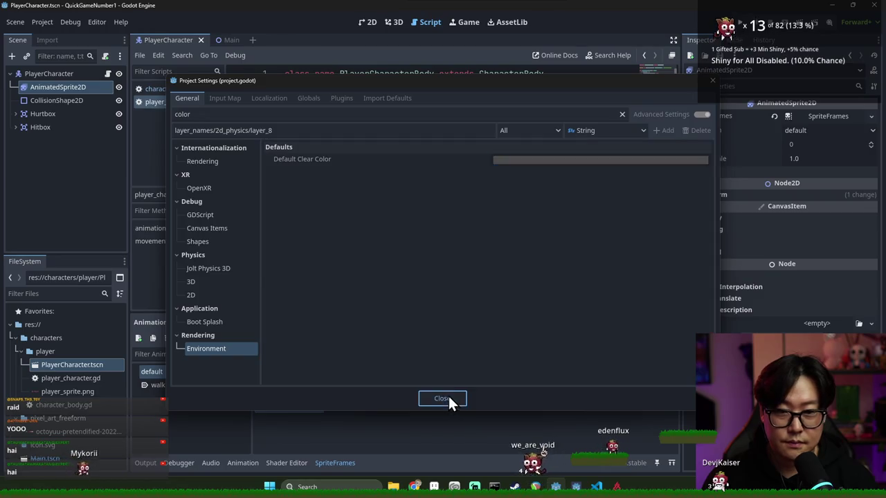
{"action": "left_click", "coordinate": [443, 399]}
{"action": "left_click", "coordinate": [37, 24]}
{"action": "left_click", "coordinate": [62, 37]}
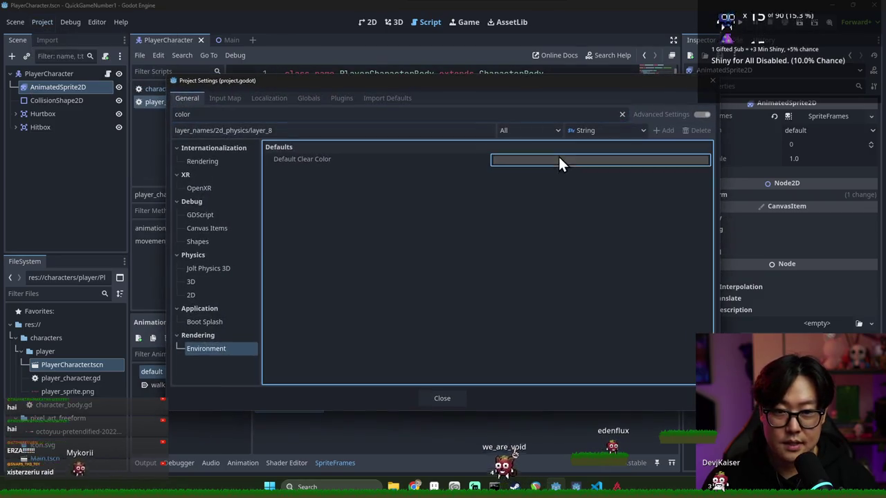
- Enter hex 492045 as the Default Clear Color, close Project Settings, and run the project
{"action": "left_click", "coordinate": [558, 159]}
{"action": "left_click", "coordinate": [595, 408]}
{"action": "type", "text": "492045"}
{"action": "key", "text": "Return"}
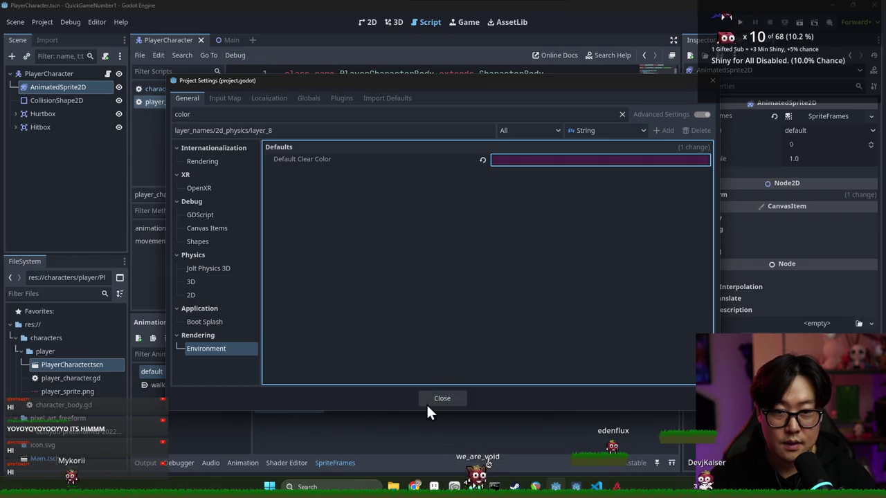
{"action": "left_click", "coordinate": [429, 400]}
{"action": "left_click", "coordinate": [748, 25]}
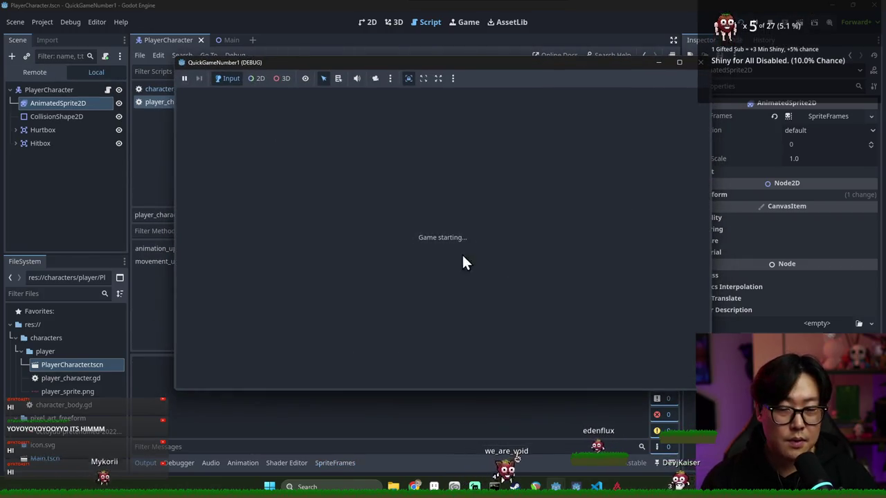
- Stop the running game with F8 after seeing the purple background, then bring Aseprite forward
{"action": "key", "text": "F8"}
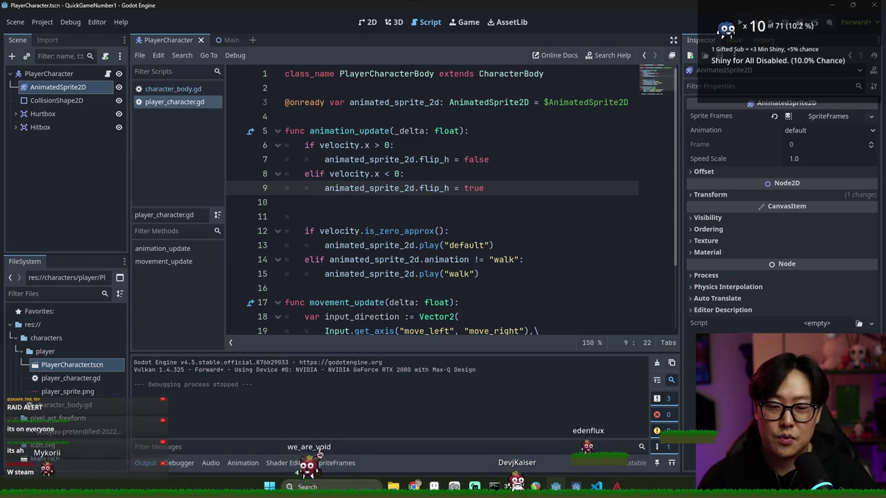
{"action": "left_click", "coordinate": [438, 479]}
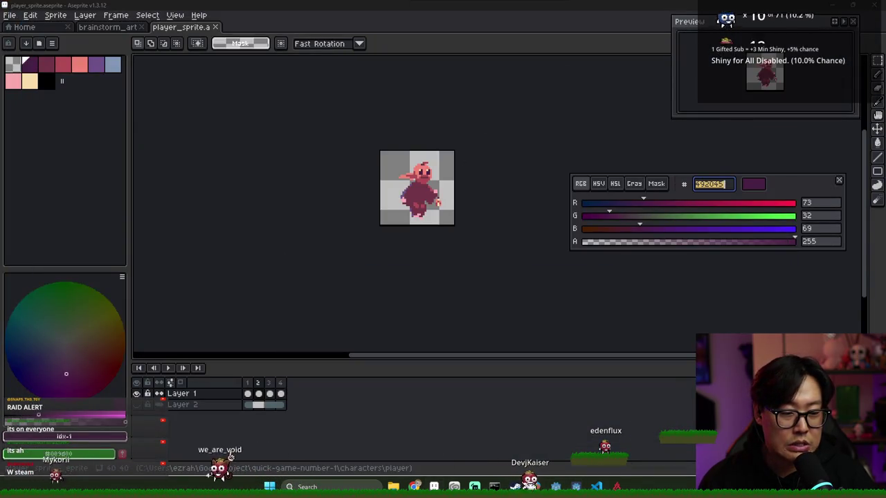
- Open and close the notifications panel, then switch Aseprite to the brainstorm_art tab
{"action": "left_click", "coordinate": [858, 488]}
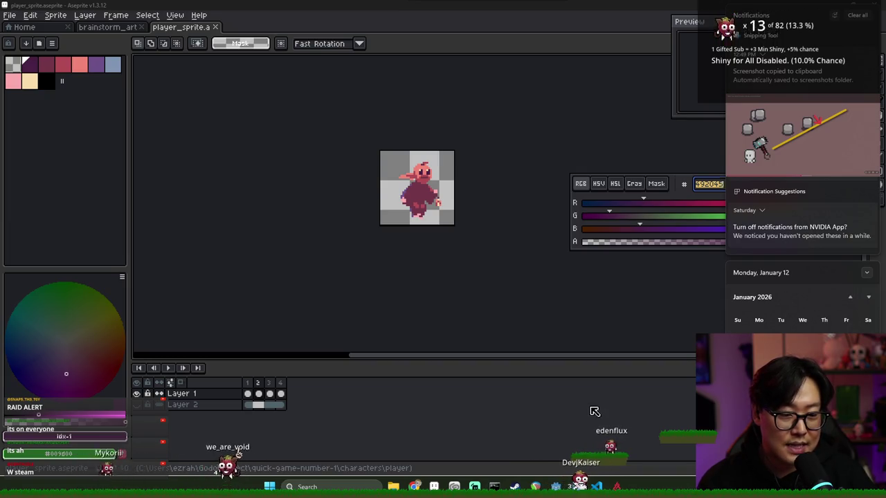
{"action": "key", "text": "Escape"}
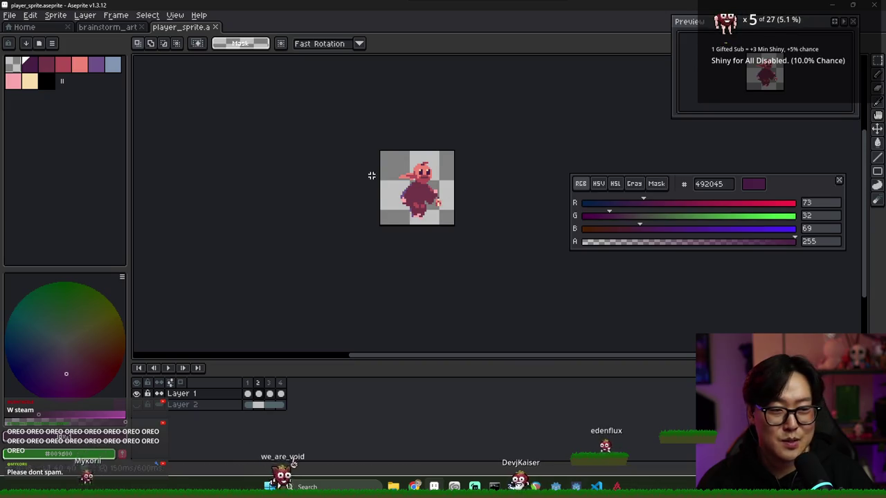
{"action": "scroll", "coordinate": [458, 202], "scroll_direction": "up", "scroll_amount": 2}
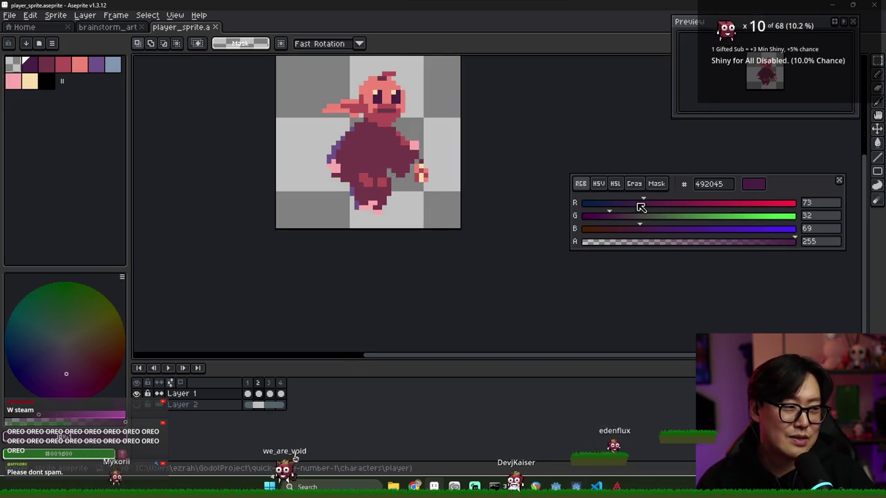
{"action": "scroll", "coordinate": [481, 137], "scroll_direction": "down", "scroll_amount": 2}
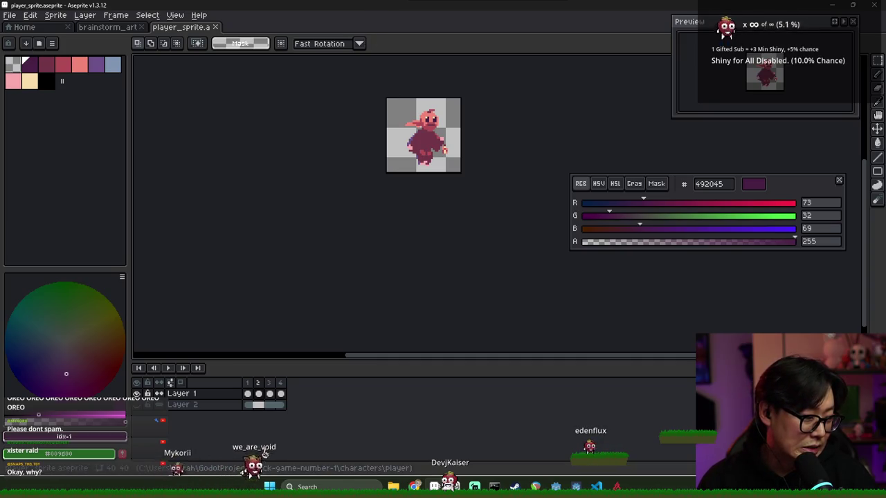
{"action": "key", "text": "ctrl+shift+Tab"}
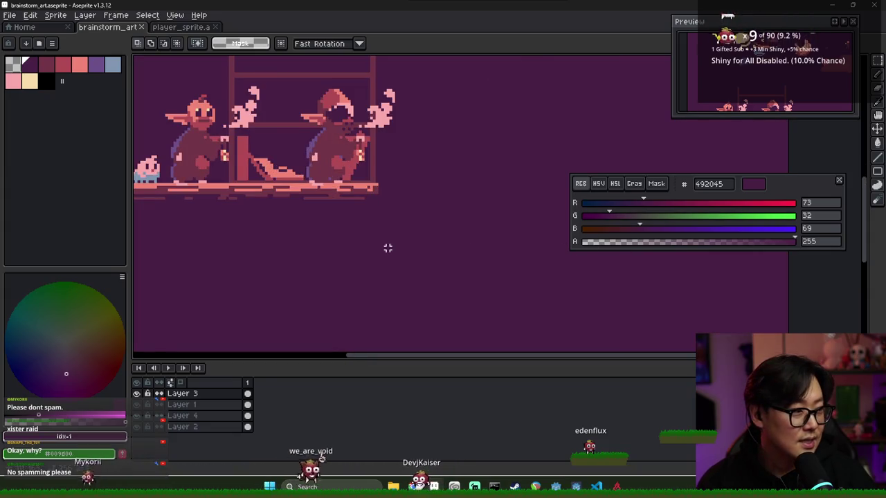
{"action": "left_click_drag", "start_coordinate": [388, 248], "coordinate": [548, 270]}
{"action": "key", "text": "m"}
{"action": "left_click_drag", "start_coordinate": [247, 207], "coordinate": [269, 219]}
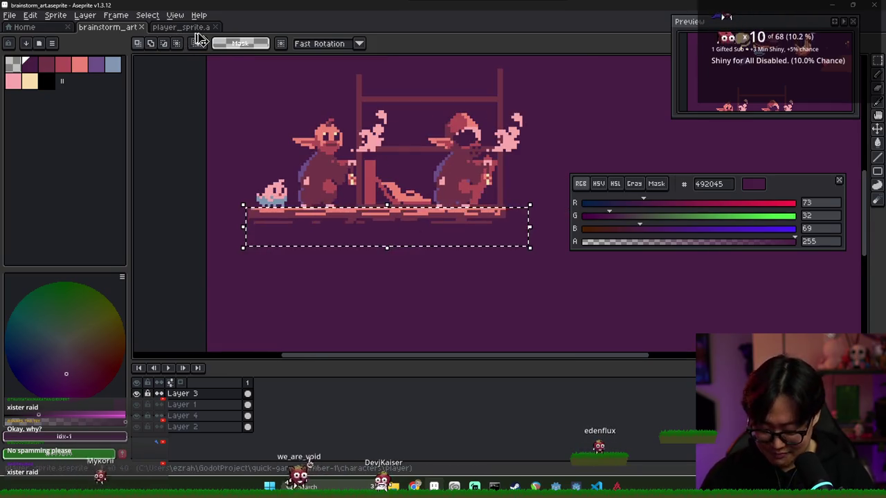
{"action": "key", "text": "alt+Tab"}
{"action": "key", "text": "Escape"}
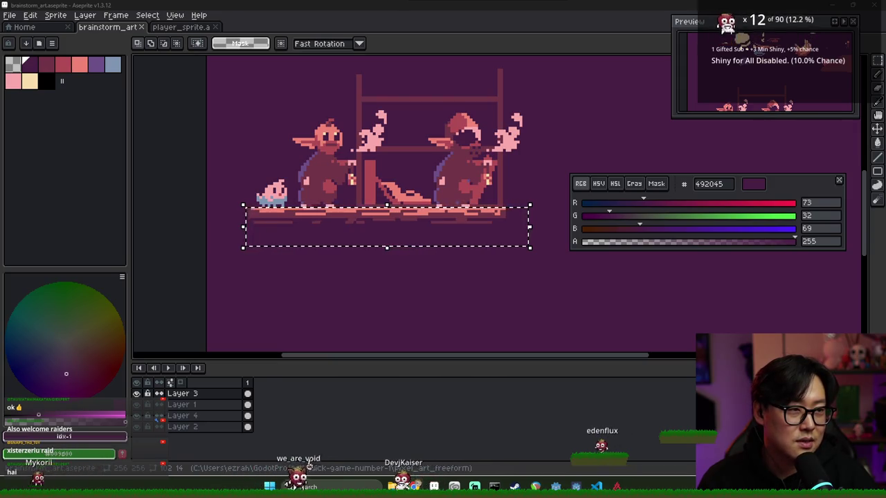
{"action": "key", "text": "alt+Tab"}
- Scroll through the Using TileSets page, briefly opening the example tilesheet image's options
{"action": "left_click_drag", "start_coordinate": [288, 169], "coordinate": [289, 2]}
{"action": "scroll", "coordinate": [440, 264], "scroll_direction": "down", "scroll_amount": 3}
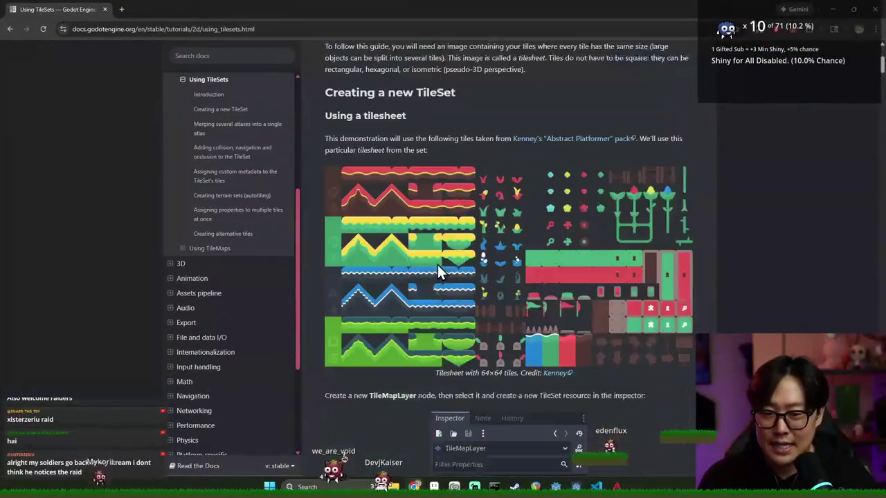
{"action": "scroll", "coordinate": [438, 261], "scroll_direction": "down", "scroll_amount": 1}
{"action": "scroll", "coordinate": [431, 265], "scroll_direction": "up", "scroll_amount": 1}
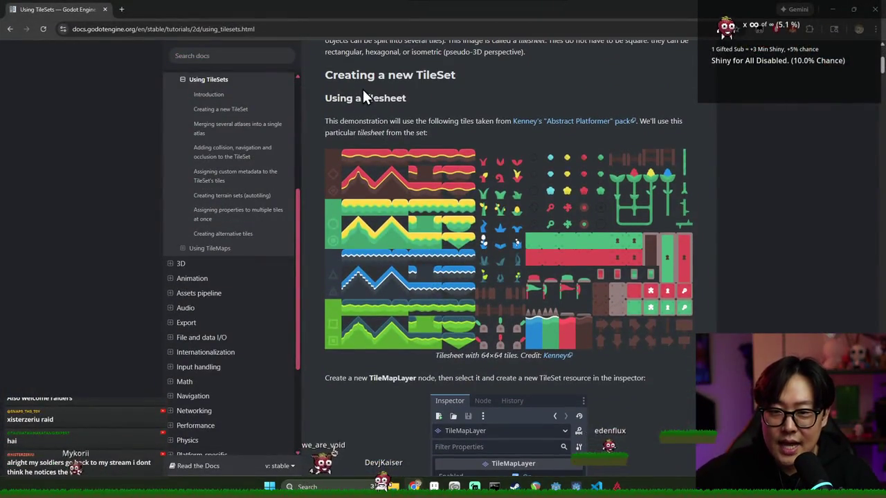
{"action": "scroll", "coordinate": [441, 195], "scroll_direction": "down", "scroll_amount": 15}
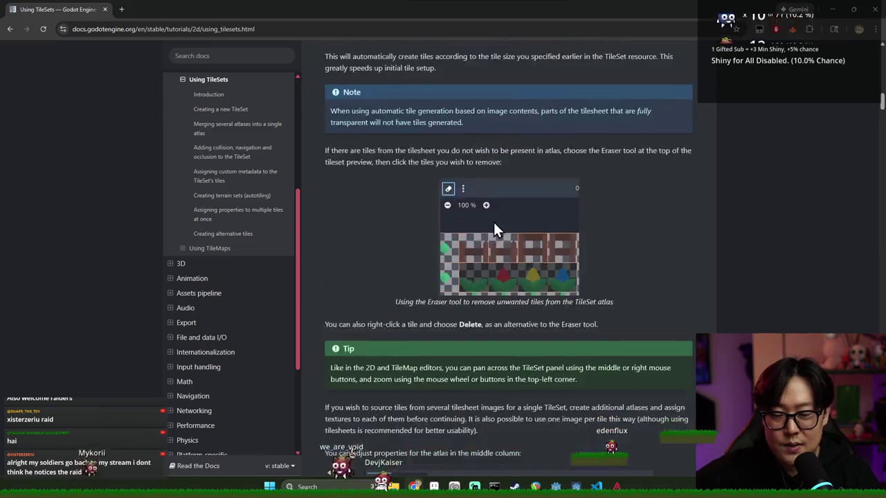
{"action": "scroll", "coordinate": [507, 232], "scroll_direction": "down", "scroll_amount": 20}
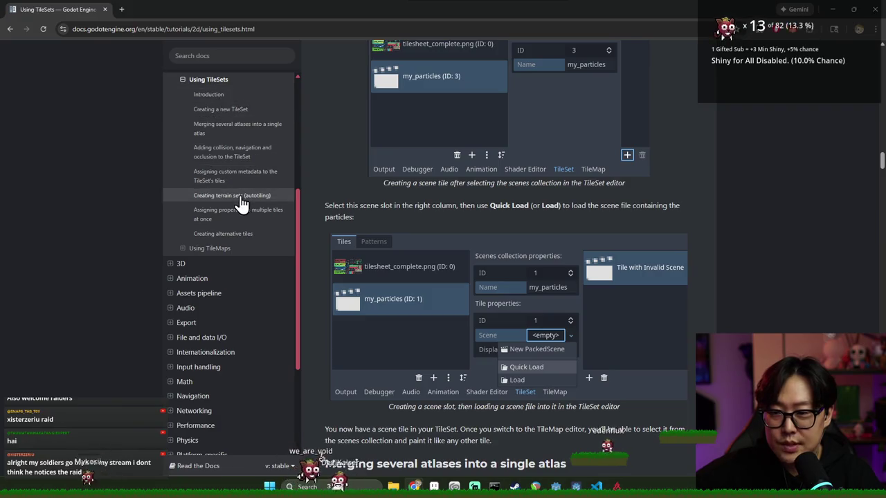
{"action": "scroll", "coordinate": [451, 242], "scroll_direction": "down", "scroll_amount": 10}
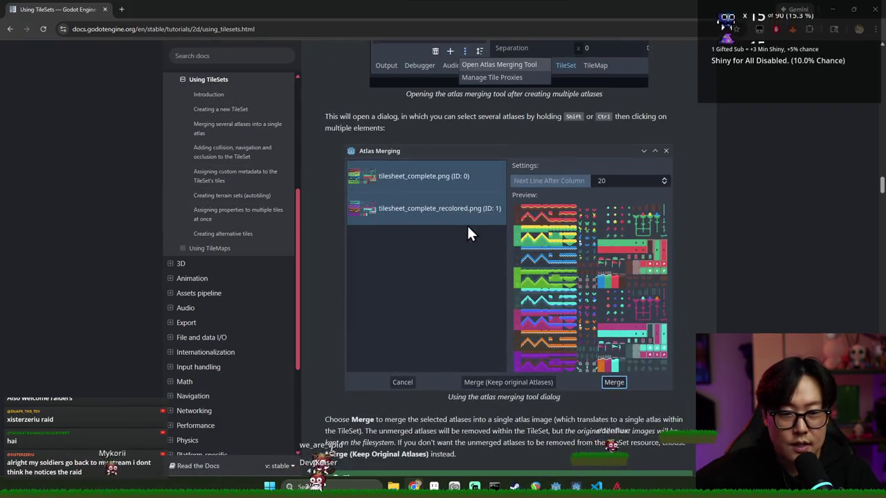
{"action": "scroll", "coordinate": [547, 213], "scroll_direction": "down", "scroll_amount": 3}
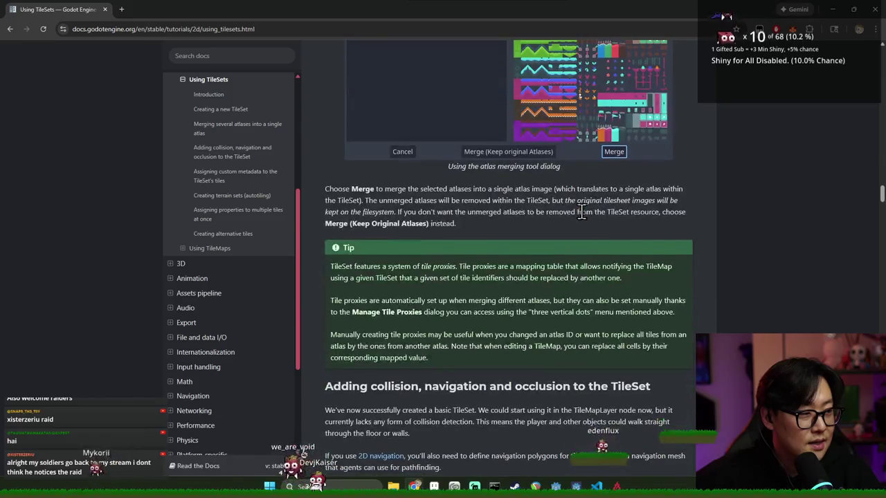
{"action": "scroll", "coordinate": [569, 216], "scroll_direction": "down", "scroll_amount": 2}
{"action": "scroll", "coordinate": [568, 215], "scroll_direction": "down", "scroll_amount": 1}
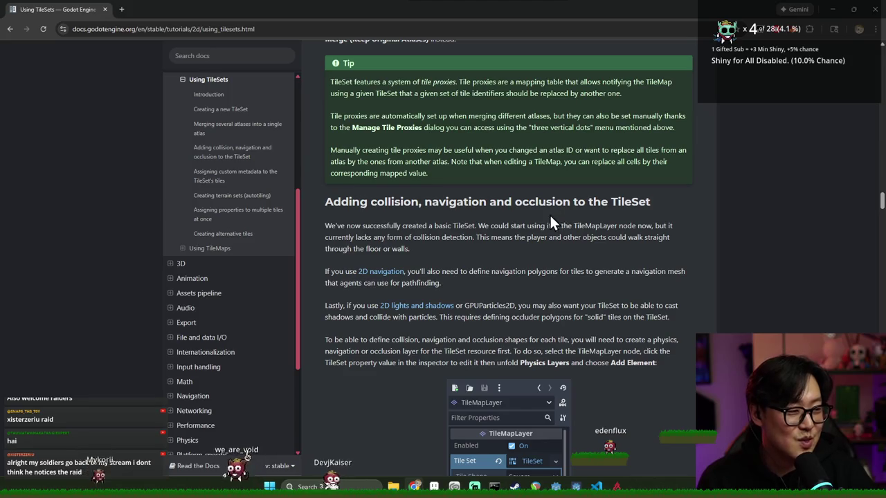
{"action": "scroll", "coordinate": [498, 215], "scroll_direction": "down", "scroll_amount": 10}
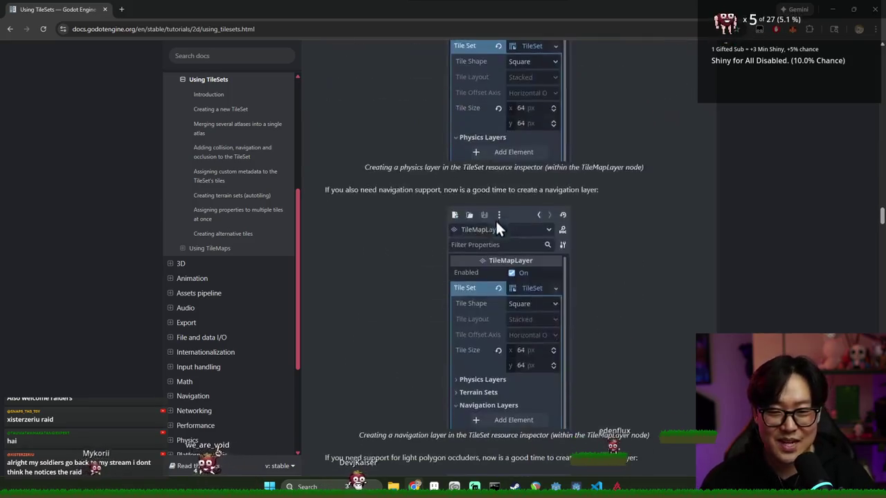
{"action": "scroll", "coordinate": [512, 235], "scroll_direction": "down", "scroll_amount": 12}
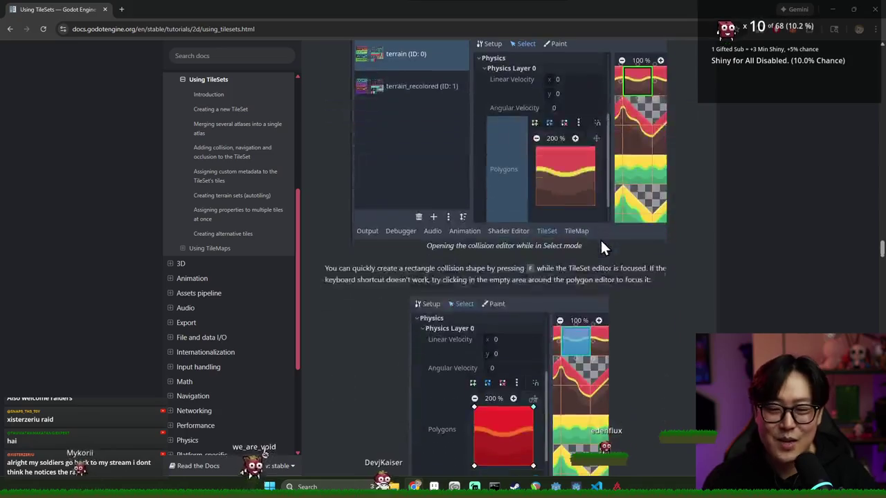
{"action": "scroll", "coordinate": [595, 235], "scroll_direction": "down", "scroll_amount": 9}
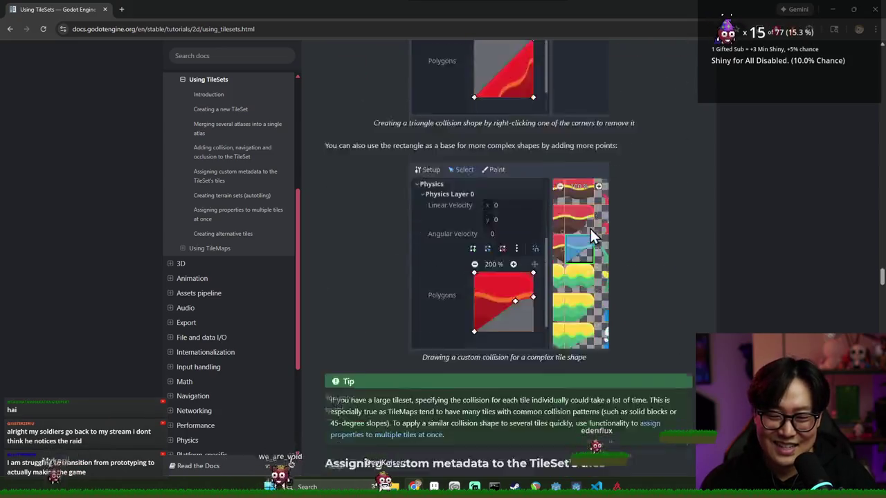
{"action": "scroll", "coordinate": [540, 263], "scroll_direction": "down", "scroll_amount": 10}
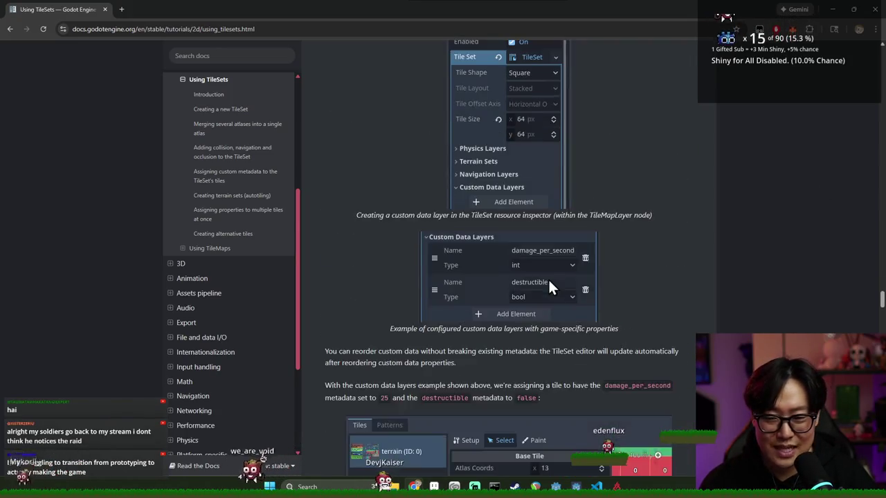
{"action": "scroll", "coordinate": [533, 311], "scroll_direction": "down", "scroll_amount": 7}
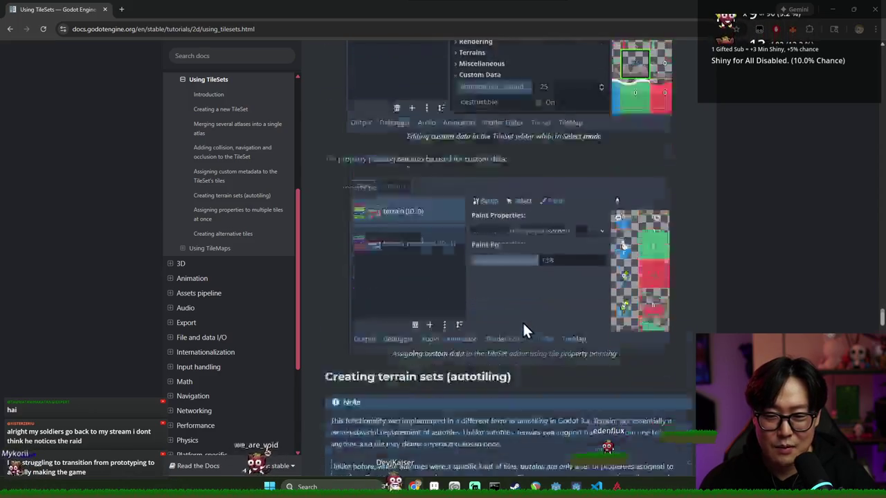
{"action": "scroll", "coordinate": [526, 315], "scroll_direction": "down", "scroll_amount": 15}
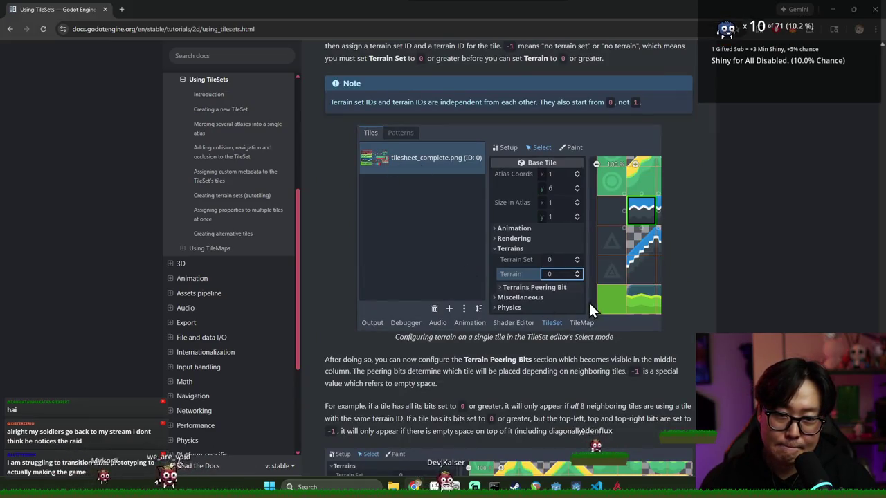
{"action": "scroll", "coordinate": [506, 273], "scroll_direction": "down", "scroll_amount": 4}
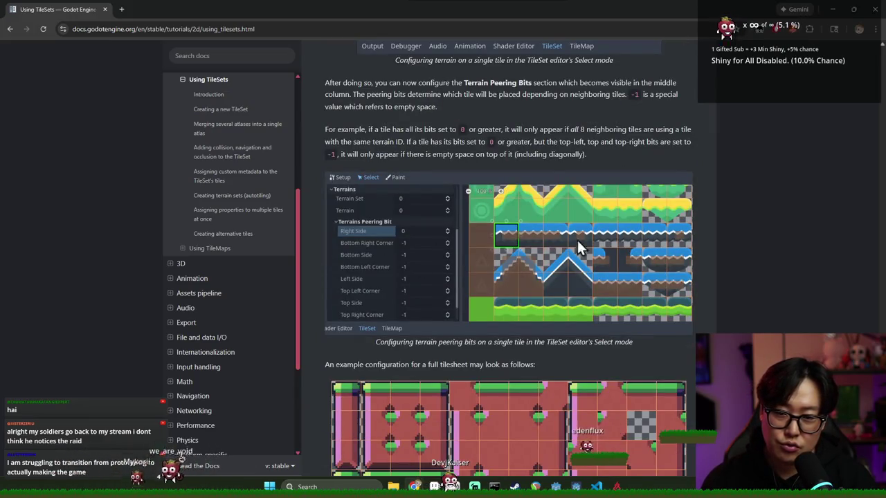
{"action": "scroll", "coordinate": [464, 253], "scroll_direction": "down", "scroll_amount": 1}
{"action": "scroll", "coordinate": [423, 142], "scroll_direction": "up", "scroll_amount": 1}
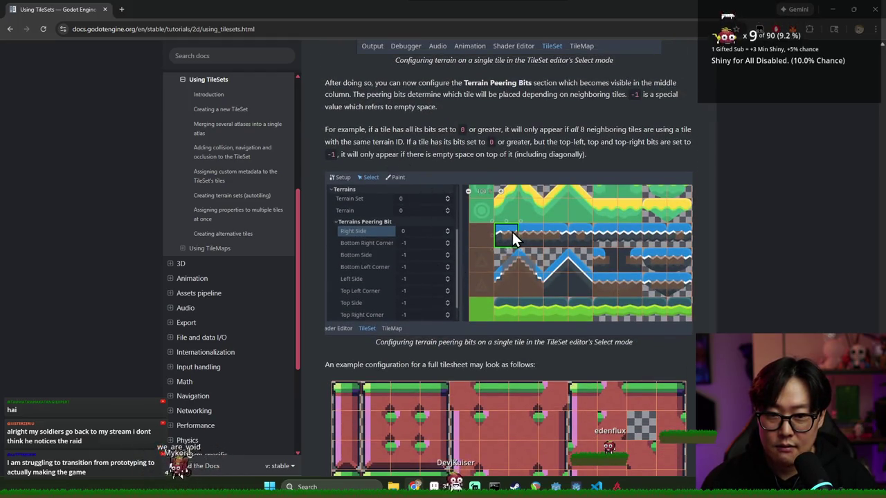
{"action": "scroll", "coordinate": [511, 239], "scroll_direction": "down", "scroll_amount": 5}
{"action": "scroll", "coordinate": [409, 144], "scroll_direction": "up", "scroll_amount": 2}
{"action": "scroll", "coordinate": [421, 200], "scroll_direction": "down", "scroll_amount": 1}
{"action": "right_click", "coordinate": [485, 198]}
{"action": "left_click", "coordinate": [761, 186]}
{"action": "right_click", "coordinate": [536, 212]}
{"action": "left_click", "coordinate": [519, 210]}
{"action": "scroll", "coordinate": [583, 228], "scroll_direction": "up", "scroll_amount": 1}
{"action": "scroll", "coordinate": [383, 246], "scroll_direction": "down", "scroll_amount": 1}
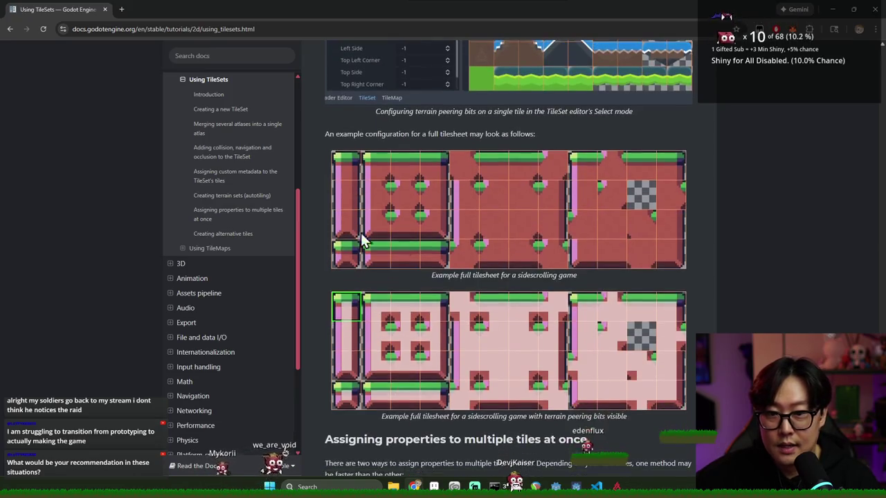
{"action": "scroll", "coordinate": [386, 192], "scroll_direction": "down", "scroll_amount": 10}
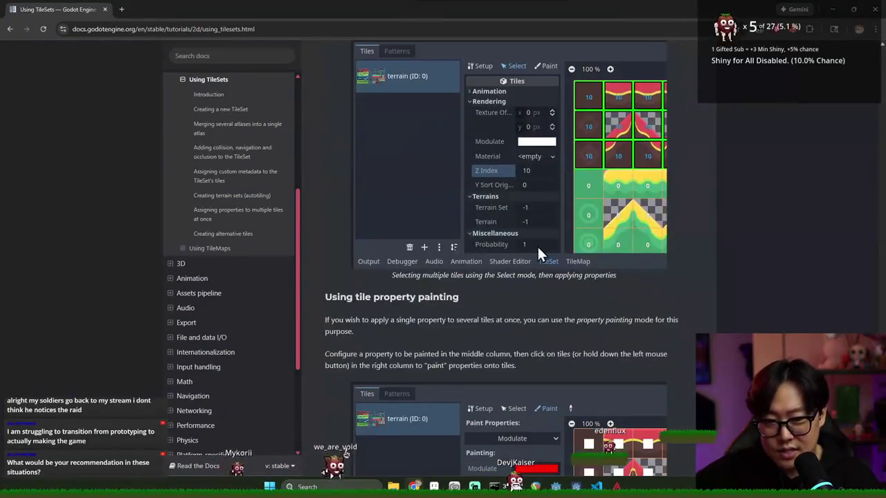
{"action": "scroll", "coordinate": [527, 246], "scroll_direction": "up", "scroll_amount": 3}
{"action": "scroll", "coordinate": [594, 247], "scroll_direction": "down", "scroll_amount": 12}
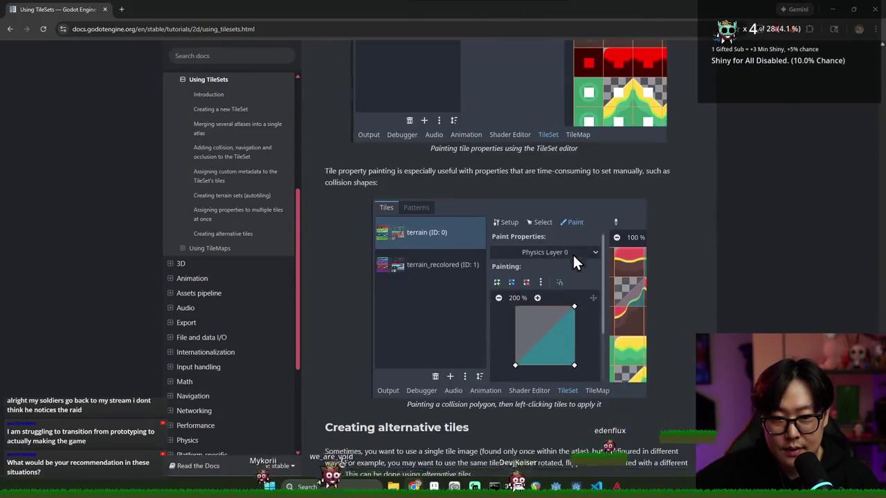
{"action": "scroll", "coordinate": [569, 249], "scroll_direction": "down", "scroll_amount": 8}
{"action": "scroll", "coordinate": [536, 252], "scroll_direction": "up", "scroll_amount": 4}
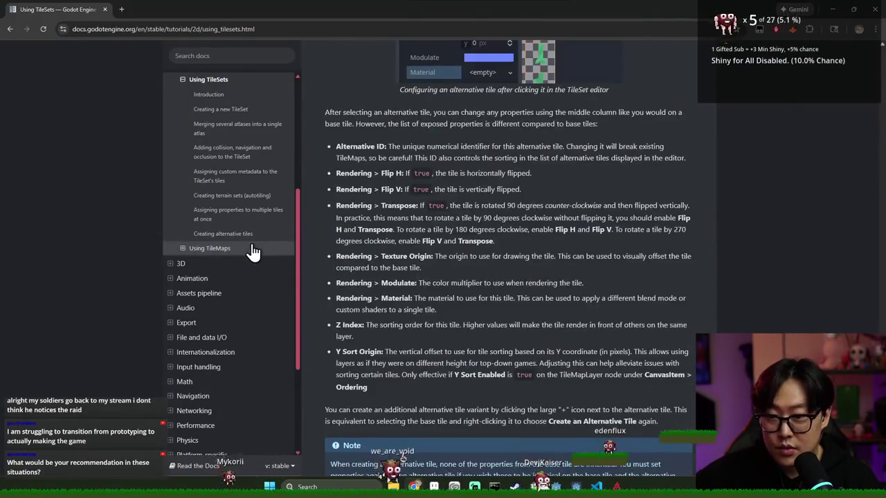
- Glance at Using TileMaps, then search the docs for 'autotiling' and open Using TileSets
{"action": "left_click", "coordinate": [225, 251]}
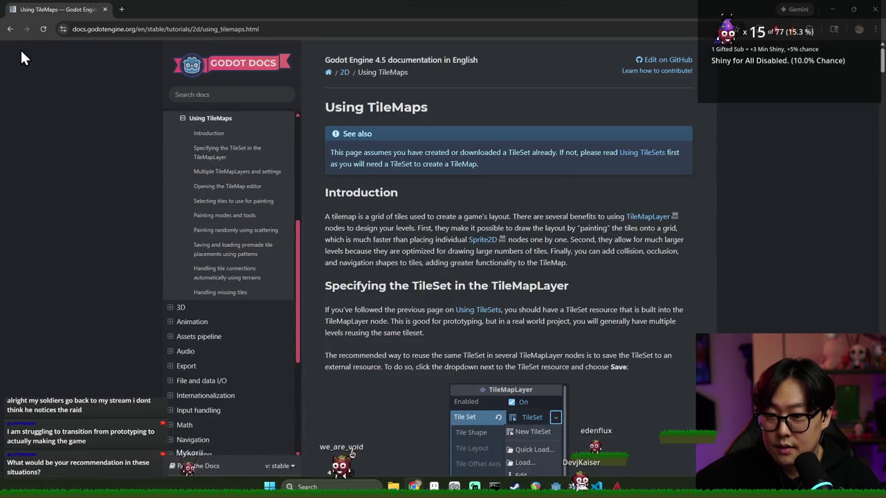
{"action": "left_click", "coordinate": [11, 31]}
{"action": "left_click", "coordinate": [254, 62]}
{"action": "type", "text": "autotiling"}
{"action": "key", "text": "Return"}
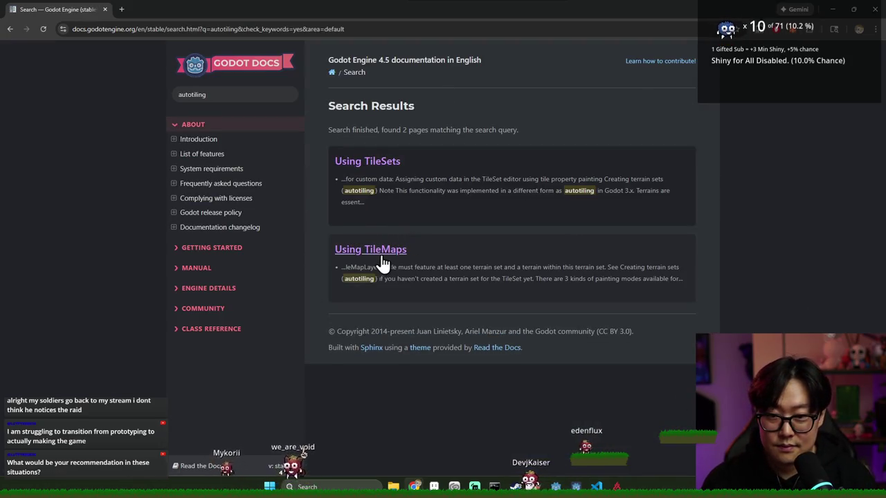
{"action": "left_click", "coordinate": [369, 164]}
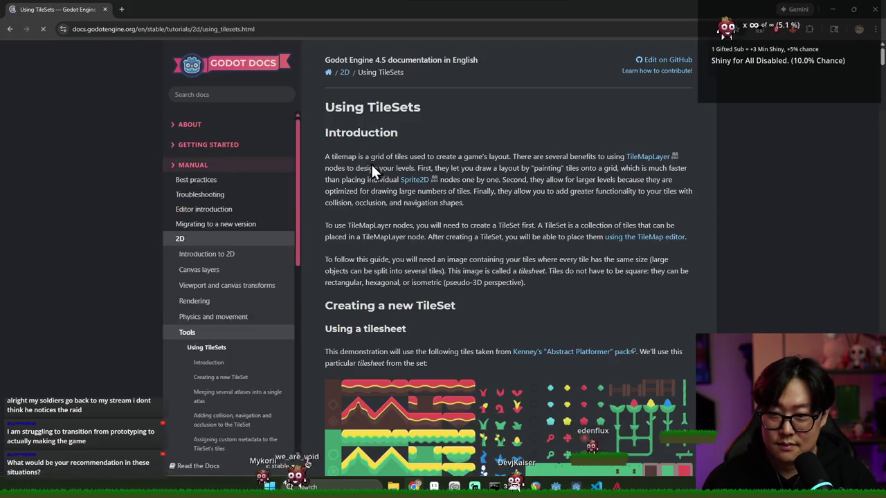
- Copy the example full sidescrolling tilesheet image from the Using TileSets page
{"action": "scroll", "coordinate": [432, 266], "scroll_direction": "down", "scroll_amount": 10}
{"action": "scroll", "coordinate": [513, 235], "scroll_direction": "down", "scroll_amount": 20}
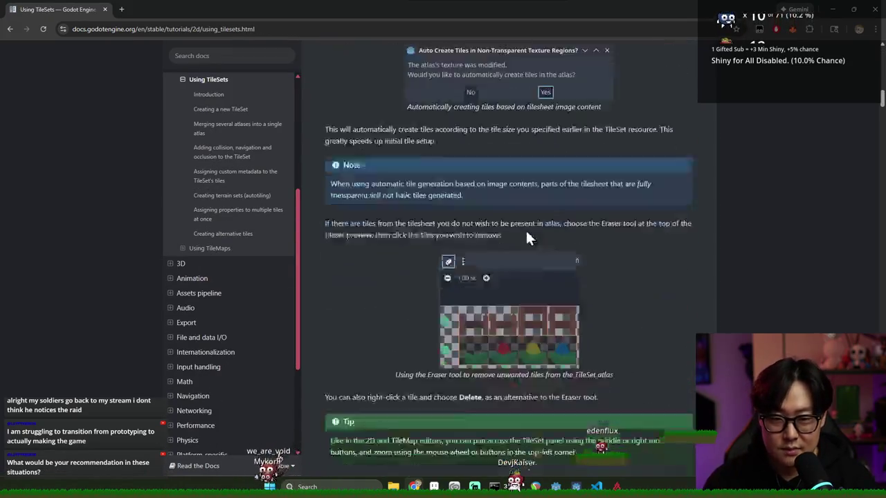
{"action": "scroll", "coordinate": [494, 215], "scroll_direction": "down", "scroll_amount": 20}
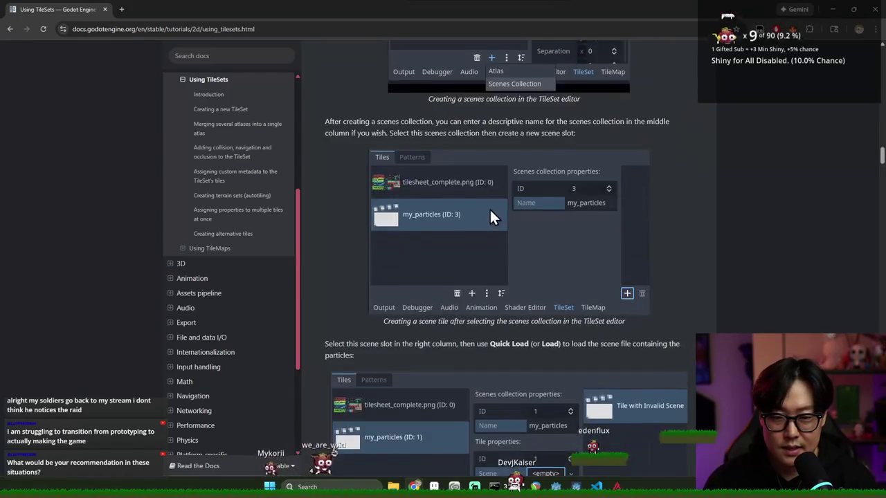
{"action": "scroll", "coordinate": [484, 197], "scroll_direction": "down", "scroll_amount": 20}
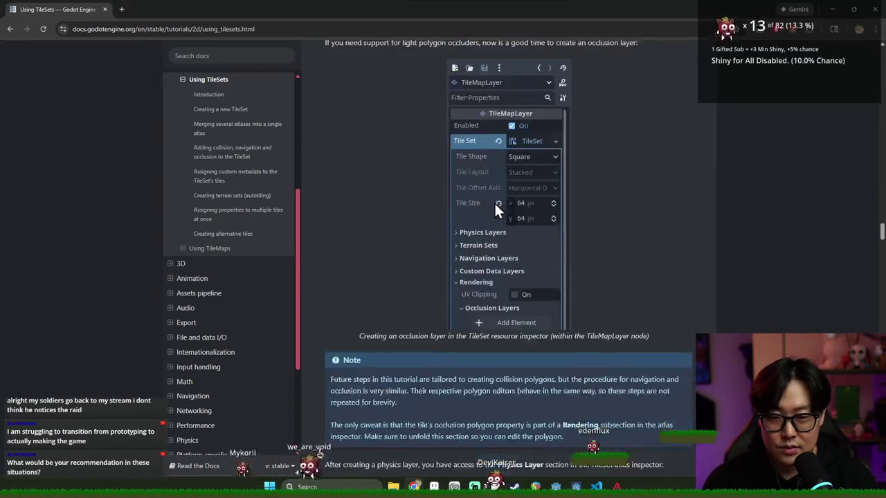
{"action": "scroll", "coordinate": [509, 215], "scroll_direction": "down", "scroll_amount": 20}
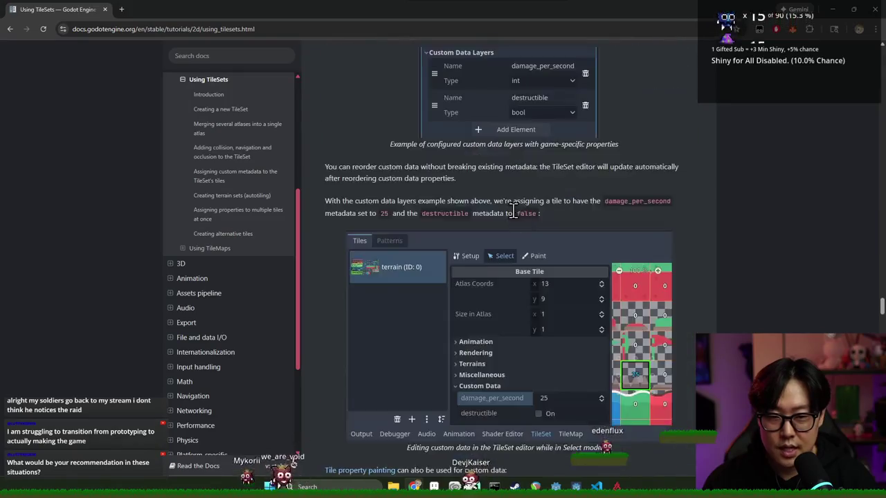
{"action": "scroll", "coordinate": [522, 235], "scroll_direction": "down", "scroll_amount": 6}
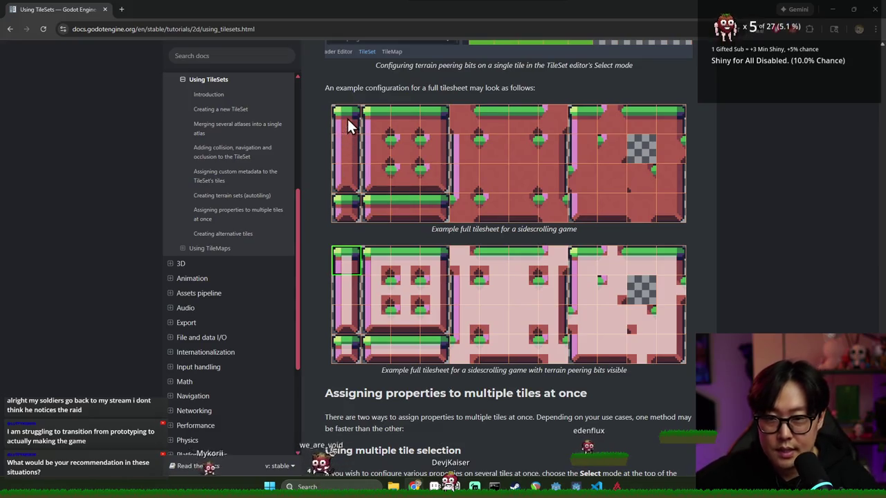
{"action": "right_click", "coordinate": [349, 121]}
{"action": "left_click", "coordinate": [391, 154]}
{"action": "key", "text": "alt+Tab"}
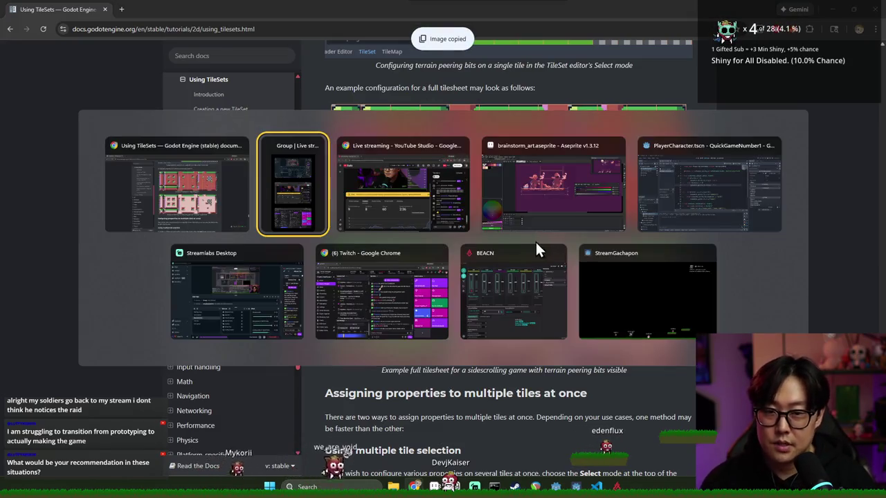
- Paste the copied reference tilesheet into a new blank sprite and commit it in place
{"action": "left_click", "coordinate": [561, 198]}
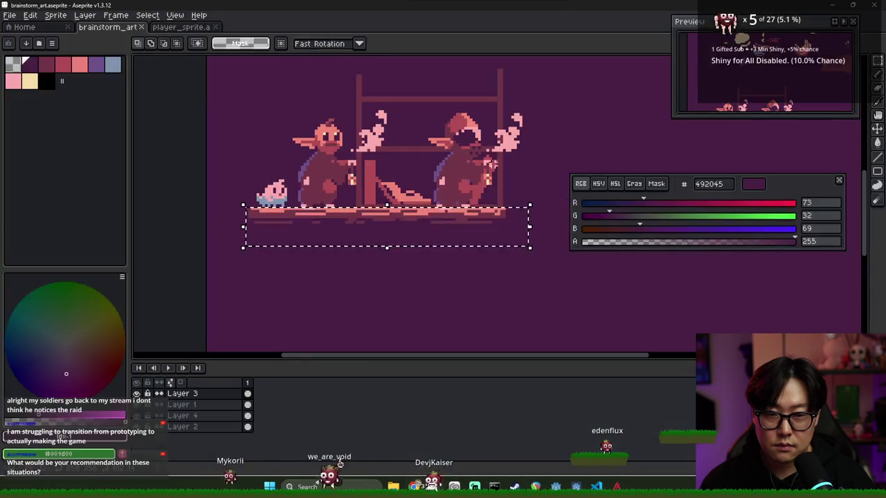
{"action": "key", "text": "ctrl+n"}
{"action": "key", "text": "Return"}
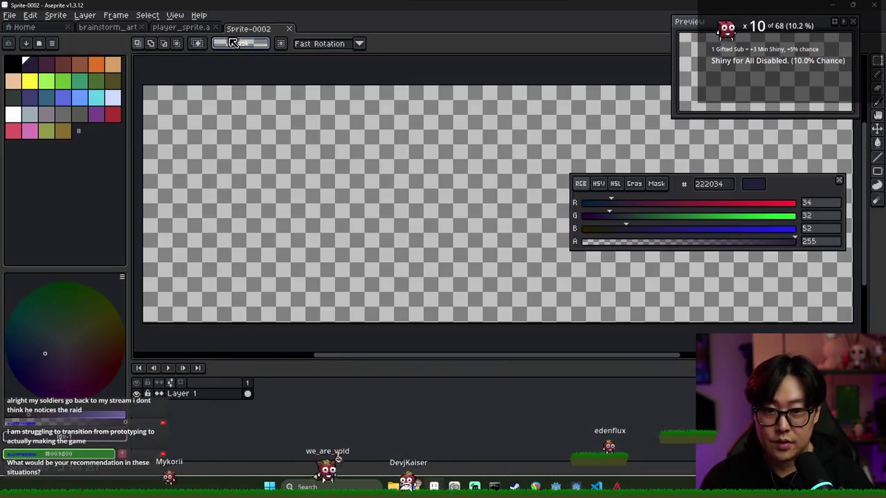
{"action": "key", "text": "ctrl+v"}
{"action": "scroll", "coordinate": [438, 199], "scroll_direction": "down", "scroll_amount": 3}
{"action": "key", "text": "Return"}
{"action": "scroll", "coordinate": [340, 189], "scroll_direction": "up", "scroll_amount": 4}
{"action": "scroll", "coordinate": [262, 146], "scroll_direction": "down", "scroll_amount": 2}
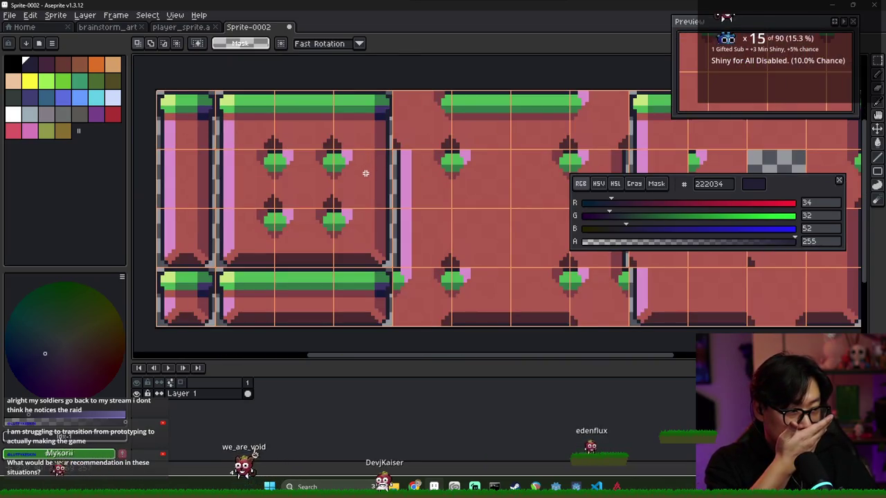
{"action": "scroll", "coordinate": [350, 176], "scroll_direction": "down", "scroll_amount": 1}
{"action": "scroll", "coordinate": [241, 168], "scroll_direction": "up", "scroll_amount": 1}
{"action": "scroll", "coordinate": [237, 129], "scroll_direction": "up", "scroll_amount": 2}
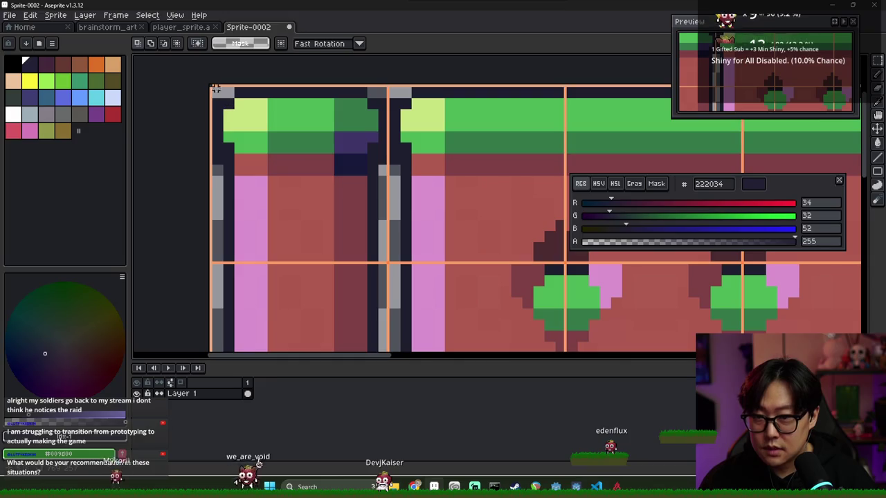
- Select a tile region at the sheet's top-left corner, then switch to player_sprite
{"action": "mouse_move", "coordinate": [213, 88]}
{"action": "left_mouse_down"}
{"action": "mouse_move", "coordinate": [288, 159]}
{"action": "mouse_move", "coordinate": [272, 113]}
{"action": "mouse_move", "coordinate": [258, 138]}
{"action": "left_mouse_up"}
{"action": "scroll", "coordinate": [257, 138], "scroll_direction": "down", "scroll_amount": 3}
{"action": "scroll", "coordinate": [301, 174], "scroll_direction": "up", "scroll_amount": 1}
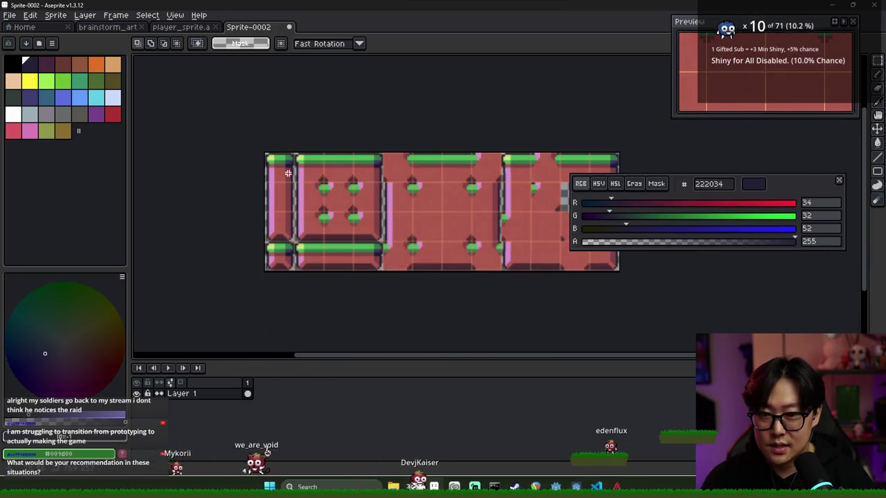
{"action": "scroll", "coordinate": [281, 166], "scroll_direction": "up", "scroll_amount": 2}
{"action": "scroll", "coordinate": [232, 88], "scroll_direction": "down", "scroll_amount": 3}
{"action": "scroll", "coordinate": [277, 136], "scroll_direction": "up", "scroll_amount": 2}
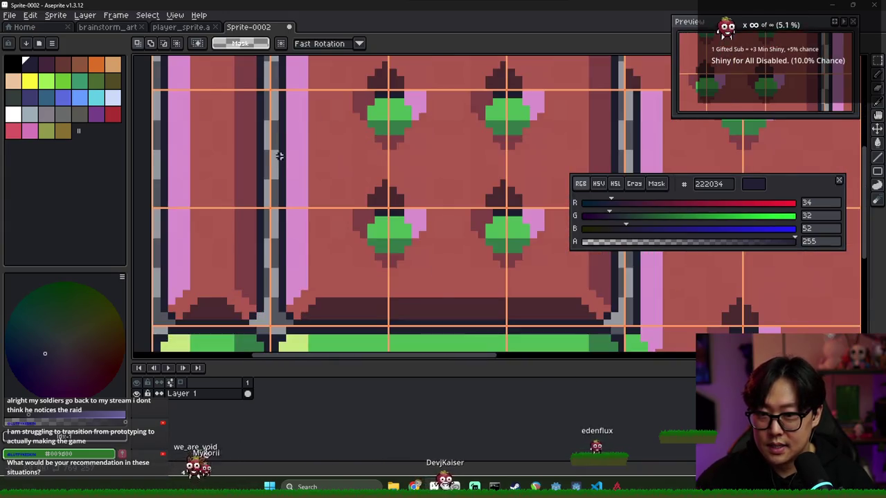
{"action": "scroll", "coordinate": [277, 136], "scroll_direction": "down", "scroll_amount": 2}
{"action": "scroll", "coordinate": [277, 136], "scroll_direction": "up", "scroll_amount": 2}
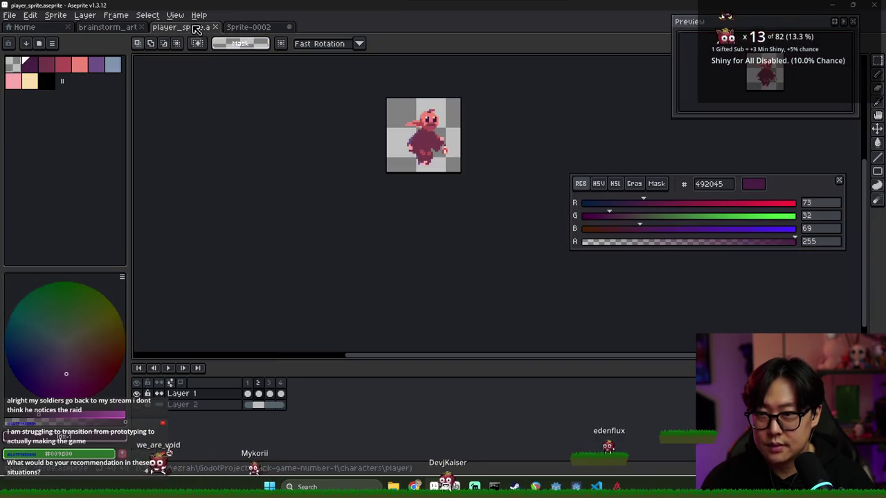
{"action": "left_click", "coordinate": [200, 27]}
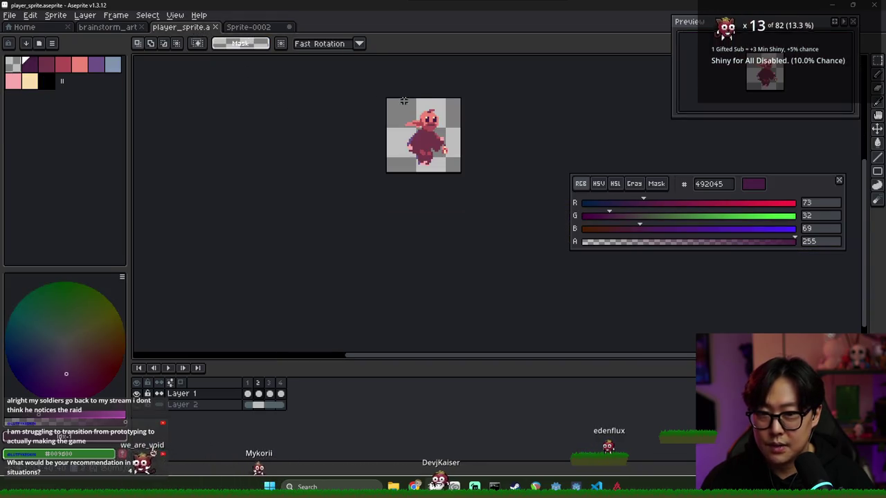
- Cycle through the open sprite tabs, ending on the brainstorm art file
{"action": "left_click", "coordinate": [244, 27]}
{"action": "key", "text": "ctrl+Tab"}
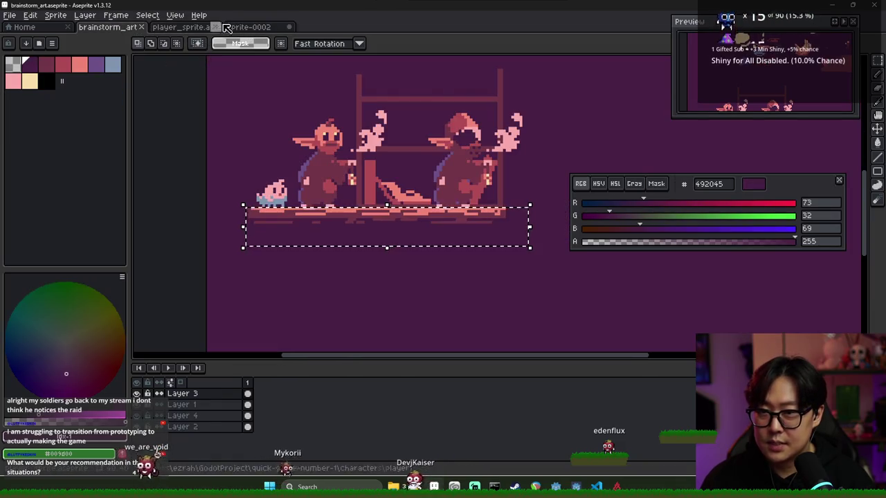
{"action": "left_click", "coordinate": [256, 27]}
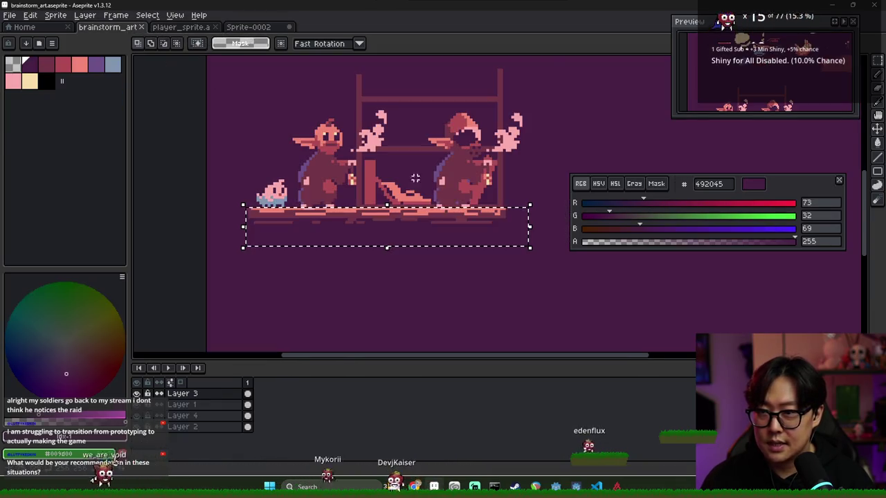
{"action": "left_click", "coordinate": [107, 27]}
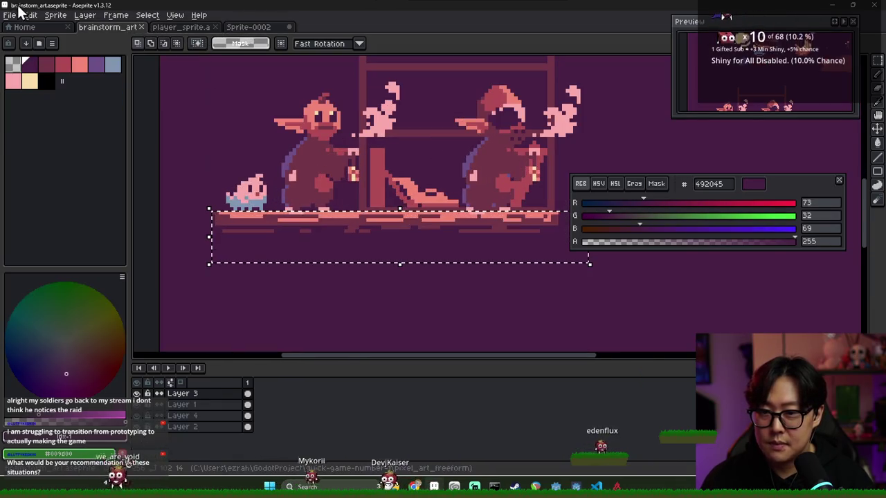
- Start a new sprite with width 32, cancel it, and return to the Sprite-0002 tilesheet
{"action": "left_click", "coordinate": [10, 14]}
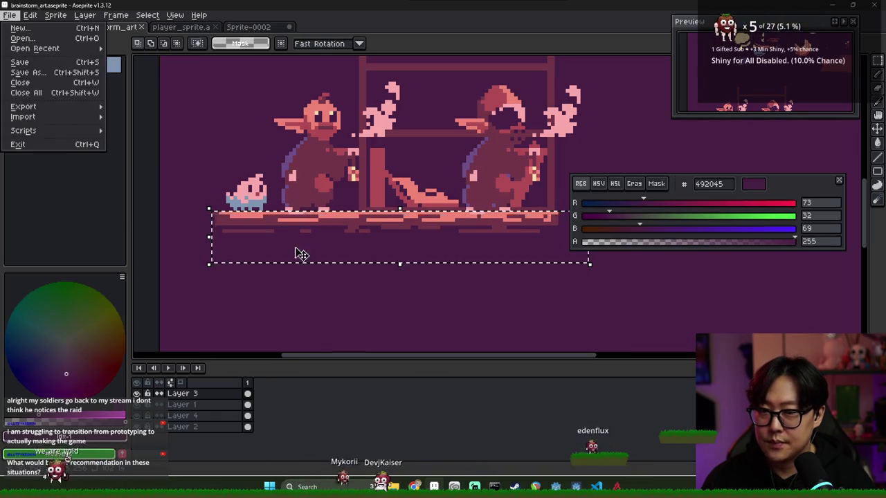
{"action": "left_click", "coordinate": [20, 28]}
{"action": "type", "text": "32"}
{"action": "left_click", "coordinate": [445, 185]}
{"action": "left_click", "coordinate": [447, 167]}
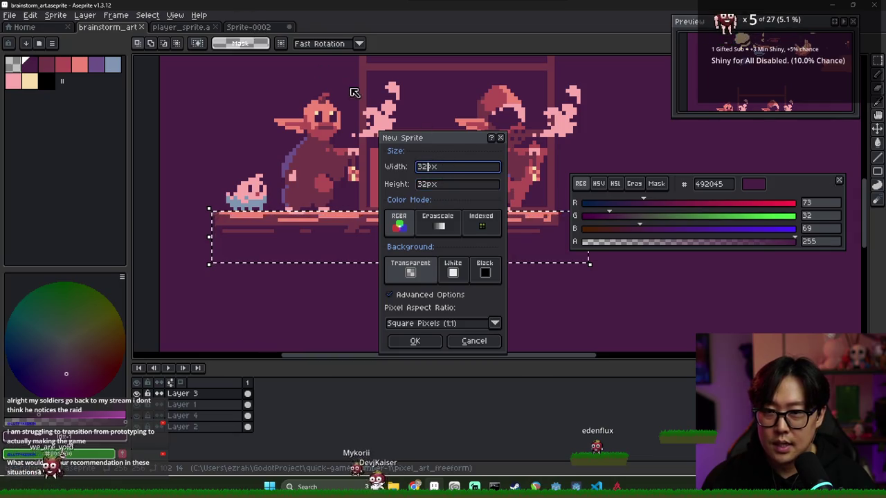
{"action": "key", "text": "Escape"}
{"action": "key", "text": "ctrl+Tab"}
{"action": "key", "text": "ctrl+Tab"}
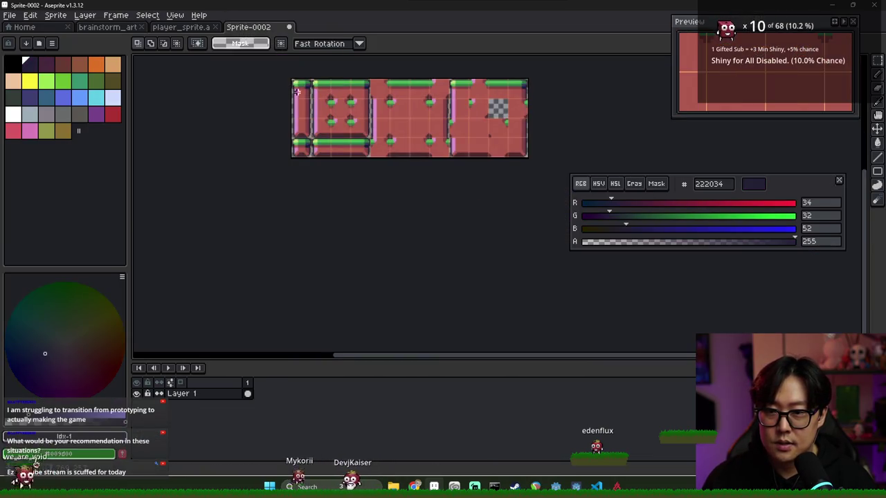
{"action": "scroll", "coordinate": [303, 145], "scroll_direction": "up", "scroll_amount": 3}
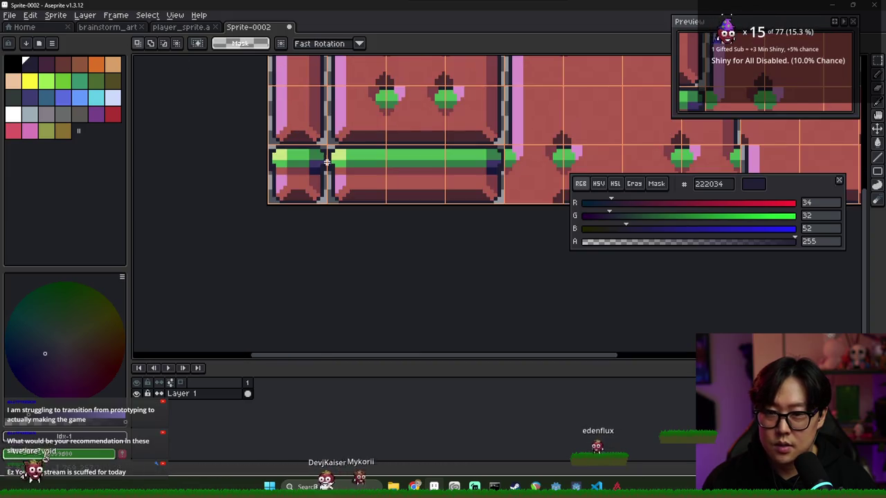
{"action": "scroll", "coordinate": [320, 170], "scroll_direction": "down", "scroll_amount": 3}
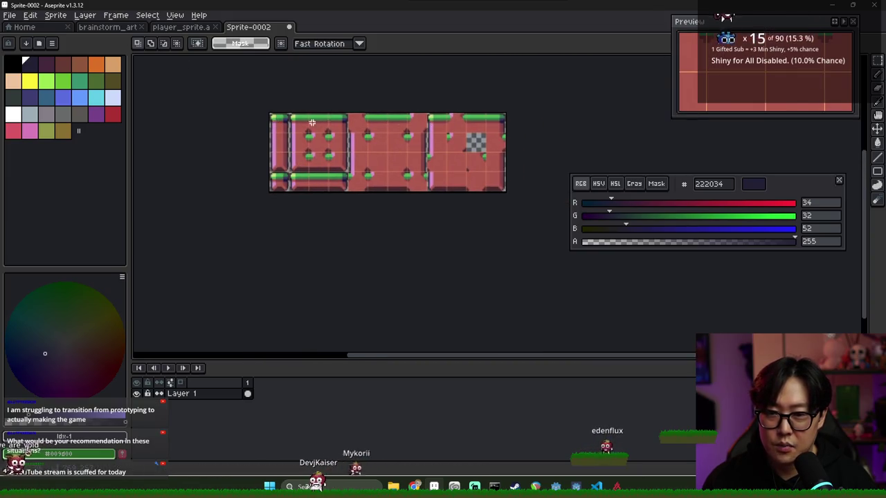
{"action": "scroll", "coordinate": [304, 126], "scroll_direction": "up", "scroll_amount": 1}
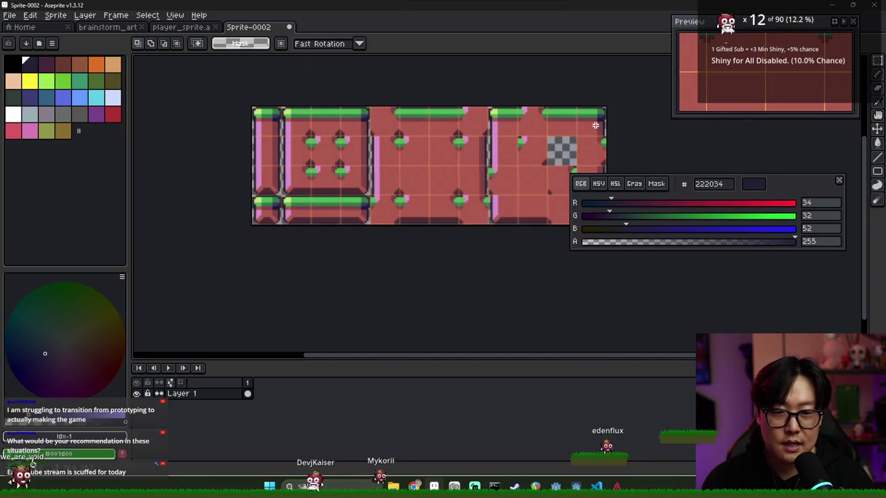
{"action": "left_click", "coordinate": [10, 15]}
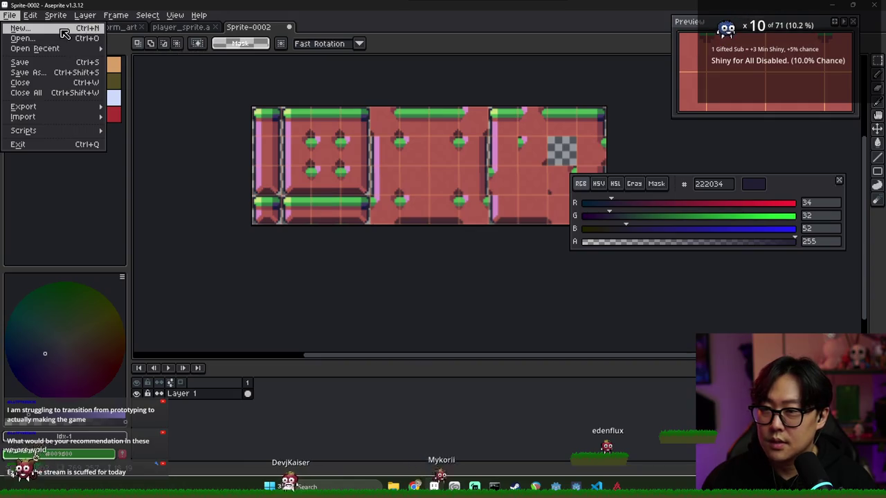
- Create a transparent 384 × 32 px blank canvas, opened as Sprite-0003
{"action": "left_click", "coordinate": [64, 33]}
{"action": "type", "text": "32"}
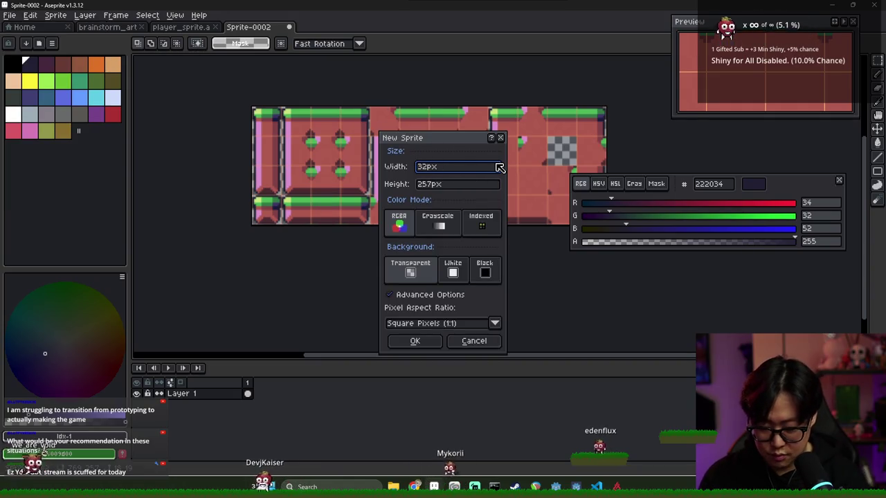
{"action": "type", "text": "384"}
{"action": "key", "text": "Tab"}
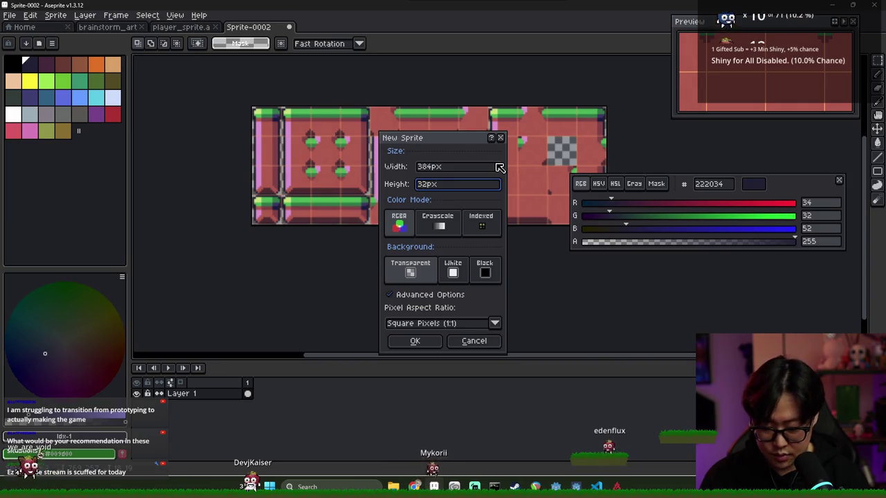
{"action": "key", "text": "Return"}
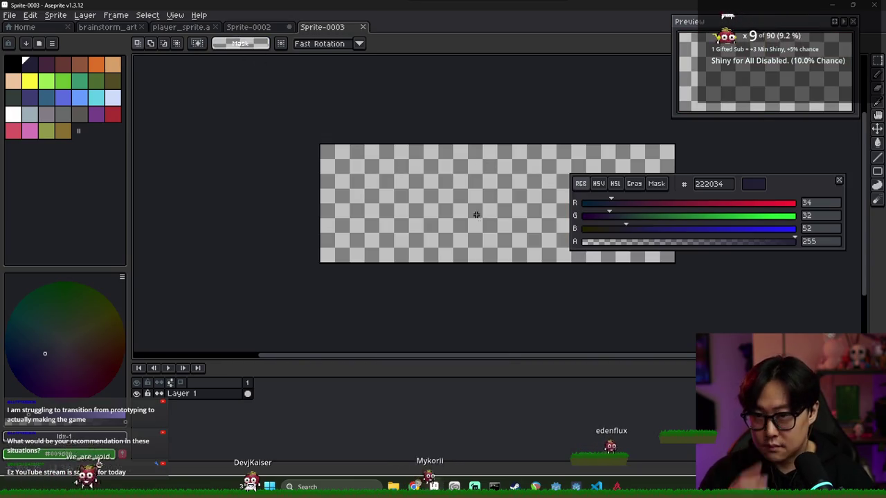
{"action": "scroll", "coordinate": [554, 228], "scroll_direction": "right", "scroll_amount": 2}
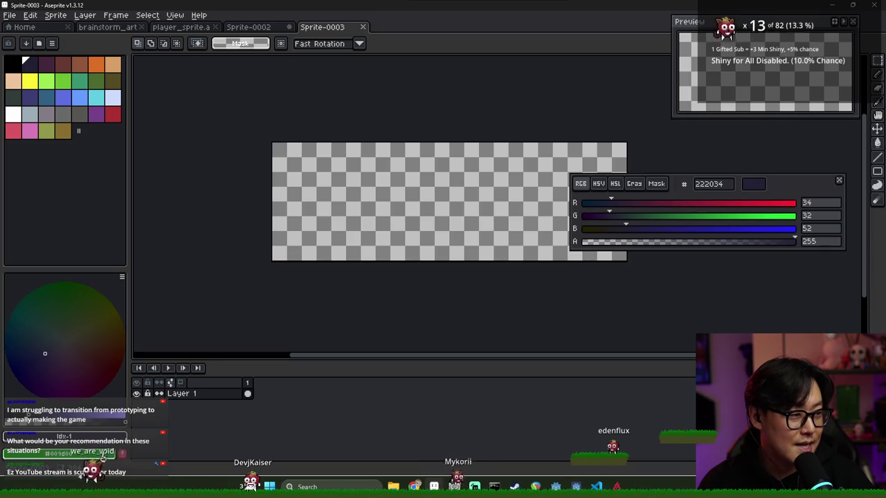
{"action": "scroll", "coordinate": [490, 184], "scroll_direction": "left", "scroll_amount": 3}
{"action": "scroll", "coordinate": [518, 177], "scroll_direction": "up", "scroll_amount": 1}
{"action": "scroll", "coordinate": [511, 173], "scroll_direction": "down", "scroll_amount": 1}
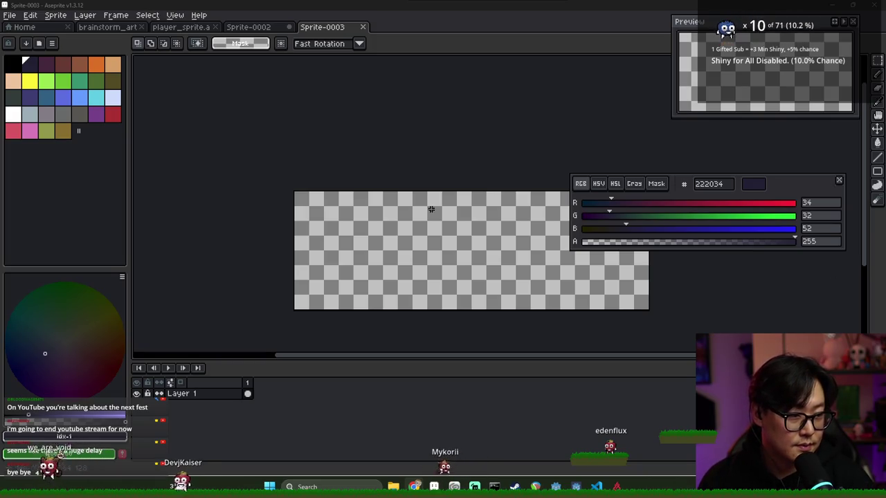
- Switch from Aseprite to the Discord window showing the #announcements channel
{"action": "key", "text": "alt+Tab"}
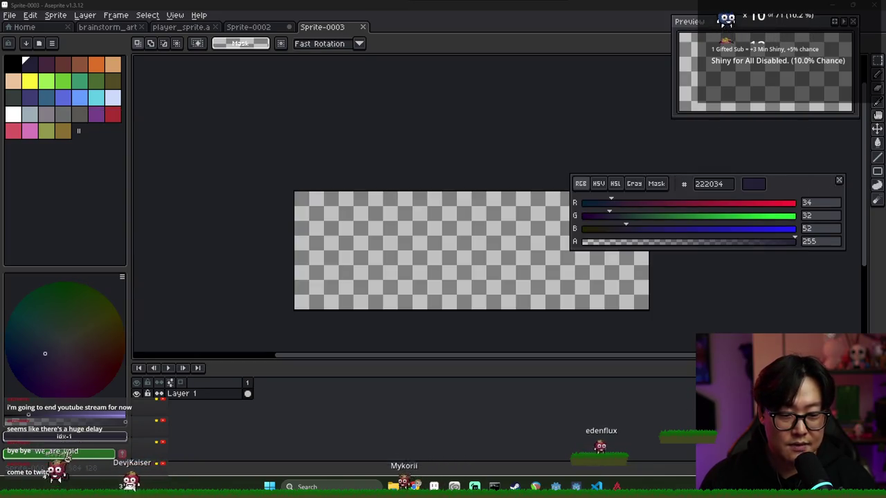
{"action": "key", "text": "alt+Tab"}
{"action": "scroll", "coordinate": [269, 233], "scroll_direction": "up", "scroll_amount": 3}
{"action": "scroll", "coordinate": [263, 232], "scroll_direction": "down", "scroll_amount": 2}
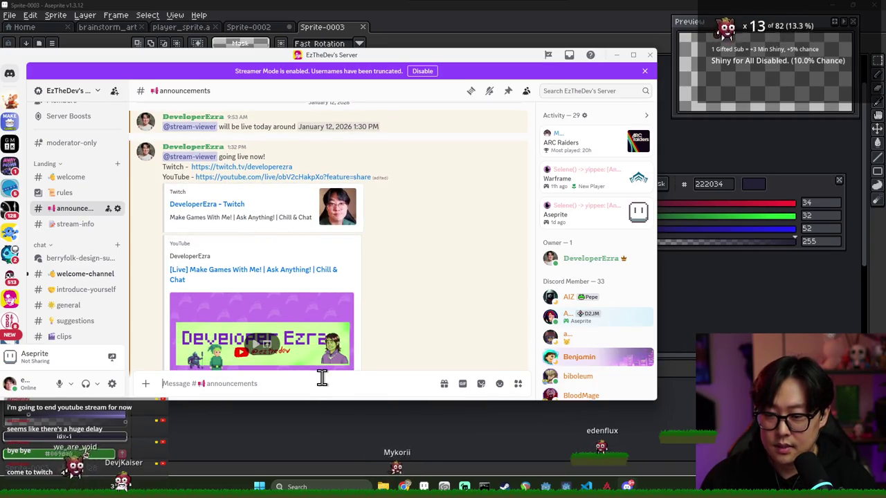
- Post 'yikyou tube trouble twitch today' in #announcements, then go back to Aseprite
{"action": "type", "text": "yikes @"}
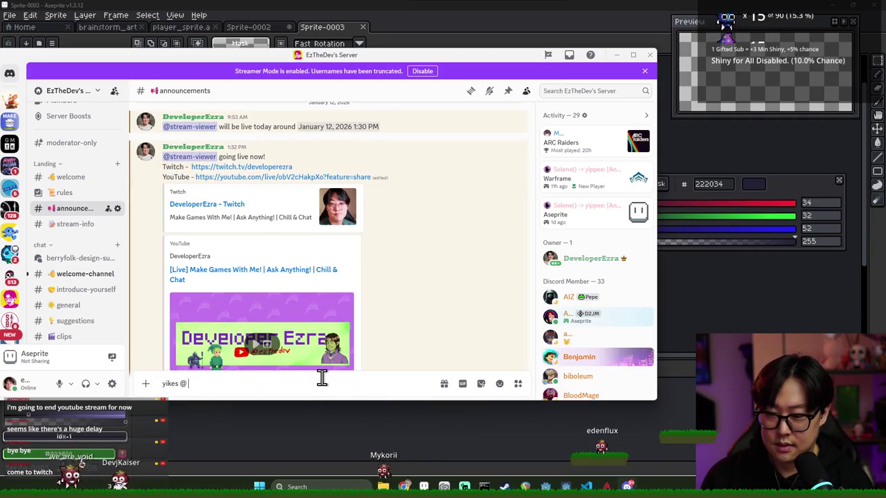
{"action": "type", "text": "you tube"}
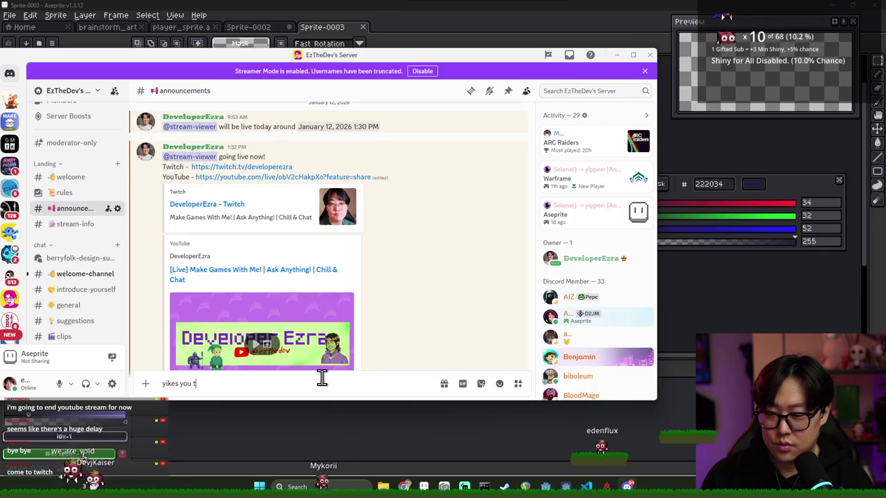
{"action": "type", "text": " trouble so i'm going to end the stream on youtube, ju"}
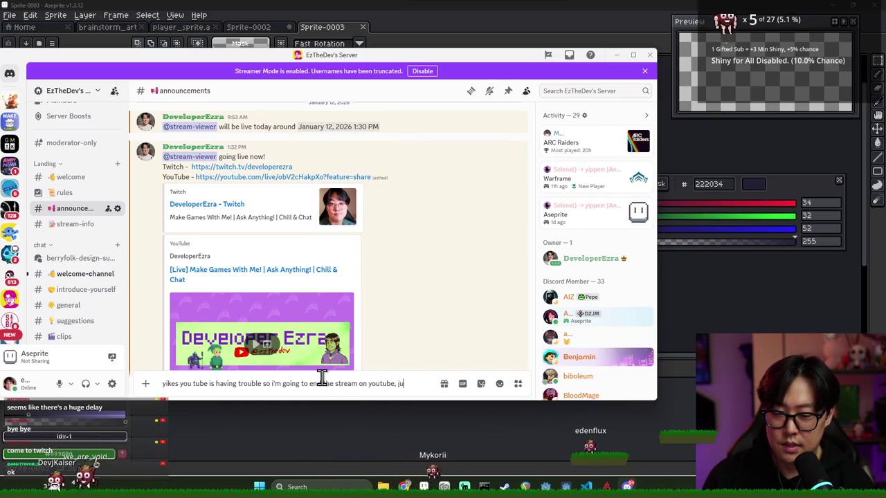
{"action": "type", "text": " twitch today"}
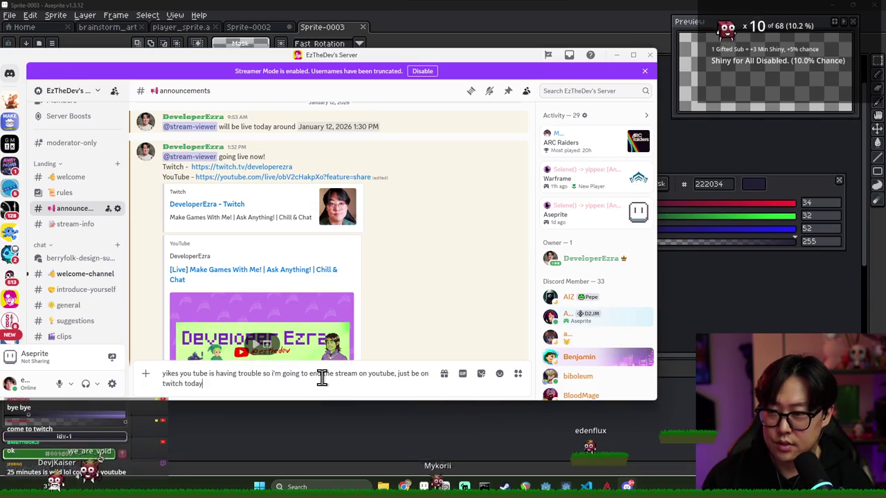
{"action": "key", "text": "Return"}
{"action": "left_click", "coordinate": [503, 3]}
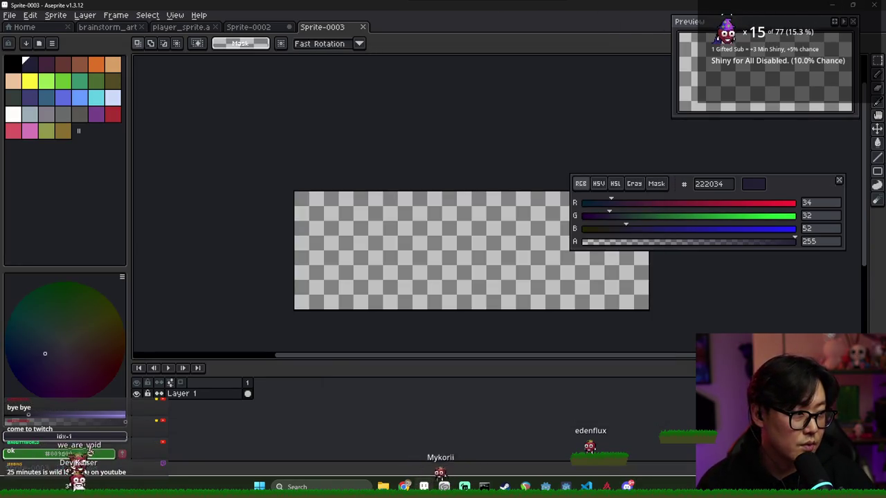
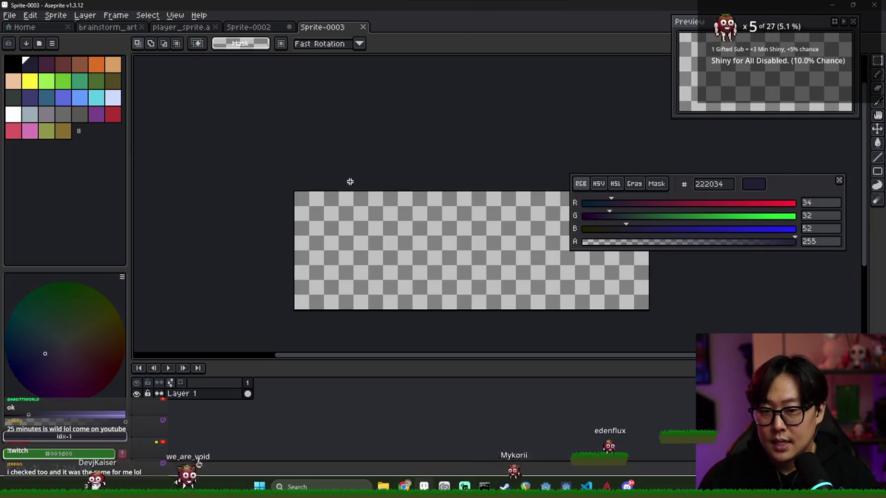
- Zoom in and set the grid cells to 32 × 32 pixels in Grid Settings
{"action": "scroll", "coordinate": [238, 183], "scroll_direction": "up", "scroll_amount": 1}
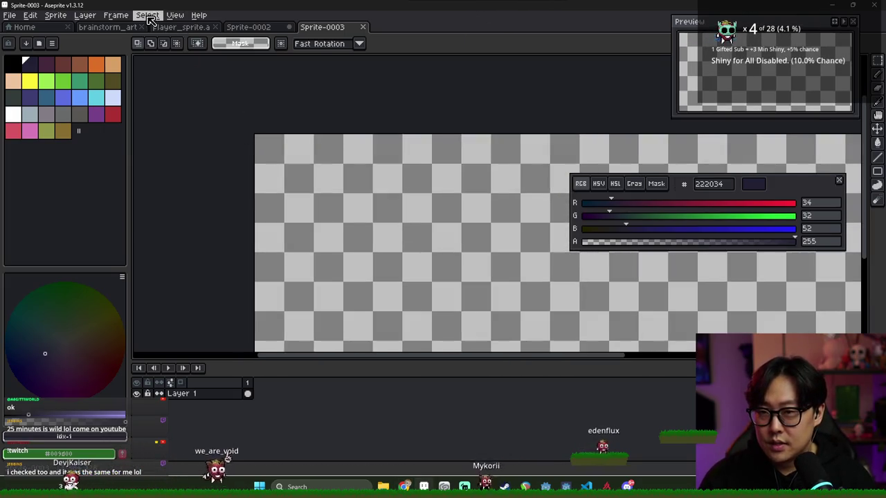
{"action": "left_click", "coordinate": [174, 15]}
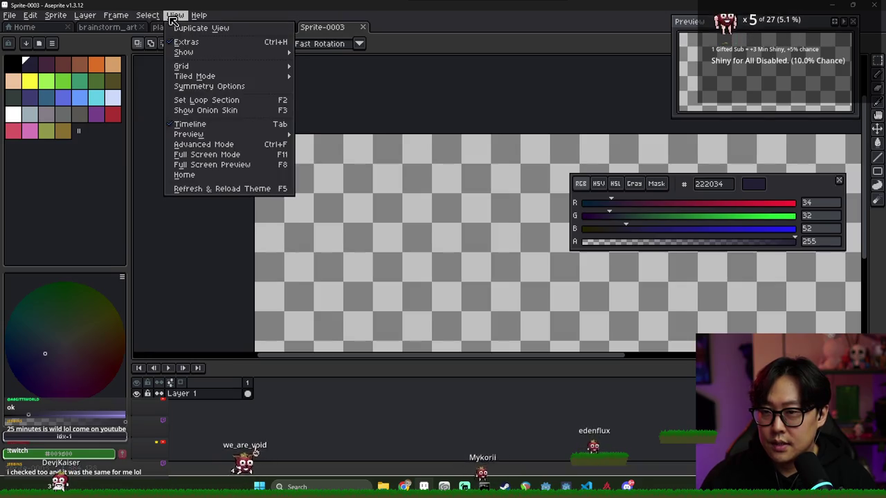
{"action": "mouse_move", "coordinate": [217, 134]}
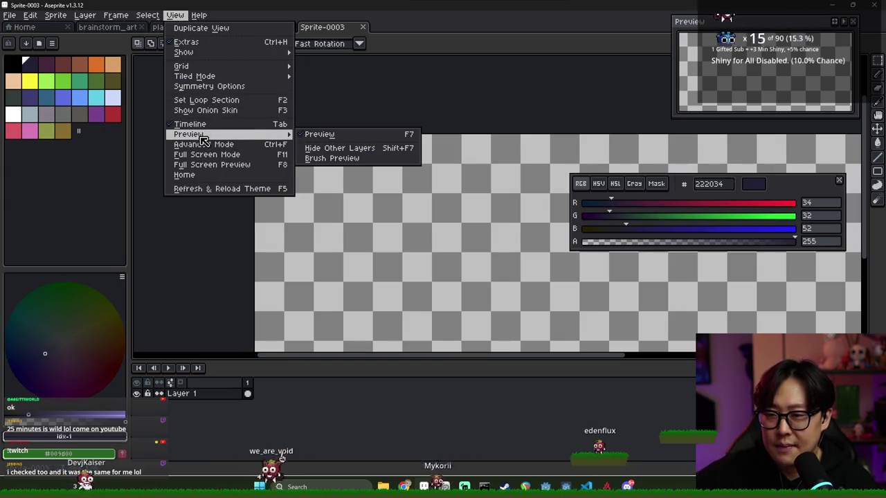
{"action": "mouse_move", "coordinate": [186, 66]}
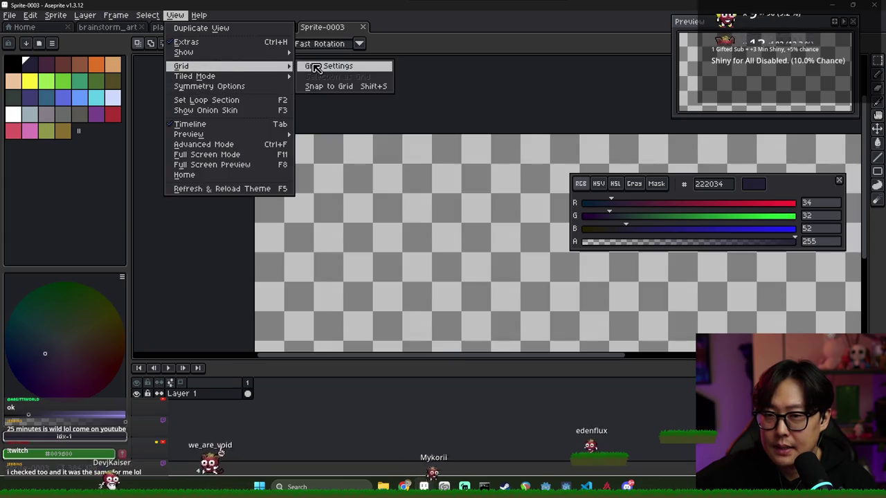
{"action": "left_click", "coordinate": [315, 65]}
{"action": "left_click", "coordinate": [420, 245]}
{"action": "type", "text": "3"}
{"action": "left_click", "coordinate": [490, 243]}
{"action": "type", "text": "32"}
{"action": "left_click", "coordinate": [429, 269]}
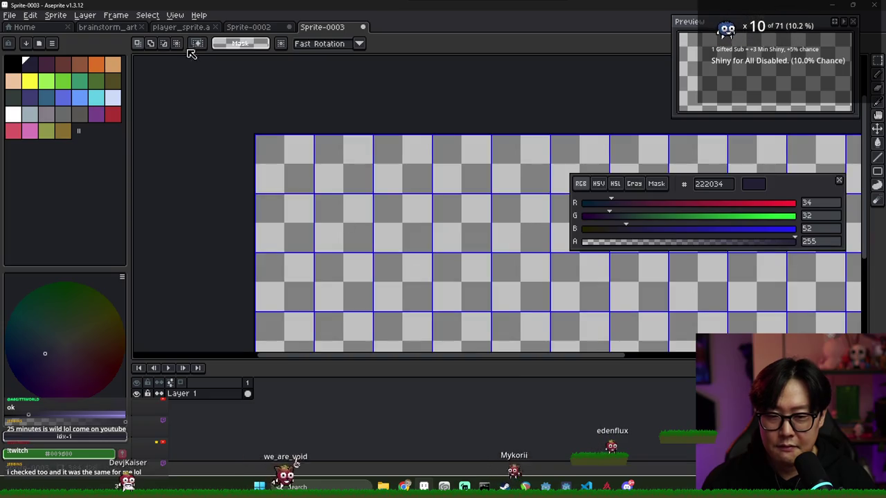
{"action": "left_click", "coordinate": [170, 15]}
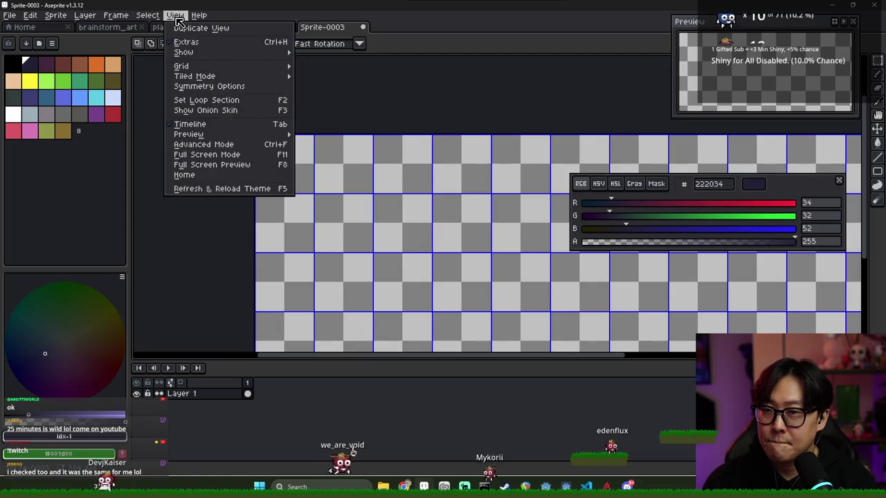
- Paste the pixels copied from brainstorm_art into Sprite-0003 and commit them
{"action": "left_click", "coordinate": [178, 70]}
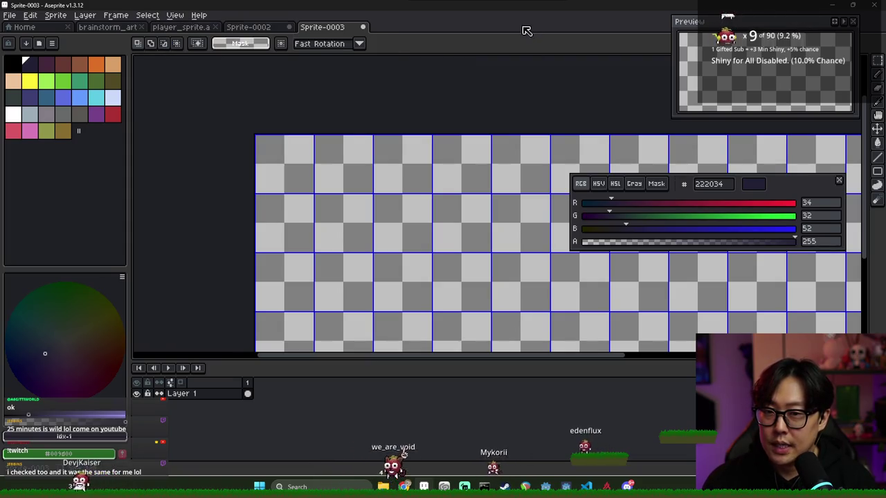
{"action": "left_click", "coordinate": [107, 26]}
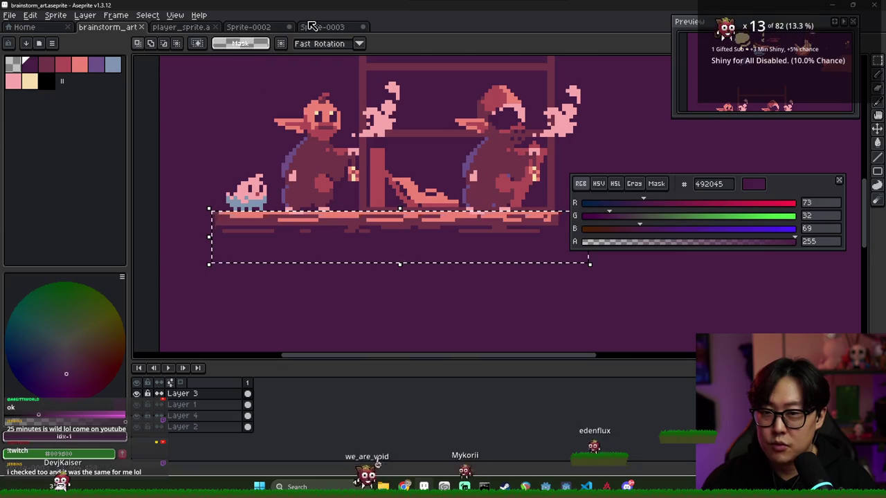
{"action": "left_click", "coordinate": [322, 26]}
{"action": "key", "text": "ctrl+v"}
{"action": "left_click", "coordinate": [175, 109]}
- Load the brainstorm_art pink and purple palette from the palette presets
{"action": "left_click", "coordinate": [52, 43]}
{"action": "left_click", "coordinate": [54, 44]}
{"action": "left_click", "coordinate": [54, 44]}
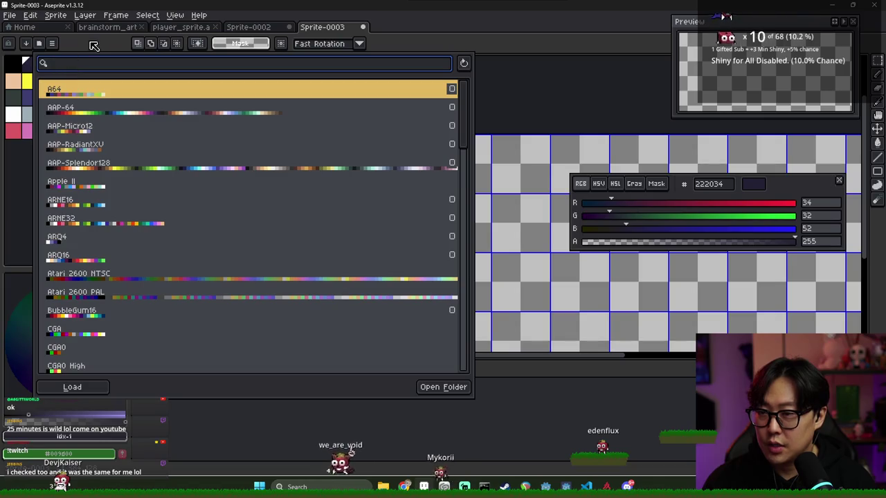
{"action": "left_click", "coordinate": [52, 43]}
{"action": "left_click", "coordinate": [107, 27]}
{"action": "left_click", "coordinate": [52, 43]}
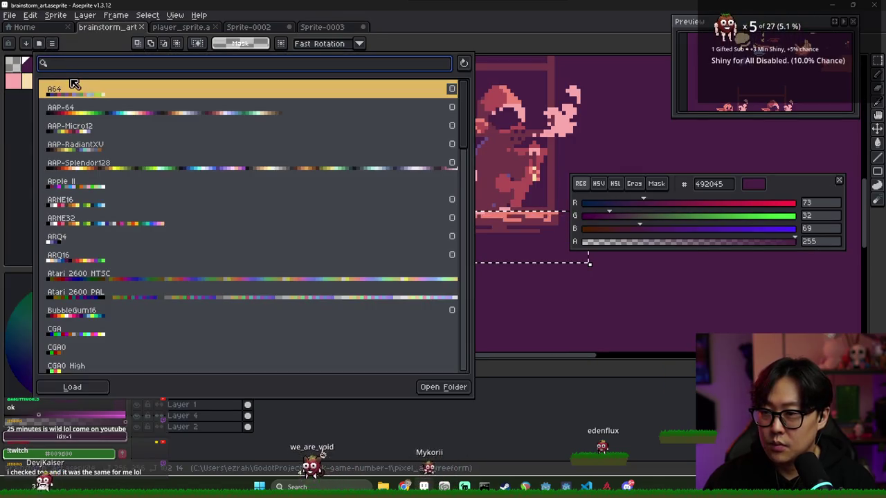
{"action": "scroll", "coordinate": [207, 201], "scroll_direction": "down", "scroll_amount": 10}
{"action": "scroll", "coordinate": [208, 227], "scroll_direction": "down", "scroll_amount": 5}
{"action": "left_click", "coordinate": [322, 27]}
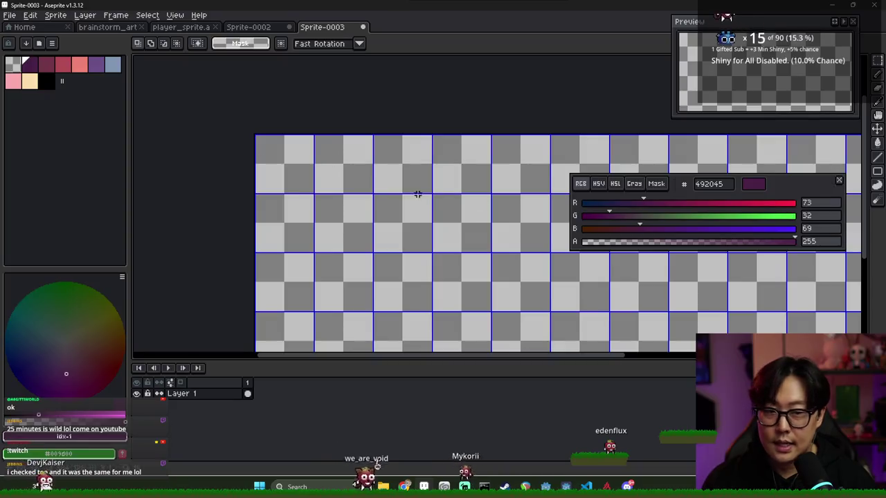
- Paint-bucket the canvas with dark purple #492045 and close Sprite-0002 without saving
{"action": "key", "text": "g"}
{"action": "left_click", "coordinate": [373, 225]}
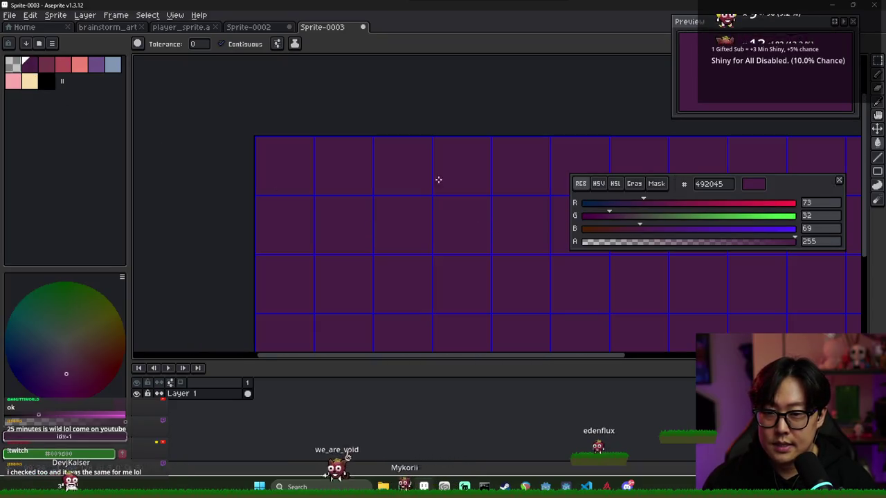
{"action": "left_click", "coordinate": [249, 27]}
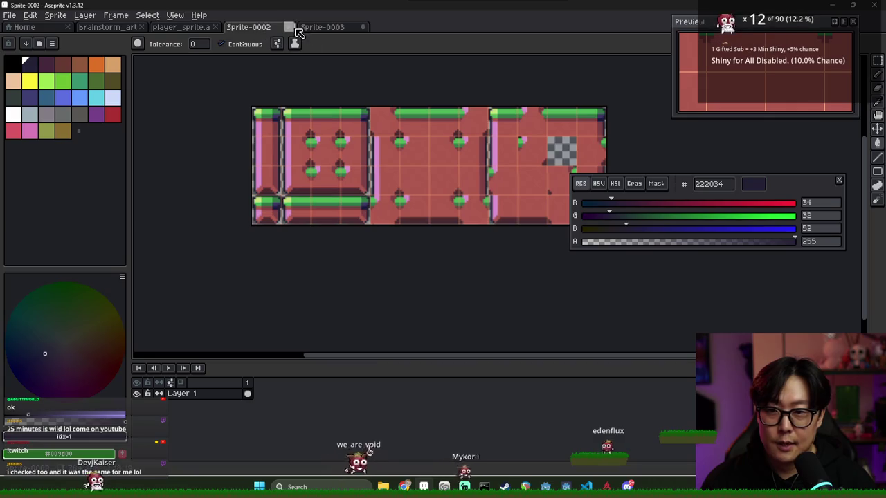
{"action": "left_click", "coordinate": [290, 27]}
{"action": "left_click", "coordinate": [441, 264]}
{"action": "key", "text": "alt+Tab"}
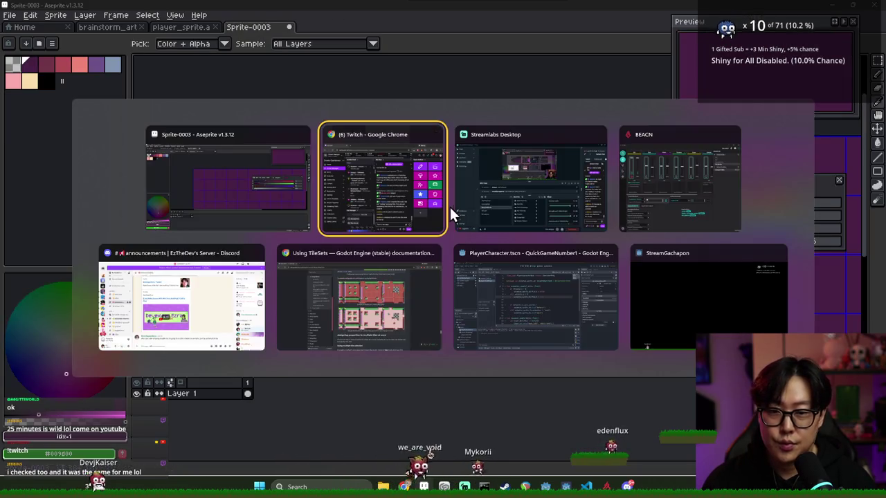
{"action": "left_click", "coordinate": [359, 308]}
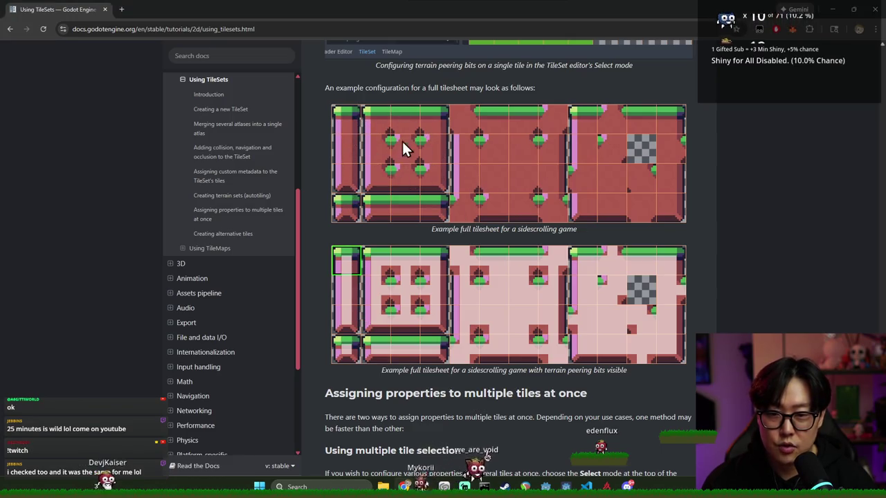
{"action": "scroll", "coordinate": [401, 149], "scroll_direction": "up", "scroll_amount": 3}
{"action": "scroll", "coordinate": [405, 194], "scroll_direction": "down", "scroll_amount": 2}
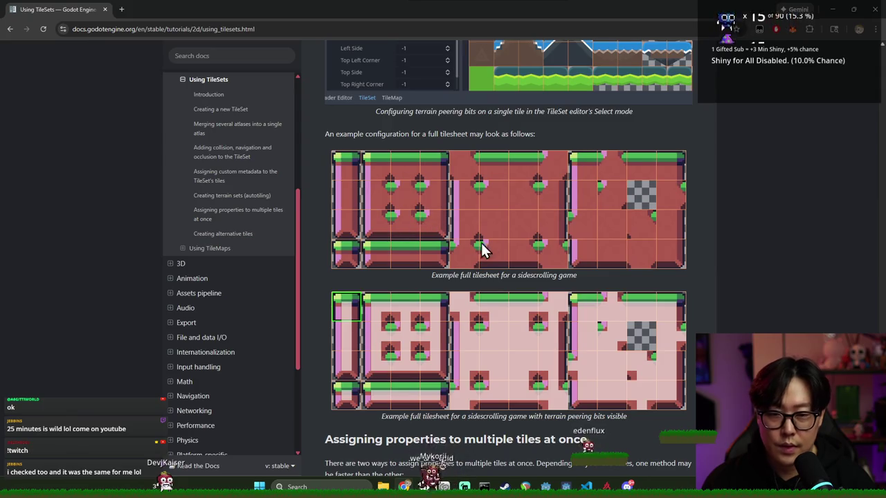
{"action": "scroll", "coordinate": [485, 247], "scroll_direction": "up", "scroll_amount": 2}
{"action": "scroll", "coordinate": [490, 237], "scroll_direction": "down", "scroll_amount": 2}
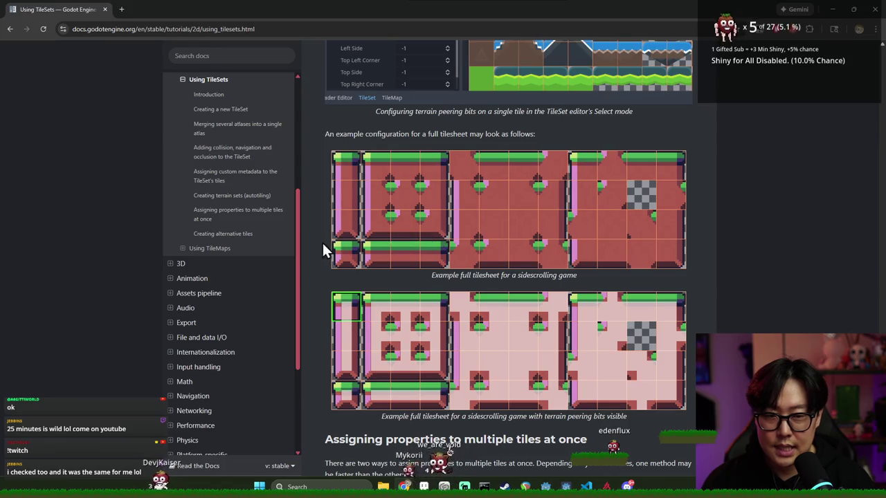
{"action": "key", "text": "alt+Tab"}
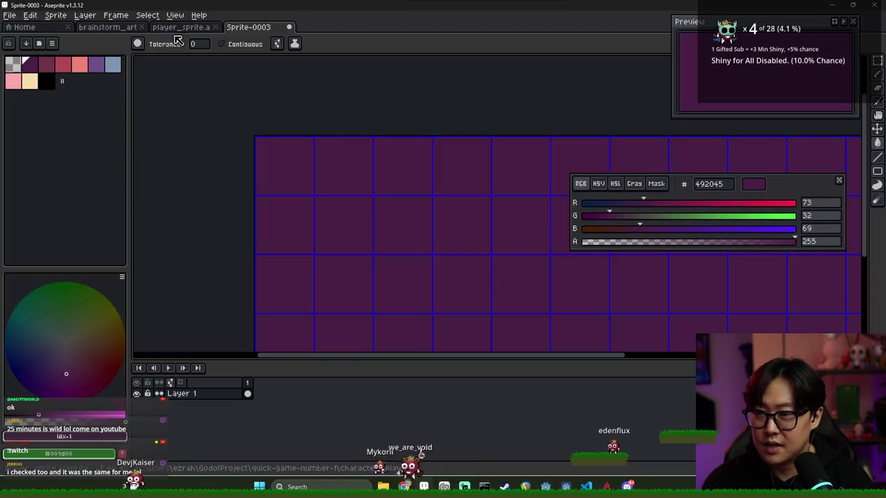
- Inspect brainstorm_art's layers, toggling the shelf floor layer and making it current
{"action": "left_click", "coordinate": [180, 27]}
{"action": "left_click", "coordinate": [253, 28]}
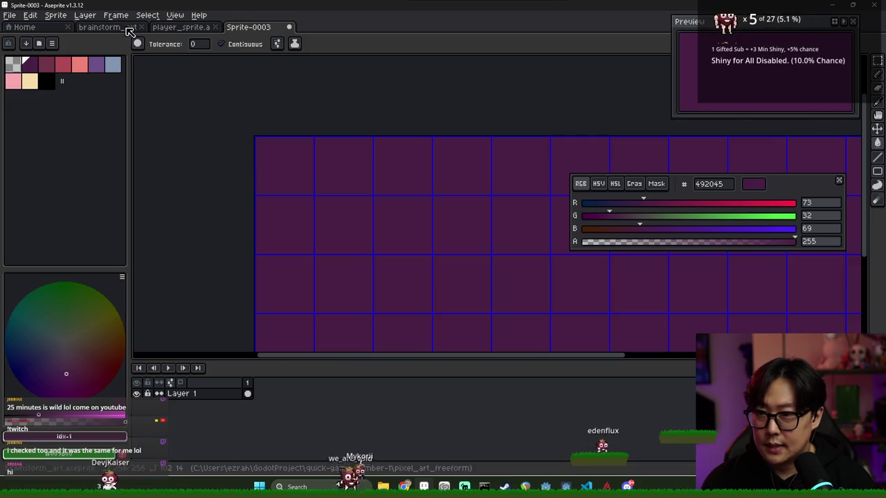
{"action": "left_click", "coordinate": [126, 28]}
{"action": "left_click", "coordinate": [136, 415]}
{"action": "left_click", "coordinate": [136, 415]}
{"action": "left_click", "coordinate": [136, 404]}
{"action": "left_click", "coordinate": [137, 404]}
{"action": "left_click", "coordinate": [207, 404]}
{"action": "key", "text": "v"}
- In brainstorm_art, marquee-select the pink platform floor for copying
{"action": "left_click", "coordinate": [248, 27]}
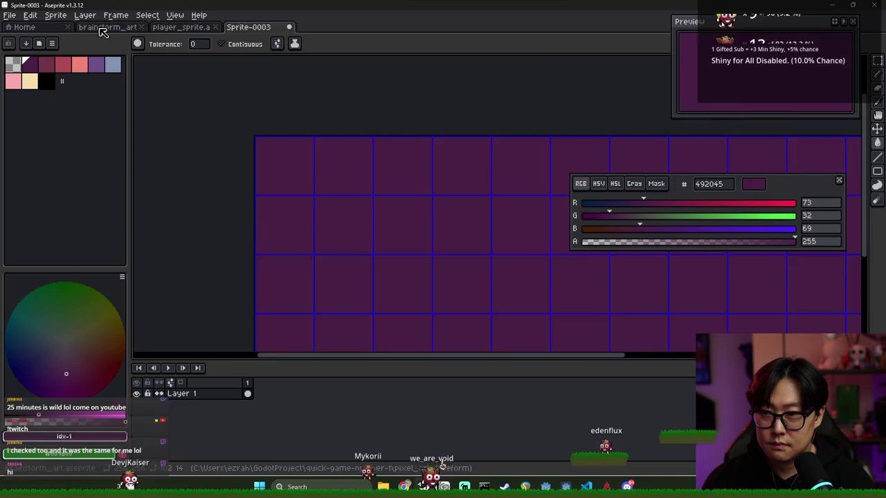
{"action": "key", "text": "ctrl+shift+Tab"}
{"action": "key", "text": "ctrl+shift+Tab"}
{"action": "key", "text": "ctrl+z"}
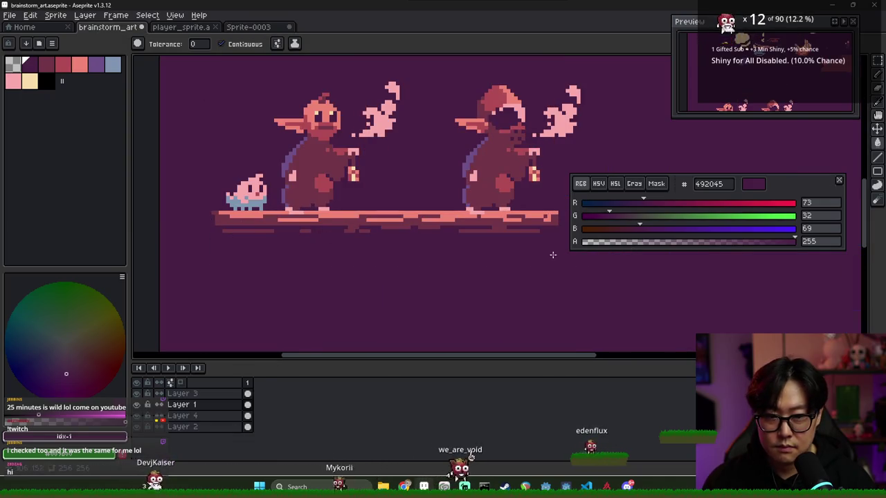
{"action": "double_click", "coordinate": [137, 406]}
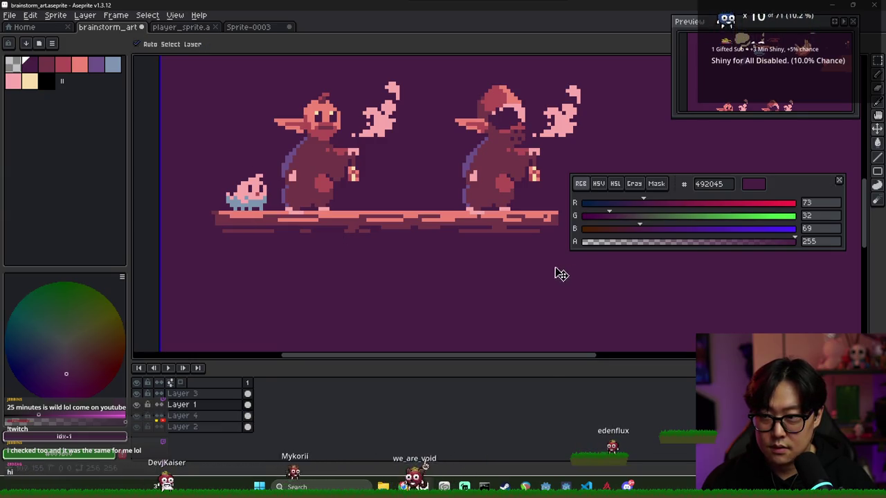
{"action": "key", "text": "m"}
{"action": "left_click_drag", "start_coordinate": [183, 199], "coordinate": [589, 271]}
- Paste the platform into Sprite-0003 and place it along the canvas top edge
{"action": "left_click", "coordinate": [257, 29]}
{"action": "key", "text": "ctrl+v"}
{"action": "left_click_drag", "start_coordinate": [332, 204], "coordinate": [312, 154]}
{"action": "scroll", "coordinate": [312, 153], "scroll_direction": "up", "scroll_amount": 3}
{"action": "scroll", "coordinate": [307, 155], "scroll_direction": "down", "scroll_amount": 2}
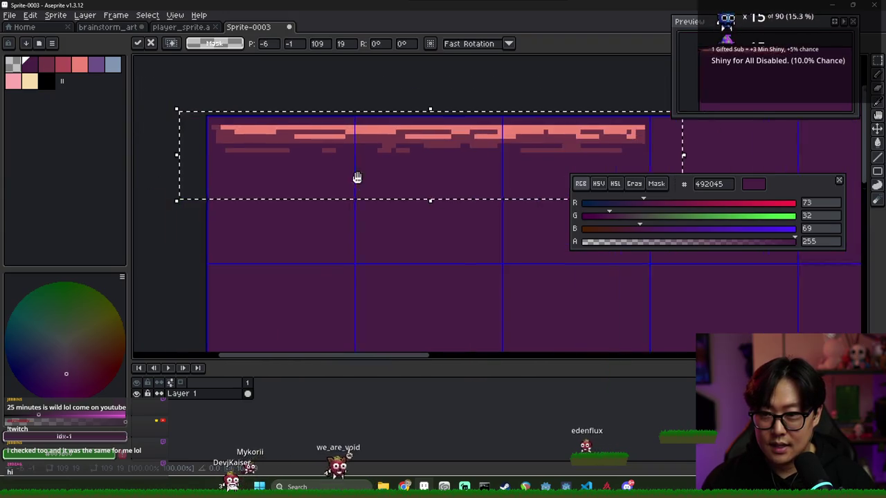
{"action": "mouse_move", "coordinate": [379, 162]}
{"action": "left_mouse_down"}
{"action": "mouse_move", "coordinate": [291, 174]}
{"action": "mouse_move", "coordinate": [309, 158]}
{"action": "left_mouse_up"}
{"action": "key", "text": "Return"}
- Trim the ledge, then select the whole pink strip and cut it out
{"action": "scroll", "coordinate": [443, 202], "scroll_direction": "down", "scroll_amount": 2}
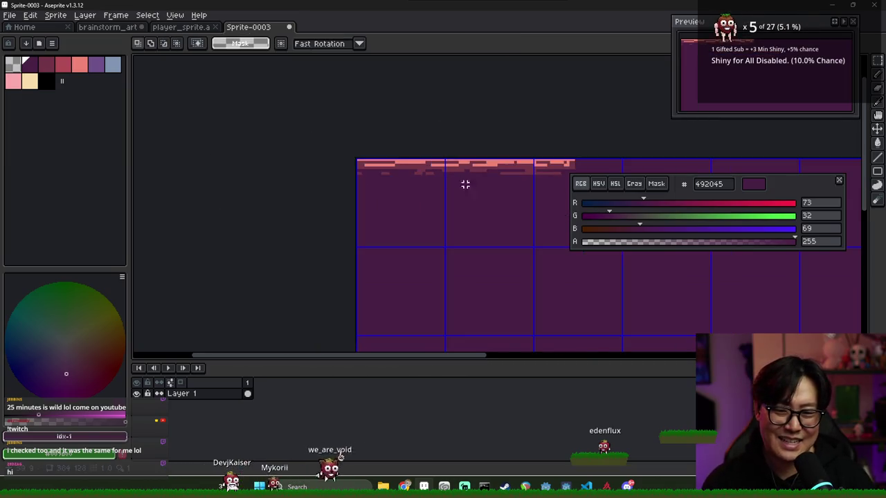
{"action": "left_click_drag", "start_coordinate": [382, 156], "coordinate": [579, 231]}
{"action": "key", "text": "ctrl+x"}
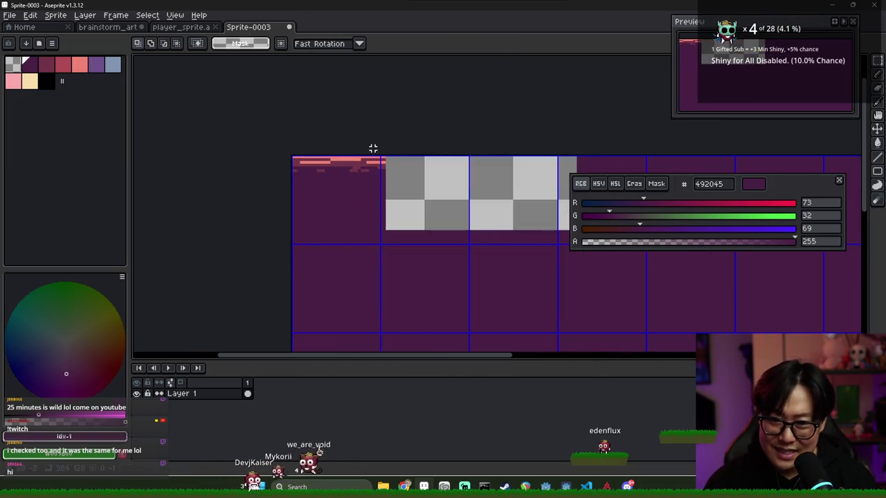
{"action": "key", "text": "ctrl+z"}
{"action": "key", "text": "ctrl+d"}
{"action": "key", "text": "ctrl+shift+d"}
{"action": "key", "text": "ctrl+x"}
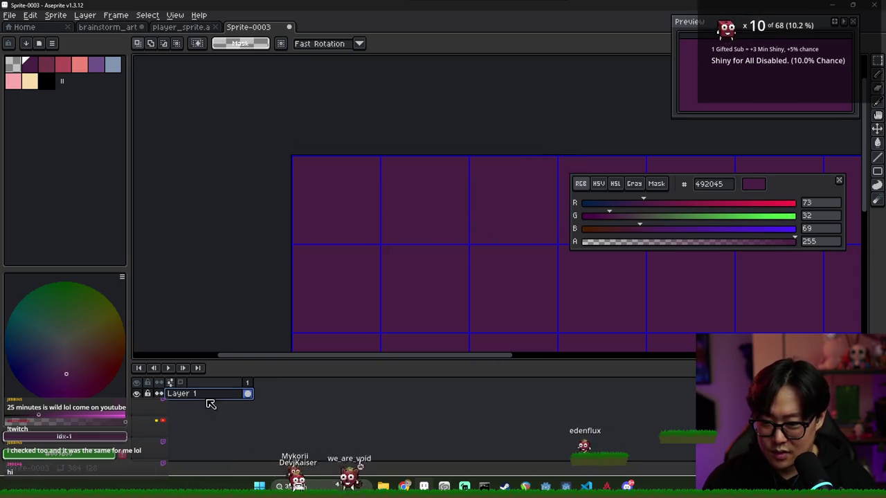
{"action": "right_click", "coordinate": [229, 398]}
{"action": "mouse_move", "coordinate": [243, 404]}
{"action": "left_click", "coordinate": [331, 401]}
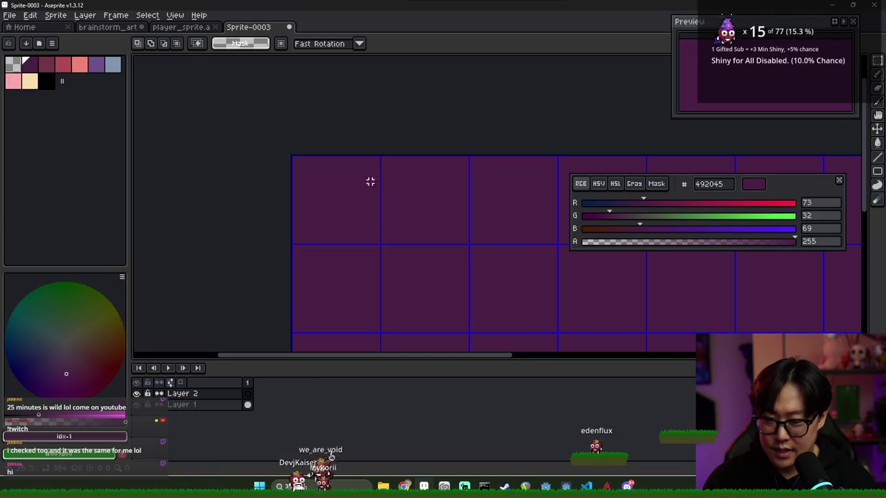
{"action": "key", "text": "ctrl+v"}
{"action": "left_click_drag", "start_coordinate": [405, 201], "coordinate": [331, 175]}
{"action": "key", "text": "Return"}
{"action": "key", "text": "e"}
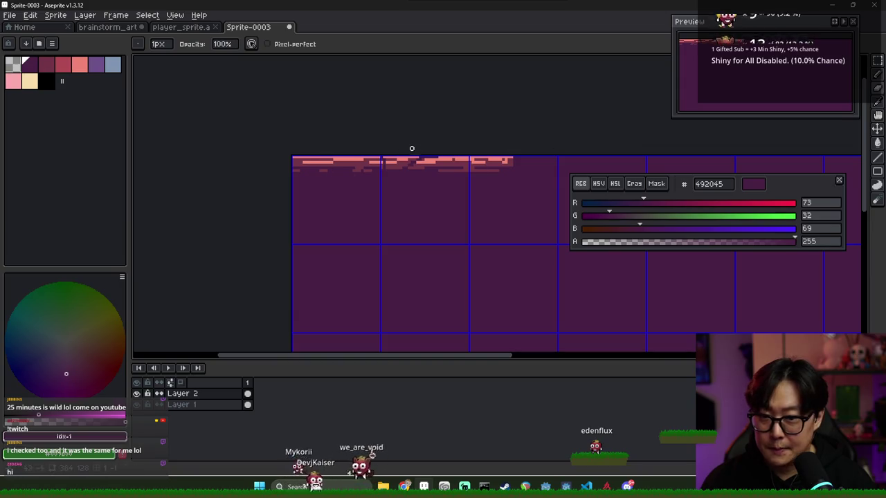
{"action": "key", "text": "m"}
{"action": "left_click_drag", "start_coordinate": [380, 152], "coordinate": [584, 213]}
{"action": "key", "text": "Delete"}
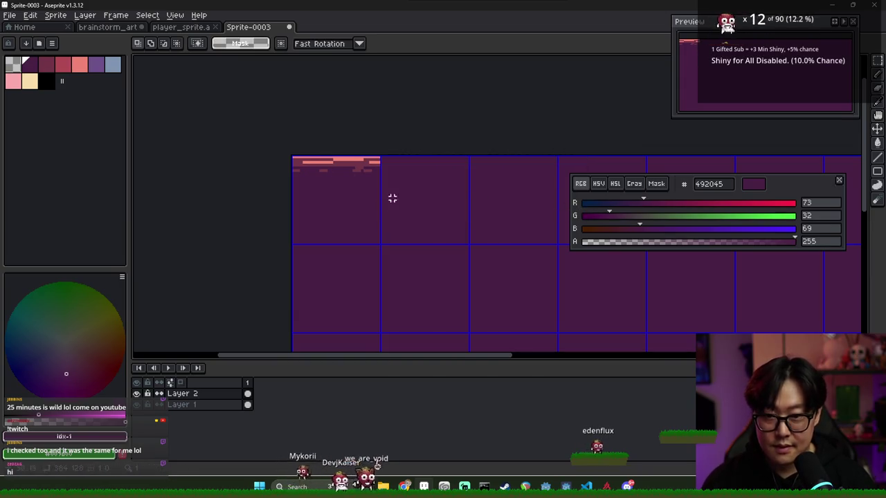
{"action": "scroll", "coordinate": [342, 198], "scroll_direction": "down", "scroll_amount": 1}
{"action": "key", "text": "alt+Tab"}
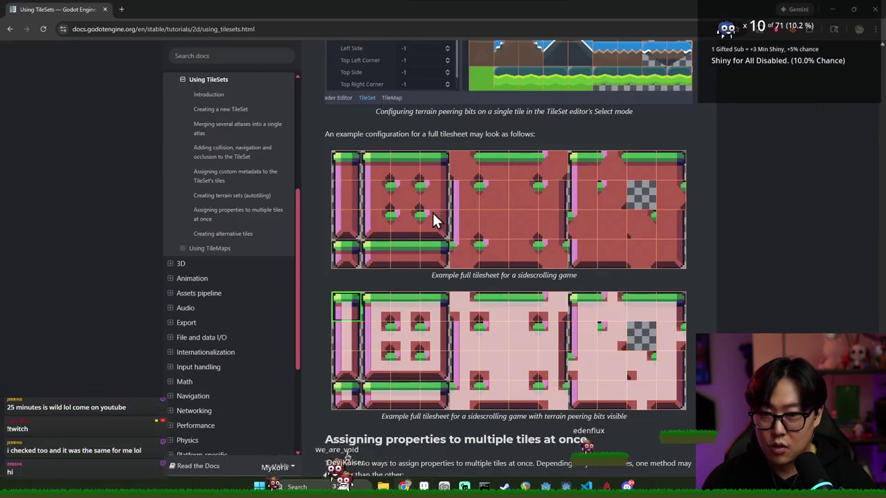
{"action": "key", "text": "alt+Tab"}
{"action": "scroll", "coordinate": [372, 145], "scroll_direction": "up", "scroll_amount": 3}
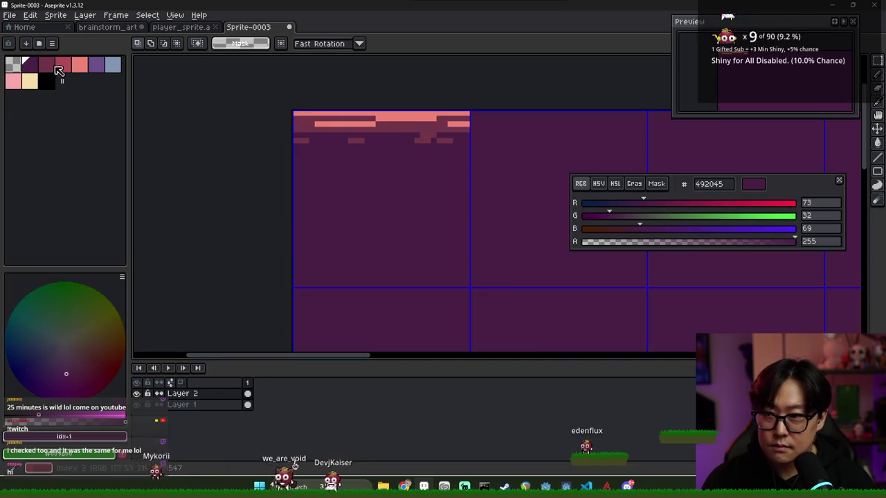
- Pick muted pink #713547 and draw a 1px vertical border down the pillar's side
{"action": "left_click", "coordinate": [466, 136], "text": "alt"}
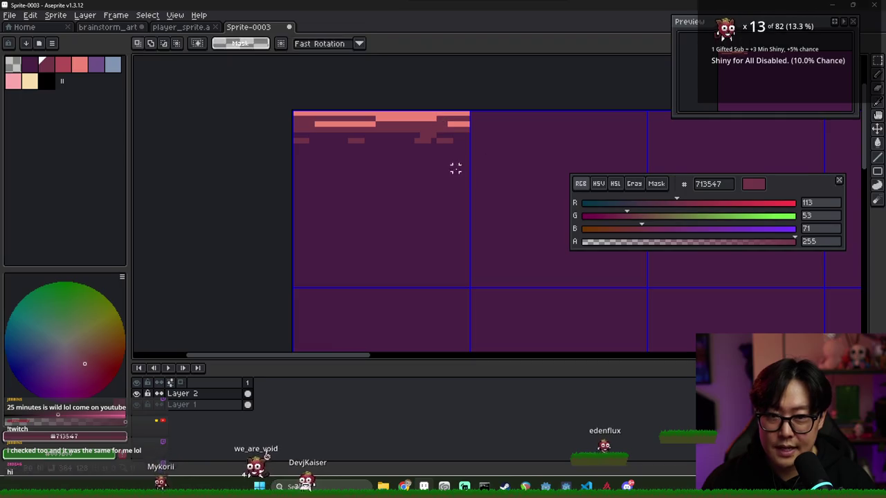
{"action": "key", "text": "b"}
{"action": "scroll", "coordinate": [450, 149], "scroll_direction": "up", "scroll_amount": 1}
{"action": "scroll", "coordinate": [451, 137], "scroll_direction": "down", "scroll_amount": 1}
{"action": "scroll", "coordinate": [453, 167], "scroll_direction": "down", "scroll_amount": 2}
{"action": "left_click_drag", "start_coordinate": [451, 338], "coordinate": [436, 178]}
{"action": "key", "text": "alt+Tab"}
{"action": "key", "text": "alt+Tab"}
{"action": "key", "text": "alt+Tab"}
{"action": "key", "text": "alt+Tab"}
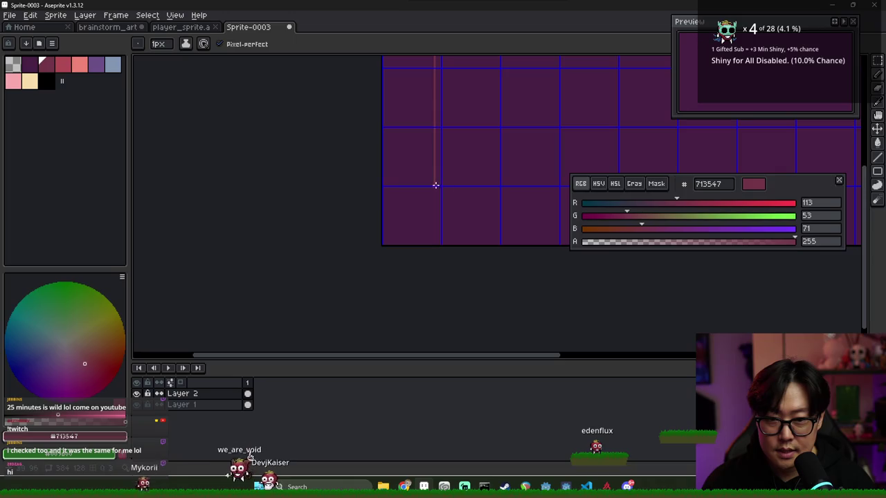
- Draw the #713547 border line straight along the pillar's bottom
{"action": "scroll", "coordinate": [436, 185], "scroll_direction": "up", "scroll_amount": 3}
{"action": "scroll", "coordinate": [244, 208], "scroll_direction": "down", "scroll_amount": 1}
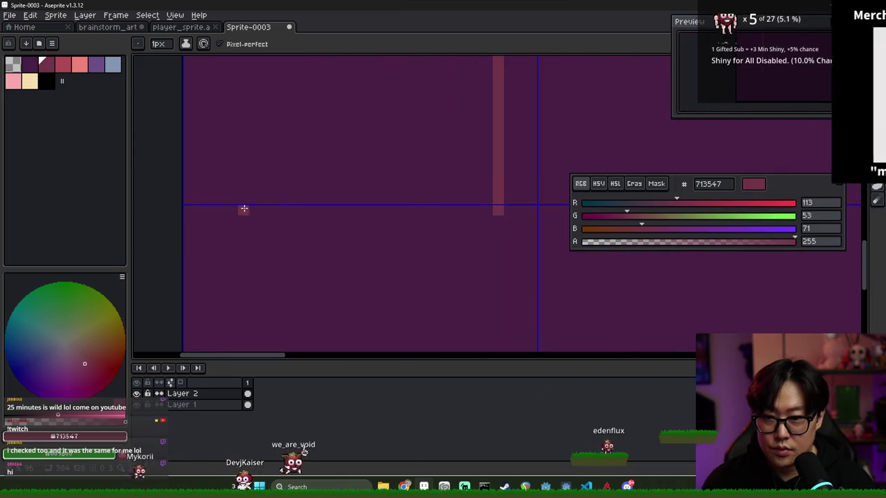
{"action": "scroll", "coordinate": [244, 209], "scroll_direction": "down", "scroll_amount": 1}
{"action": "left_click", "coordinate": [217, 198], "text": "shift"}
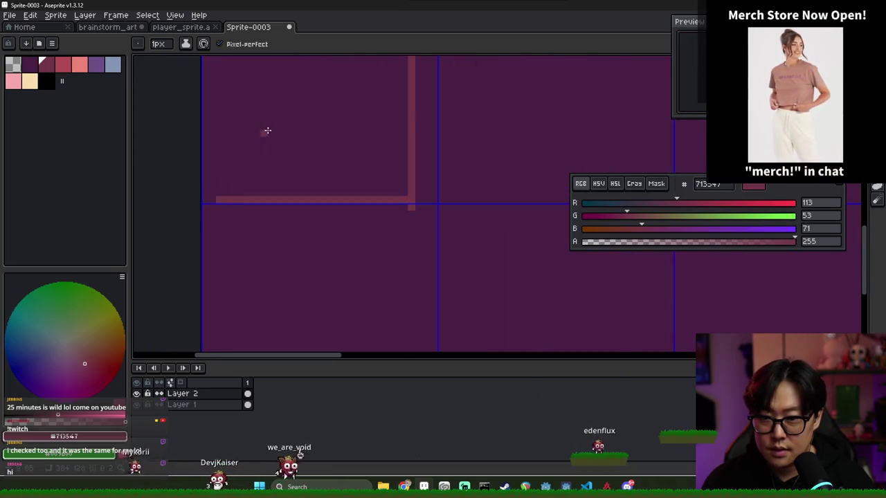
{"action": "scroll", "coordinate": [268, 130], "scroll_direction": "down", "scroll_amount": 1}
{"action": "key", "text": "alt"}
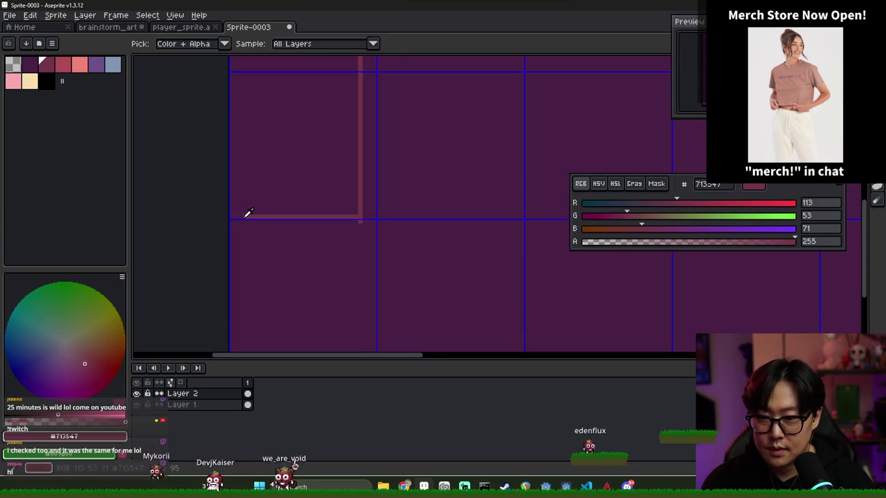
{"action": "scroll", "coordinate": [254, 148], "scroll_direction": "down", "scroll_amount": 2}
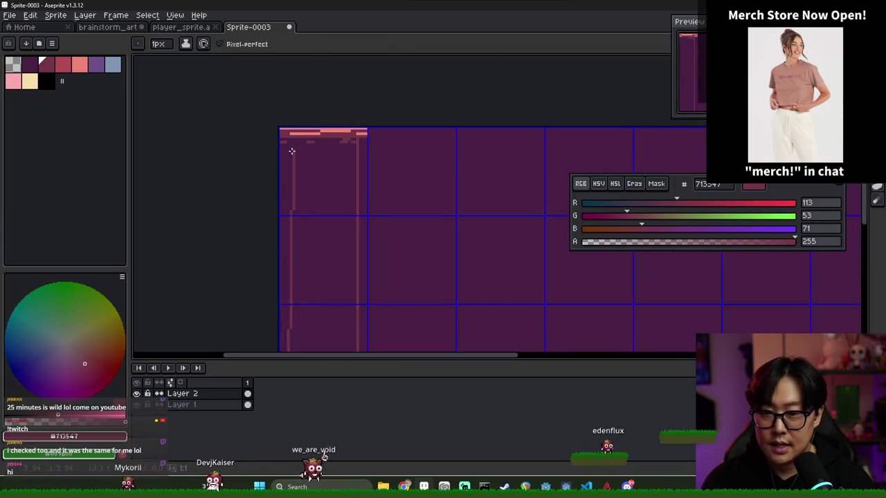
{"action": "scroll", "coordinate": [313, 132], "scroll_direction": "up", "scroll_amount": 2}
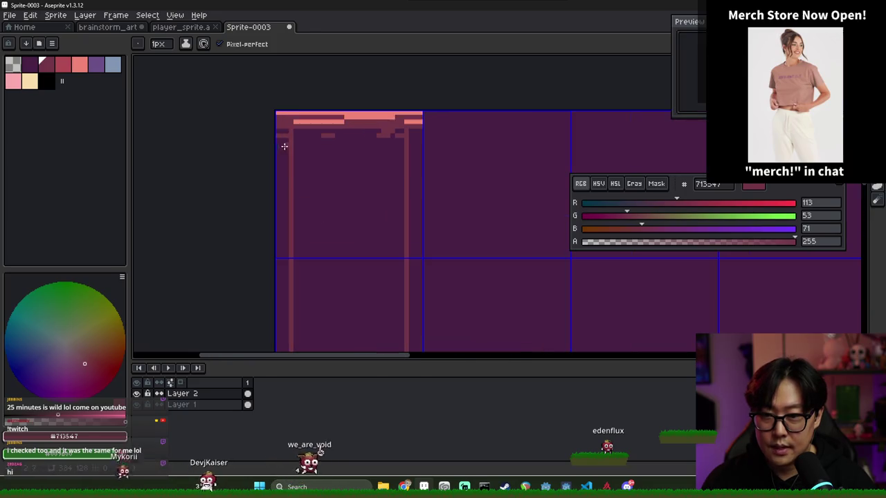
- Check the borders with the Eraser, then eyedrop bright pink #f08477 from the top edge
{"action": "key", "text": "e"}
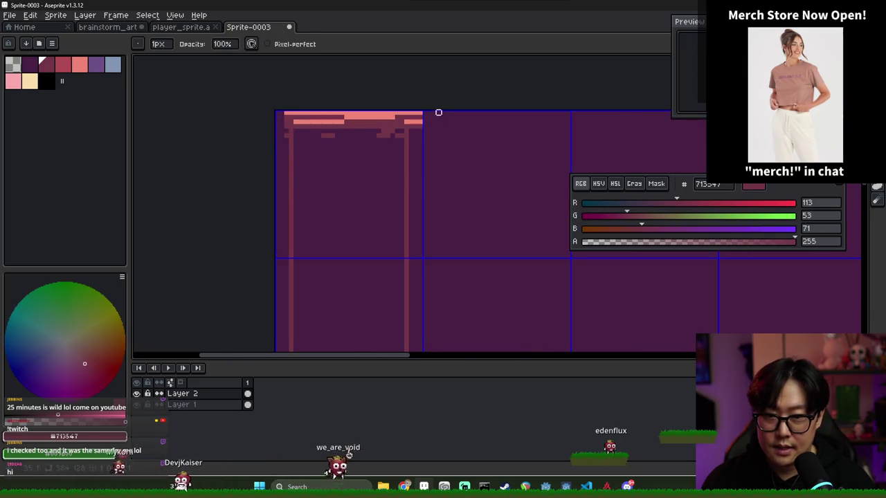
{"action": "scroll", "coordinate": [419, 148], "scroll_direction": "down", "scroll_amount": 2}
{"action": "scroll", "coordinate": [396, 142], "scroll_direction": "up", "scroll_amount": 3}
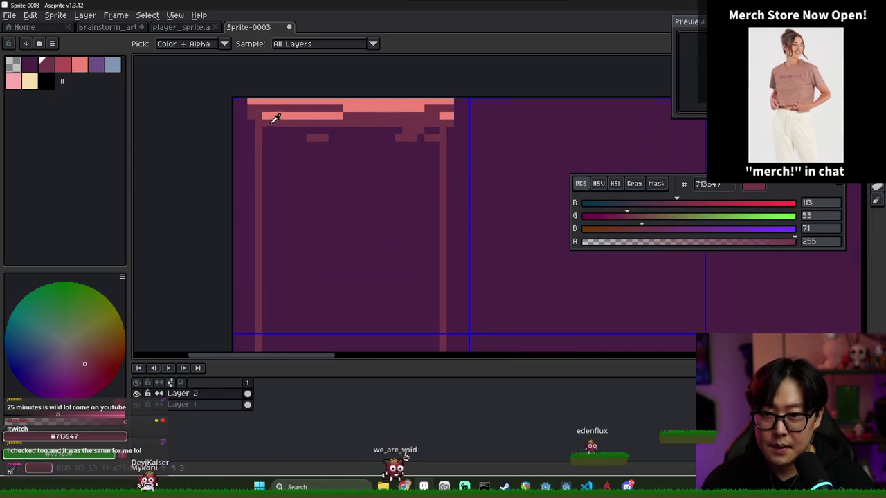
{"action": "scroll", "coordinate": [294, 166], "scroll_direction": "down", "scroll_amount": 3}
{"action": "scroll", "coordinate": [290, 230], "scroll_direction": "up", "scroll_amount": 1}
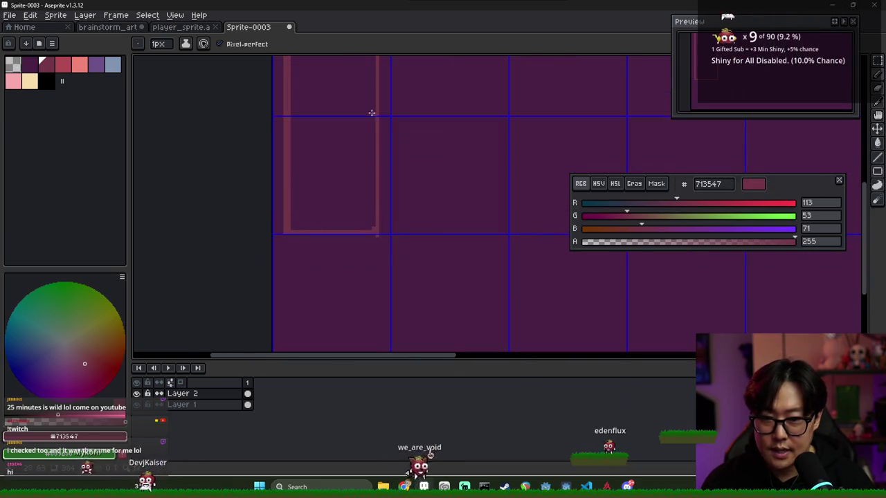
{"action": "scroll", "coordinate": [366, 173], "scroll_direction": "down", "scroll_amount": 2}
{"action": "scroll", "coordinate": [362, 135], "scroll_direction": "up", "scroll_amount": 3}
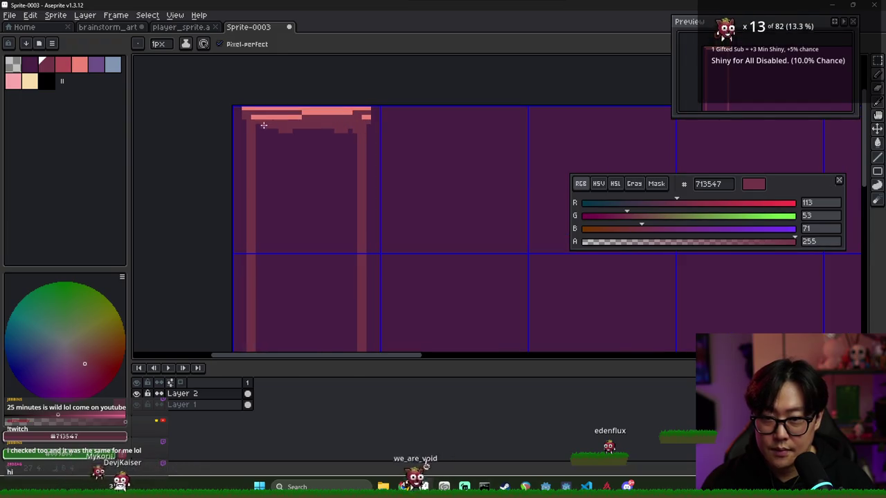
{"action": "left_click", "coordinate": [372, 135], "text": "alt"}
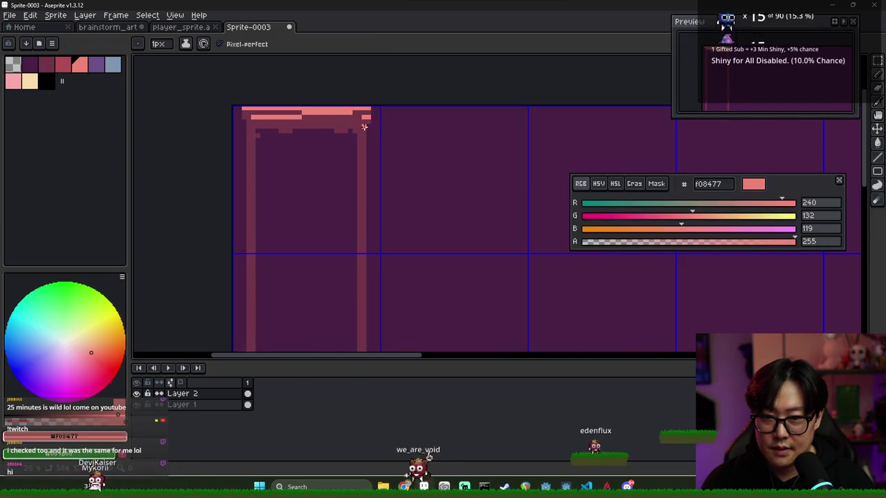
- Draw a bright pink #f08477 line down the pillar's right side to its bottom
{"action": "scroll", "coordinate": [358, 177], "scroll_direction": "down", "scroll_amount": 2}
{"action": "left_click", "coordinate": [352, 187], "text": "shift"}
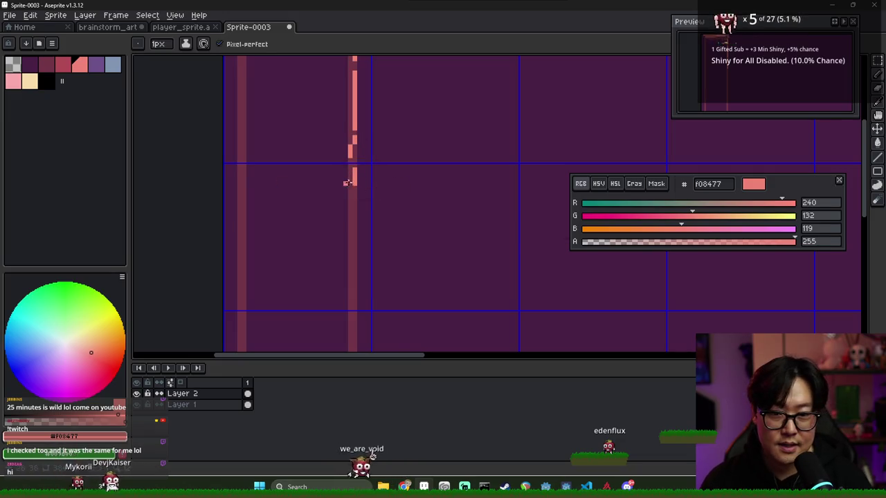
{"action": "scroll", "coordinate": [353, 192], "scroll_direction": "up", "scroll_amount": 1}
{"action": "scroll", "coordinate": [355, 185], "scroll_direction": "down", "scroll_amount": 2}
{"action": "scroll", "coordinate": [355, 198], "scroll_direction": "up", "scroll_amount": 2}
{"action": "scroll", "coordinate": [354, 207], "scroll_direction": "down", "scroll_amount": 3}
{"action": "scroll", "coordinate": [354, 223], "scroll_direction": "up", "scroll_amount": 1}
{"action": "left_click_drag", "start_coordinate": [354, 222], "coordinate": [355, 222]}
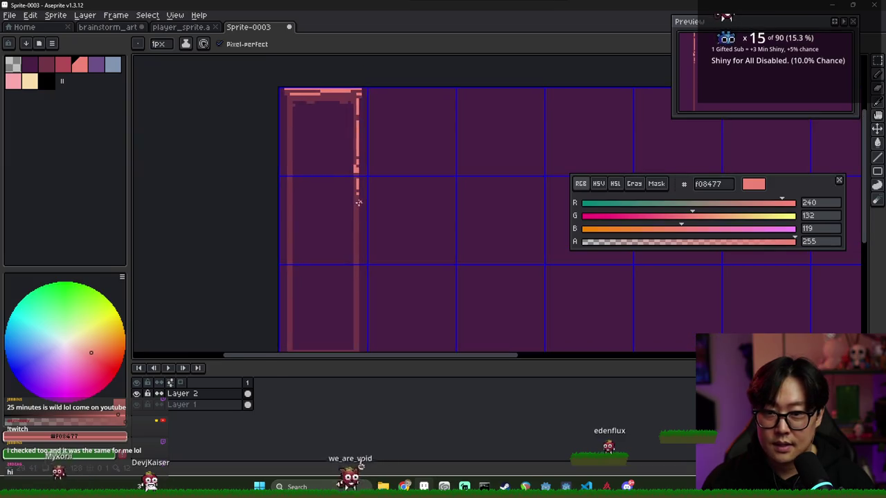
{"action": "scroll", "coordinate": [356, 202], "scroll_direction": "down", "scroll_amount": 1}
{"action": "left_click", "coordinate": [356, 246], "text": "shift"}
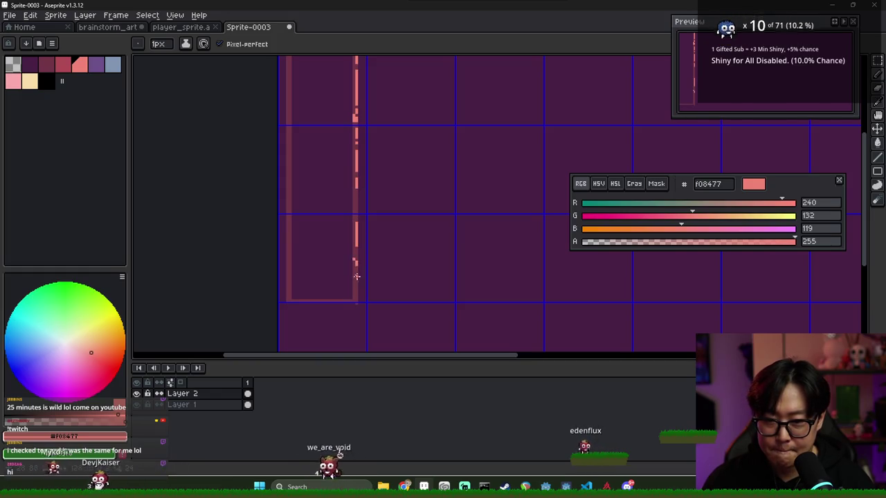
- Add stepped notches along the right highlight and start a pink stroke up the left edge
{"action": "left_click_drag", "start_coordinate": [356, 284], "coordinate": [353, 192]}
{"action": "scroll", "coordinate": [356, 229], "scroll_direction": "down", "scroll_amount": 1}
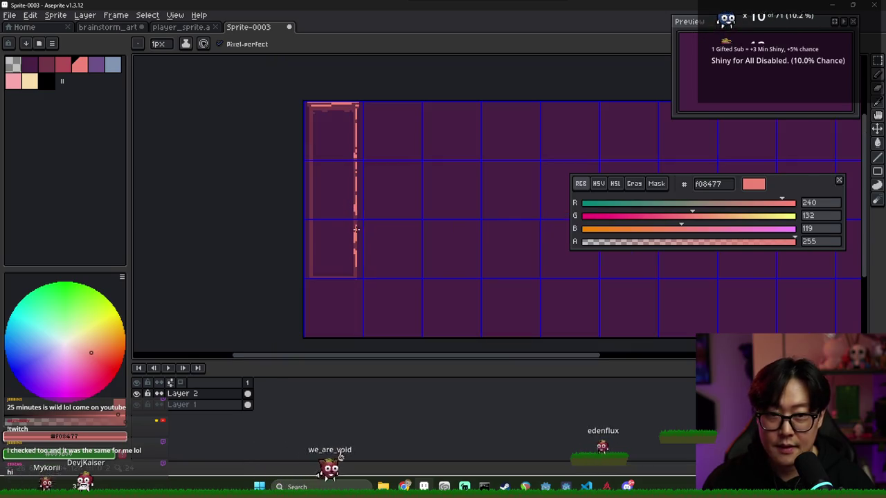
{"action": "scroll", "coordinate": [356, 177], "scroll_direction": "up", "scroll_amount": 1}
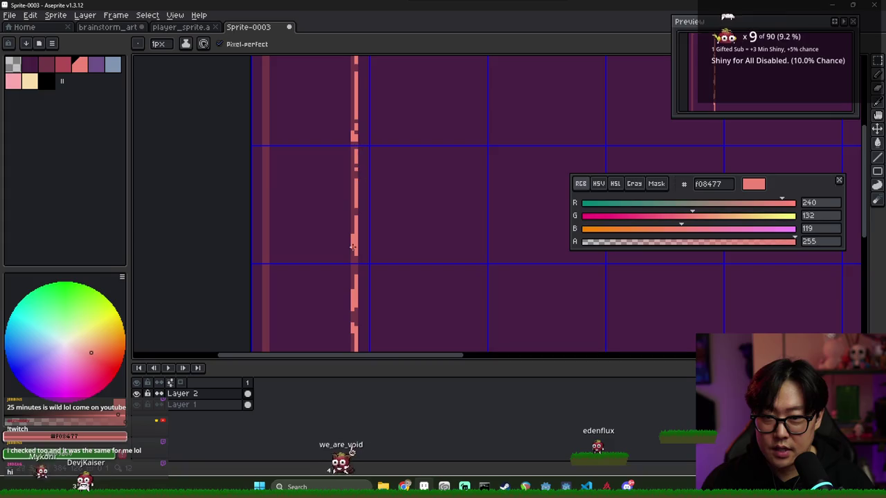
{"action": "scroll", "coordinate": [356, 228], "scroll_direction": "down", "scroll_amount": 2}
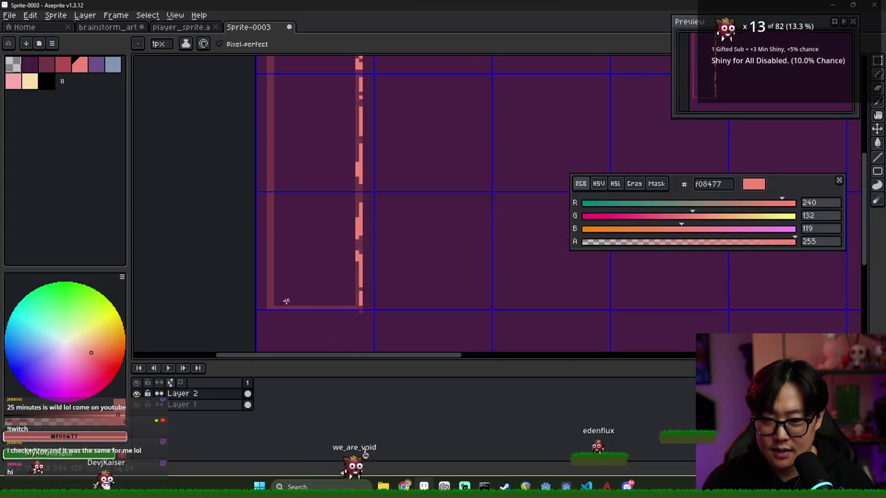
{"action": "left_click_drag", "start_coordinate": [269, 306], "coordinate": [268, 221]}
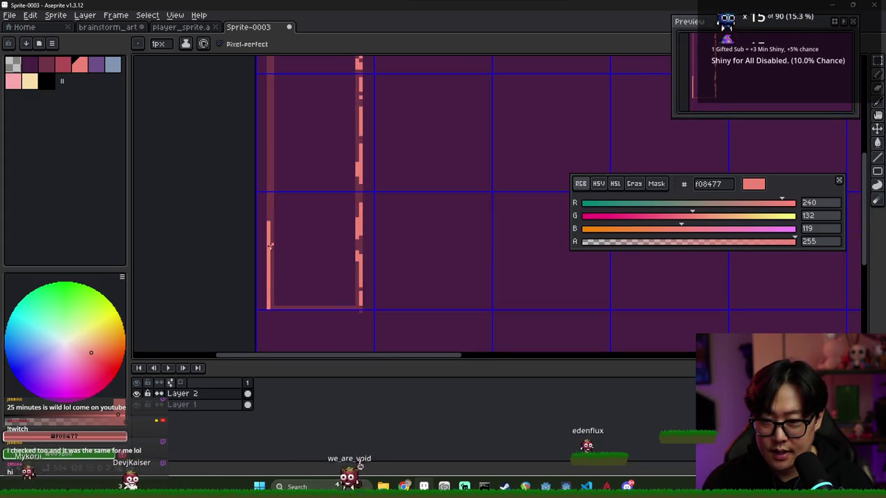
- Break the left pink highlight with #713547 gaps, undoing one bad pink stroke
{"action": "left_click", "coordinate": [271, 201], "text": "alt"}
{"action": "left_click_drag", "start_coordinate": [270, 254], "coordinate": [270, 268]}
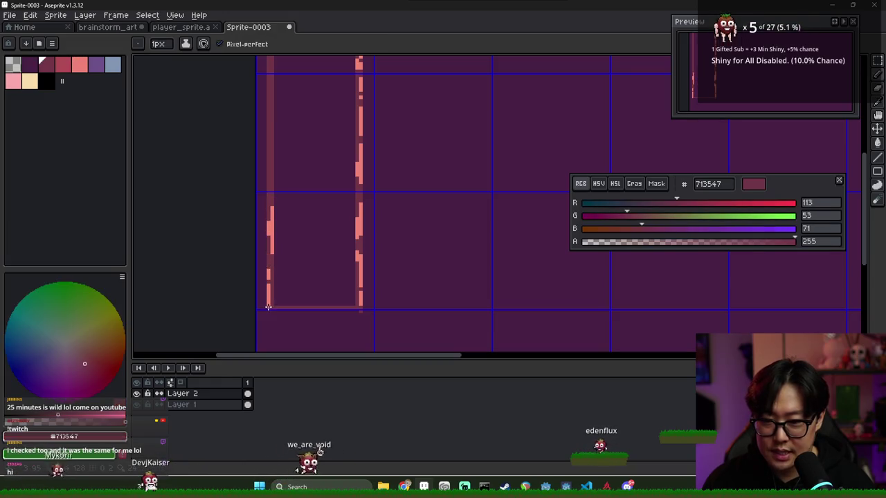
{"action": "left_click_drag", "start_coordinate": [270, 254], "coordinate": [271, 249]}
{"action": "left_click", "coordinate": [271, 228], "text": "alt"}
{"action": "scroll", "coordinate": [277, 194], "scroll_direction": "up", "scroll_amount": 3}
{"action": "left_click_drag", "start_coordinate": [270, 201], "coordinate": [270, 263]}
{"action": "key", "text": "ctrl+z"}
- Extend the left #f08477 highlight up to the top of the pillar
{"action": "left_click_drag", "start_coordinate": [269, 233], "coordinate": [268, 138]}
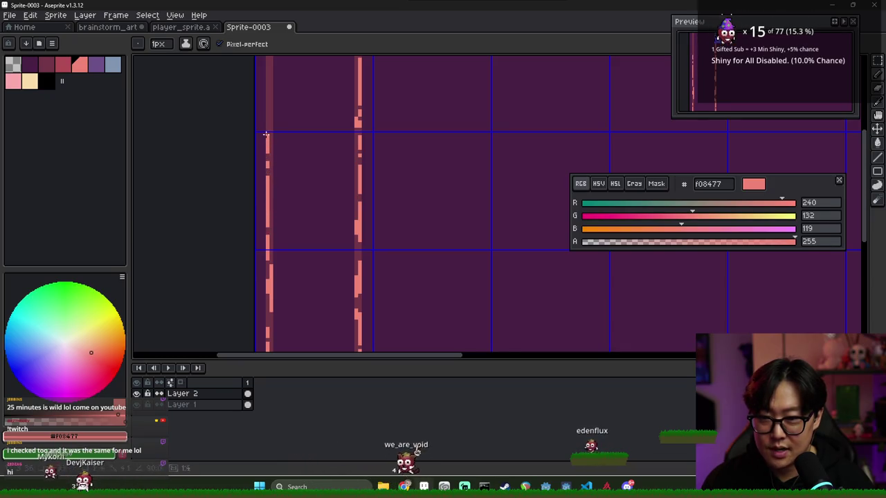
{"action": "scroll", "coordinate": [270, 136], "scroll_direction": "up", "scroll_amount": 2}
{"action": "left_click_drag", "start_coordinate": [265, 194], "coordinate": [264, 104]}
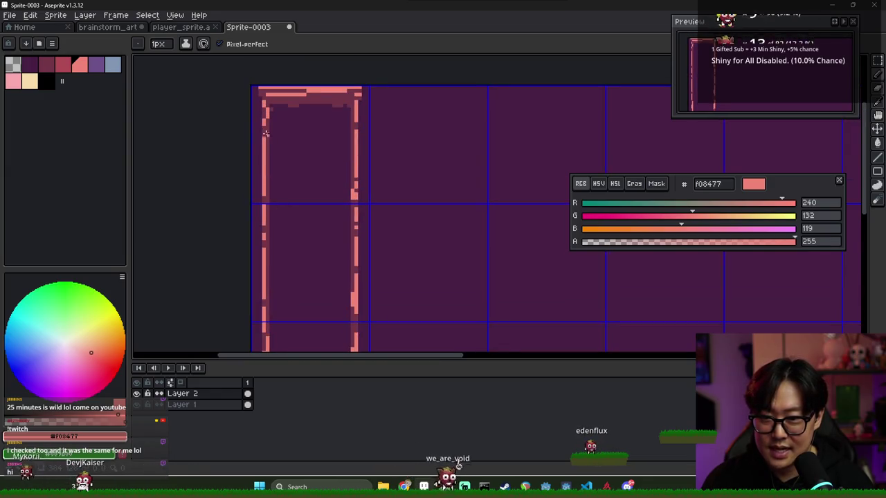
{"action": "left_click", "coordinate": [267, 163], "text": "alt"}
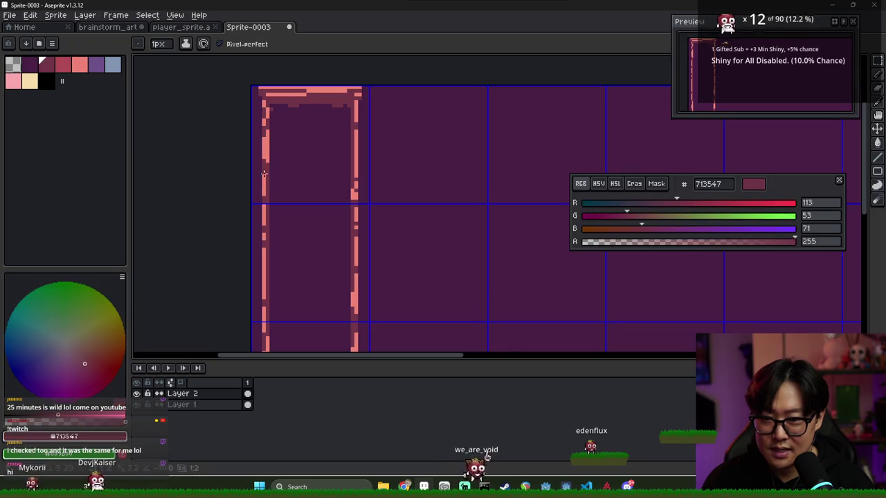
{"action": "left_click", "coordinate": [265, 108], "text": "alt"}
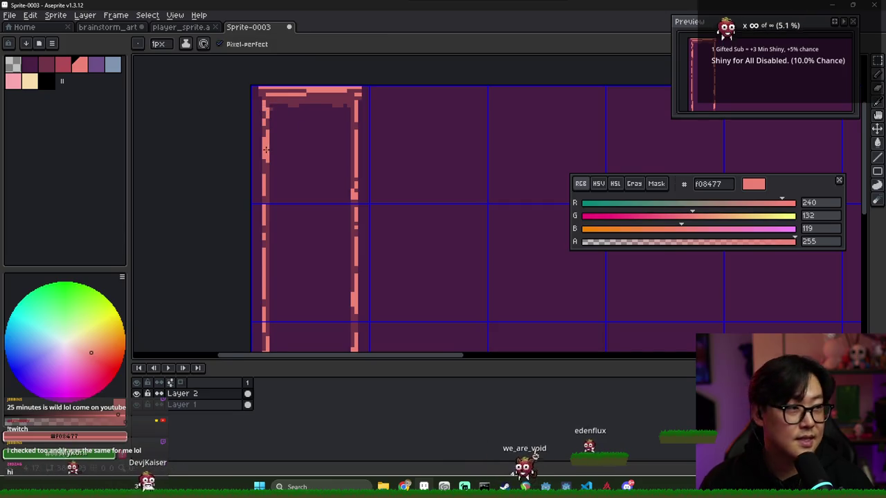
{"action": "scroll", "coordinate": [266, 149], "scroll_direction": "down", "scroll_amount": 2}
{"action": "scroll", "coordinate": [269, 124], "scroll_direction": "up", "scroll_amount": 5}
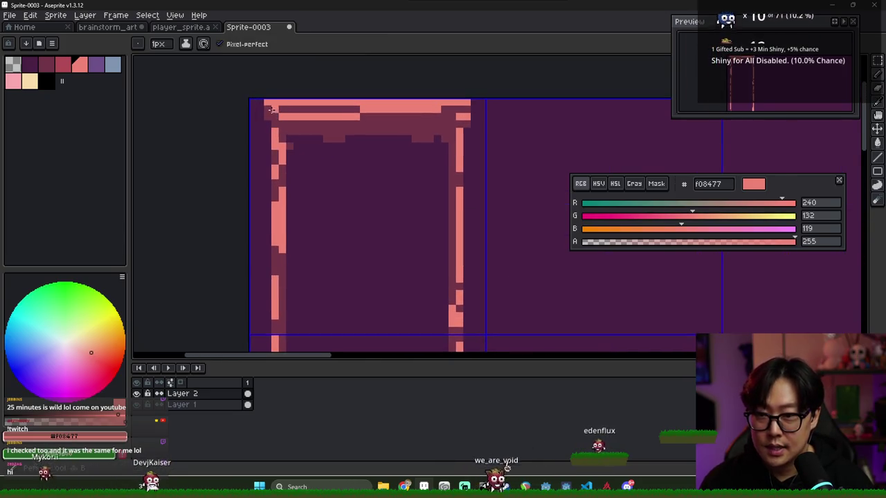
- Try dark strokes over the box's left wall, then undo them
{"action": "key", "text": "e"}
{"action": "scroll", "coordinate": [328, 130], "scroll_direction": "down", "scroll_amount": 1}
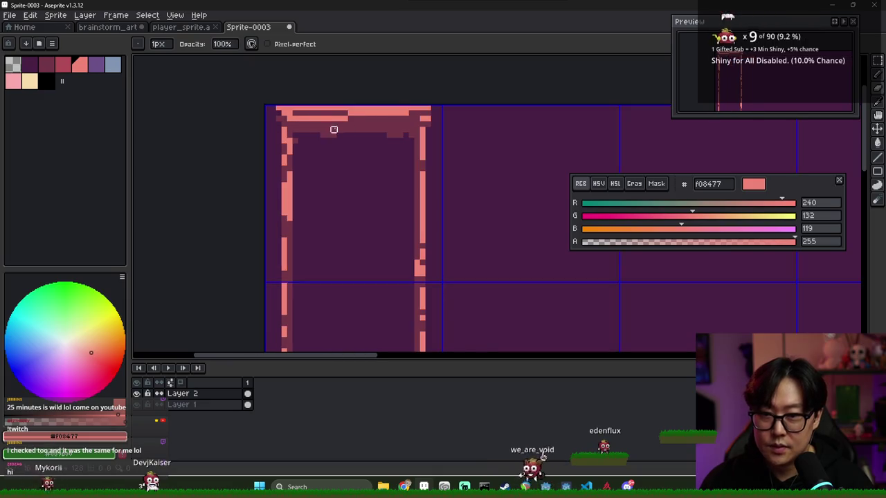
{"action": "scroll", "coordinate": [432, 128], "scroll_direction": "down", "scroll_amount": 3}
{"action": "scroll", "coordinate": [429, 142], "scroll_direction": "up", "scroll_amount": 2}
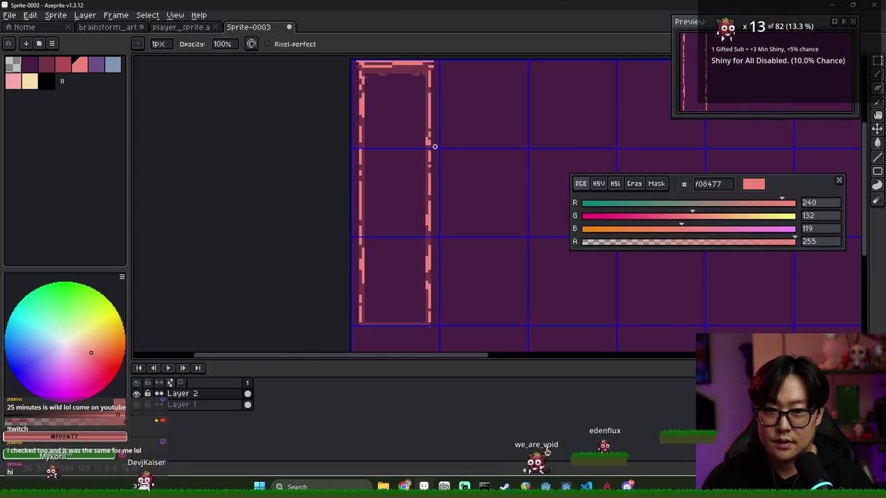
{"action": "key", "text": "b"}
{"action": "left_click", "coordinate": [360, 178], "text": "alt"}
{"action": "left_click_drag", "start_coordinate": [355, 270], "coordinate": [361, 308]}
{"action": "mouse_move", "coordinate": [367, 264]}
{"action": "left_mouse_down"}
{"action": "mouse_move", "coordinate": [365, 300]}
{"action": "mouse_move", "coordinate": [375, 227]}
{"action": "left_mouse_up"}
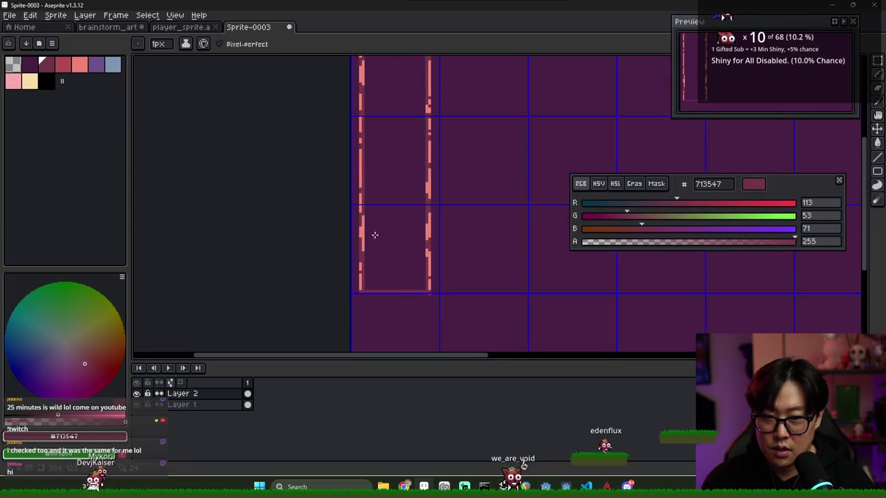
{"action": "key", "text": "ctrl+z"}
{"action": "key", "text": "ctrl+z"}
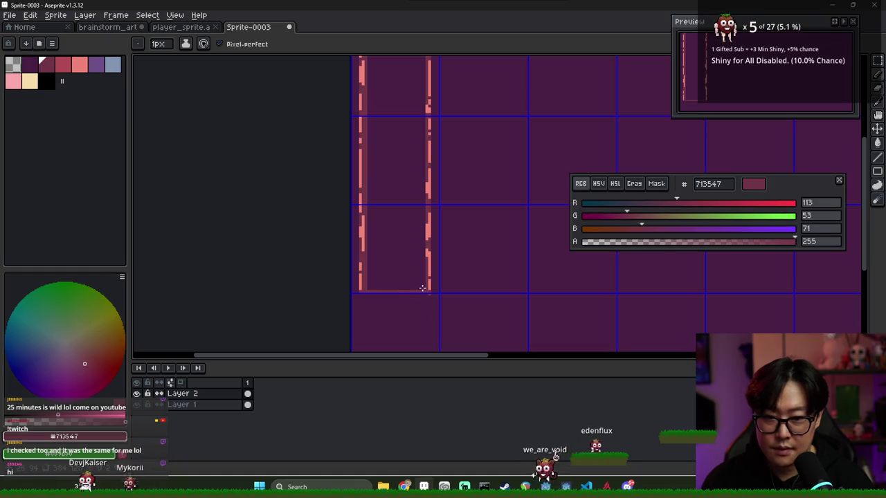
- Shade under the pillar's top edge in dark rose, removing a stray vertical line
{"action": "left_click_drag", "start_coordinate": [420, 178], "coordinate": [409, 196]}
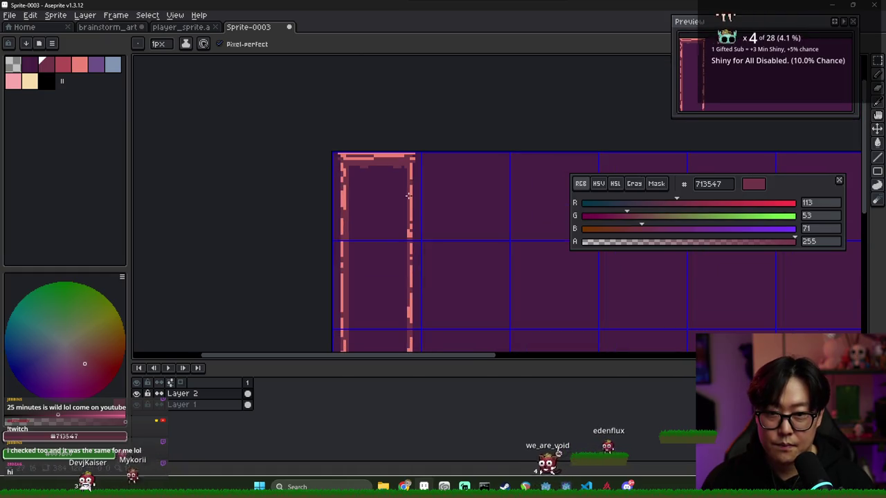
{"action": "scroll", "coordinate": [379, 167], "scroll_direction": "up", "scroll_amount": 1}
{"action": "left_click", "coordinate": [380, 160], "text": "alt"}
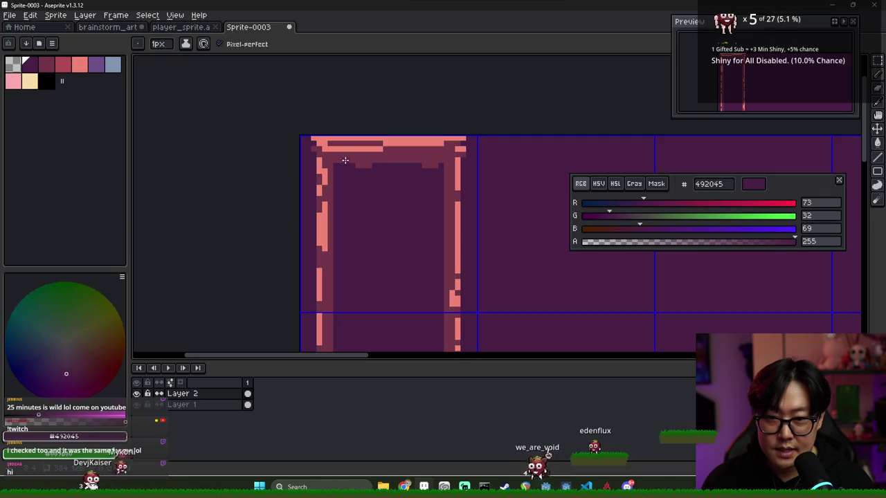
{"action": "key", "text": "e"}
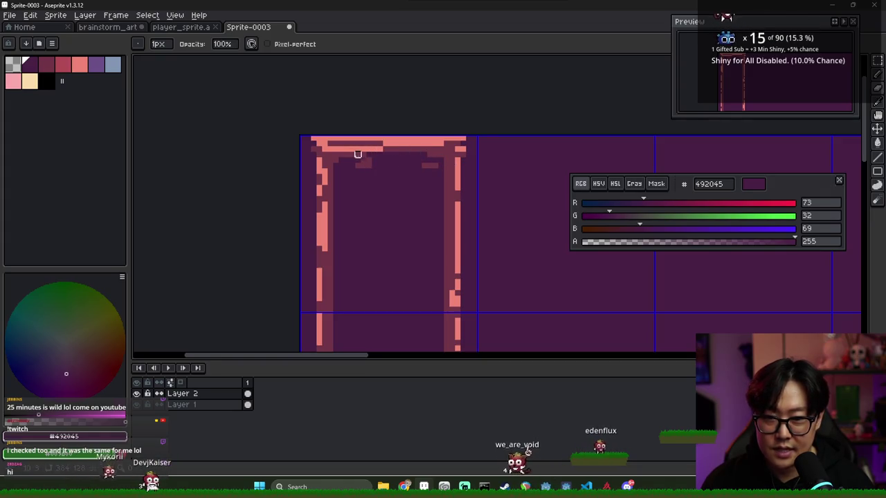
{"action": "left_click", "coordinate": [332, 166], "text": "alt"}
{"action": "key", "text": "b"}
{"action": "left_click_drag", "start_coordinate": [340, 166], "coordinate": [341, 224]}
{"action": "scroll", "coordinate": [347, 230], "scroll_direction": "down", "scroll_amount": 2}
{"action": "key", "text": "ctrl+z"}
{"action": "scroll", "coordinate": [334, 187], "scroll_direction": "up", "scroll_amount": 2}
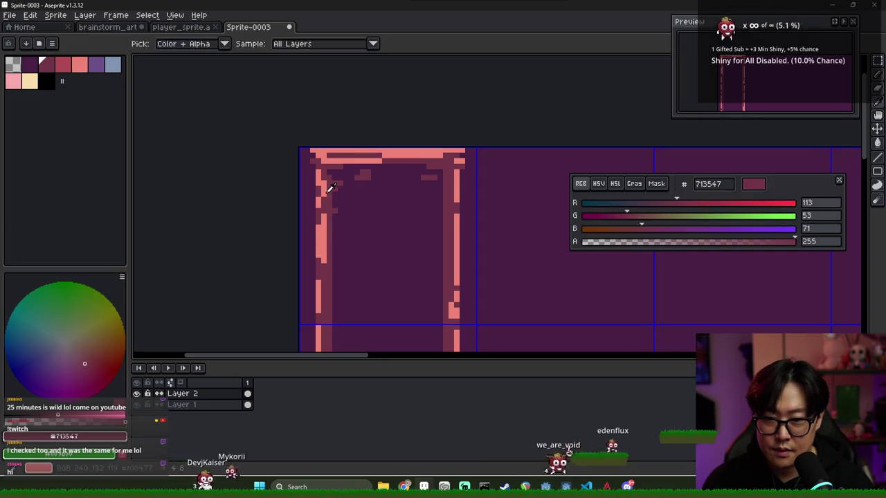
- Sample the light pink edge colour and the dark rose #713547 shading colour from the pillar
{"action": "left_click", "coordinate": [321, 204], "text": "alt"}
{"action": "scroll", "coordinate": [335, 212], "scroll_direction": "down", "scroll_amount": 1}
{"action": "scroll", "coordinate": [348, 232], "scroll_direction": "down", "scroll_amount": 1}
{"action": "scroll", "coordinate": [337, 198], "scroll_direction": "up", "scroll_amount": 3}
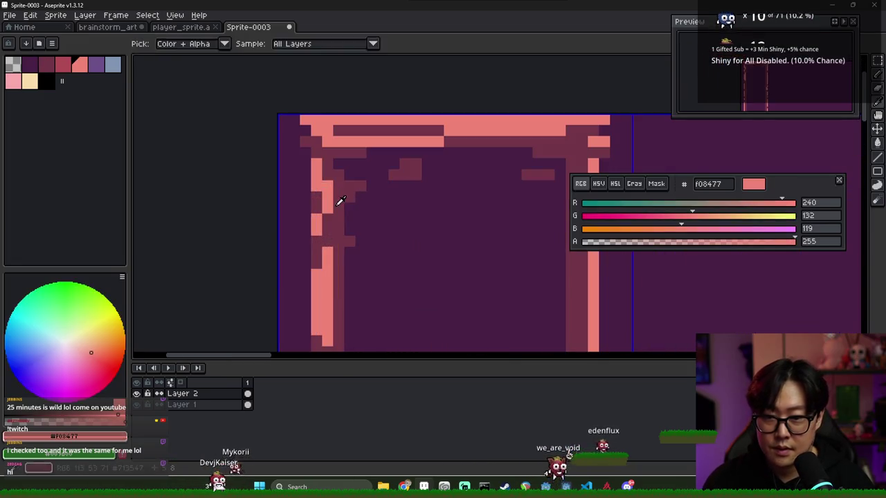
{"action": "left_click", "coordinate": [337, 198], "text": "alt"}
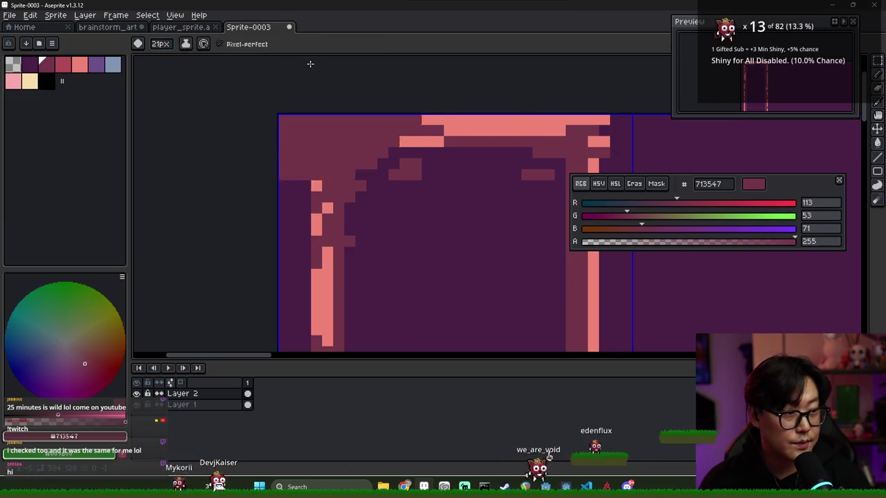
{"action": "scroll", "coordinate": [445, 198], "scroll_direction": "down", "scroll_amount": 1}
- Set the brush size from 21px back to 1px and zoom out over the tileset
{"action": "left_click", "coordinate": [160, 43]}
{"action": "left_click", "coordinate": [178, 56]}
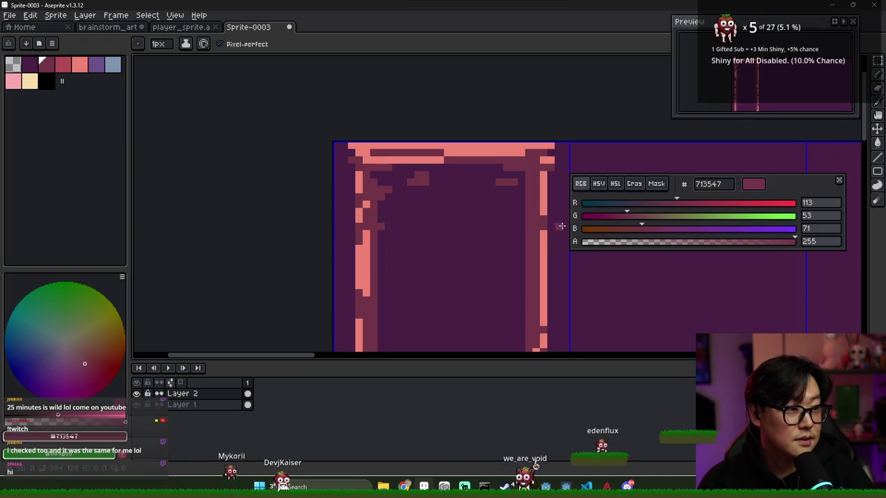
{"action": "scroll", "coordinate": [456, 248], "scroll_direction": "down", "scroll_amount": 2}
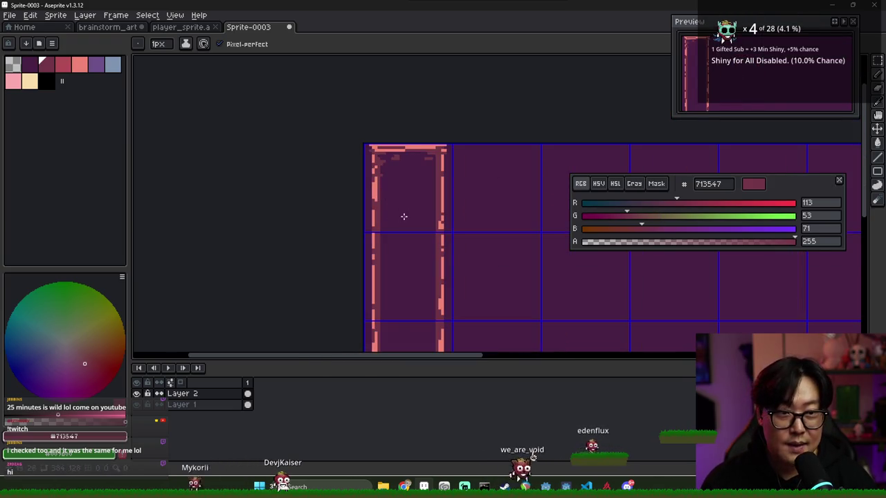
{"action": "scroll", "coordinate": [402, 166], "scroll_direction": "up", "scroll_amount": 2}
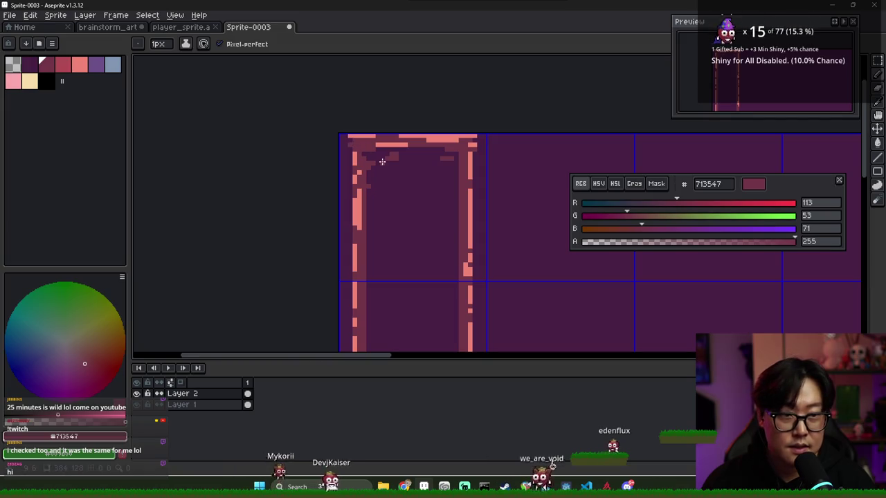
{"action": "scroll", "coordinate": [409, 221], "scroll_direction": "down", "scroll_amount": 3}
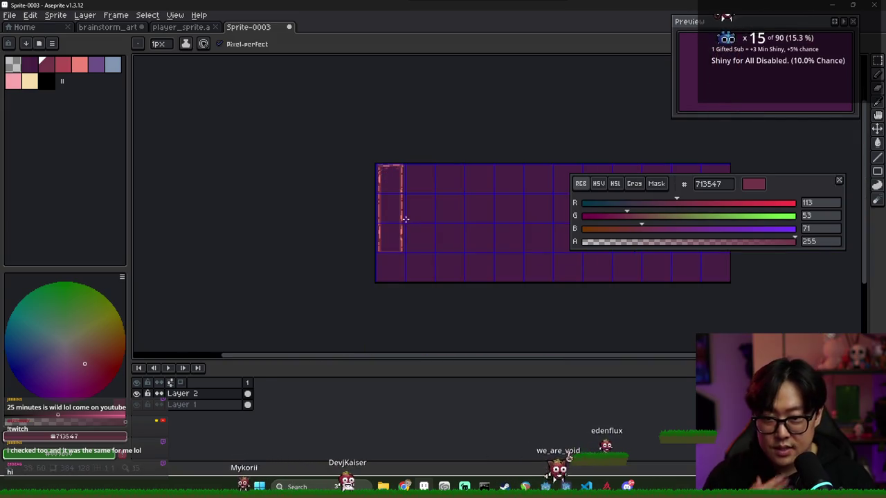
{"action": "scroll", "coordinate": [390, 210], "scroll_direction": "up", "scroll_amount": 2}
- Zoom in on the pillar's top edge and sample its light pink and dark rose colours
{"action": "scroll", "coordinate": [367, 104], "scroll_direction": "up", "scroll_amount": 2}
{"action": "left_click", "coordinate": [348, 93], "text": "alt"}
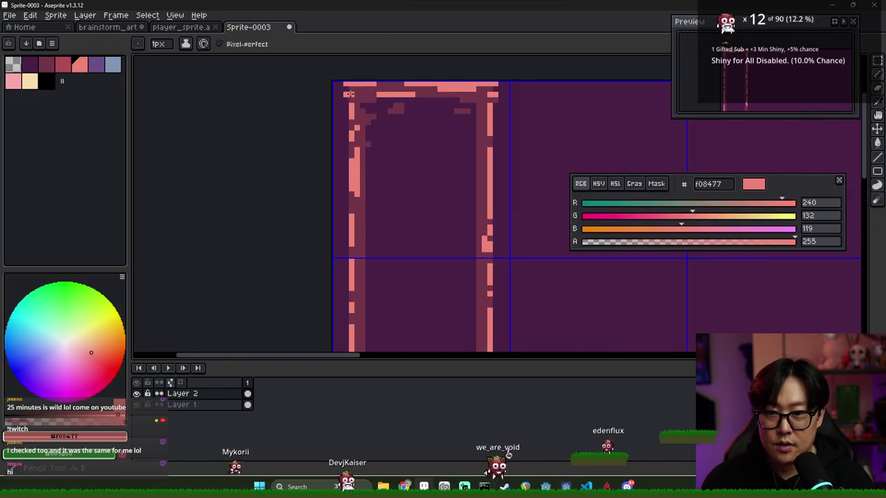
{"action": "scroll", "coordinate": [374, 111], "scroll_direction": "down", "scroll_amount": 1}
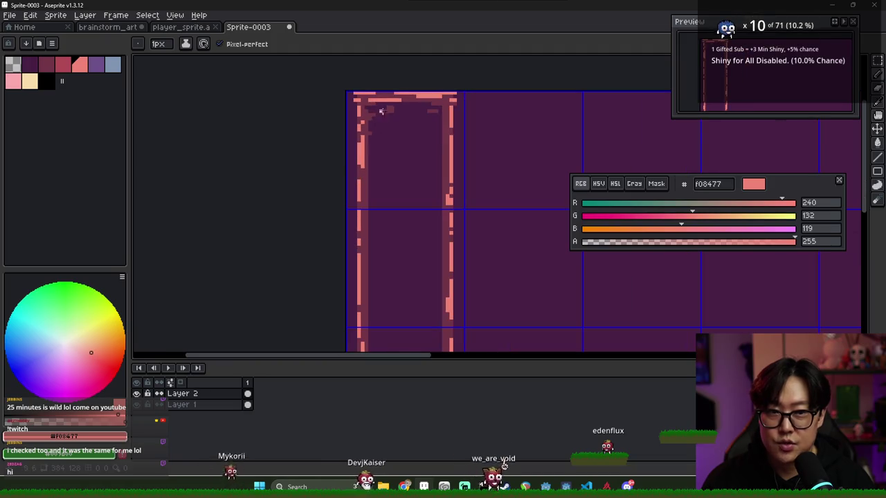
{"action": "scroll", "coordinate": [369, 108], "scroll_direction": "up", "scroll_amount": 1}
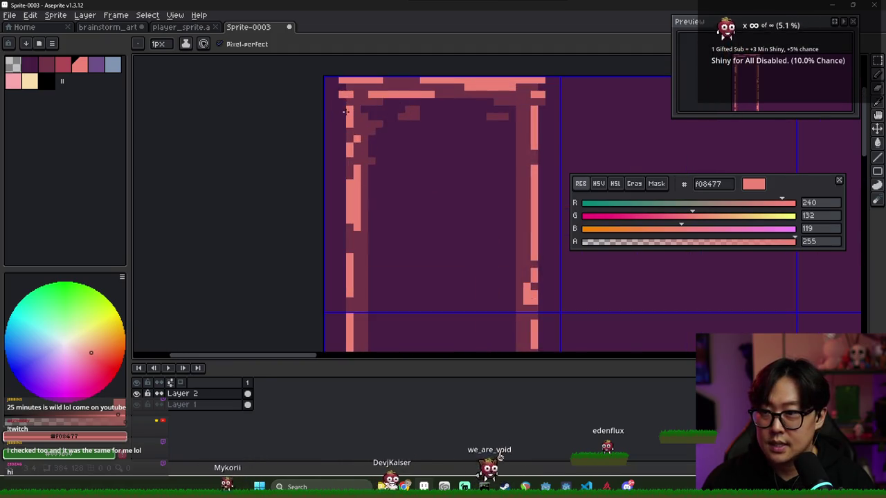
{"action": "scroll", "coordinate": [346, 111], "scroll_direction": "down", "scroll_amount": 3}
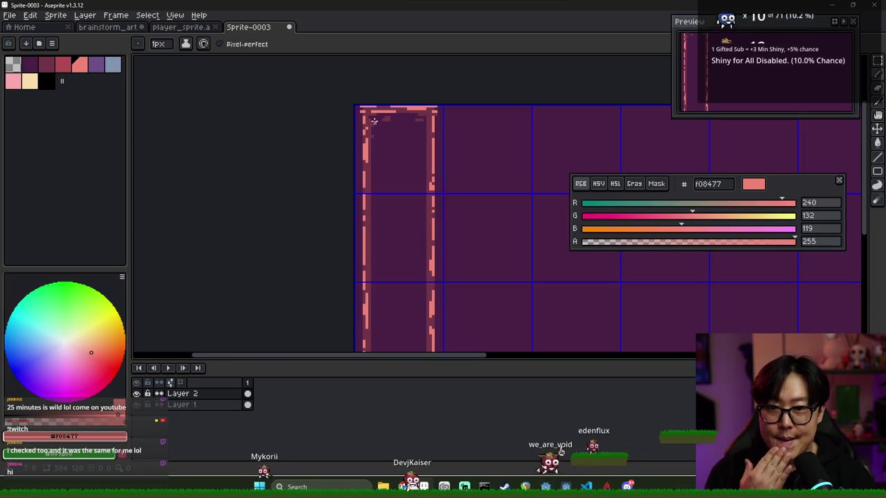
{"action": "scroll", "coordinate": [374, 121], "scroll_direction": "up", "scroll_amount": 1}
{"action": "scroll", "coordinate": [371, 129], "scroll_direction": "down", "scroll_amount": 2}
{"action": "scroll", "coordinate": [367, 135], "scroll_direction": "up", "scroll_amount": 1}
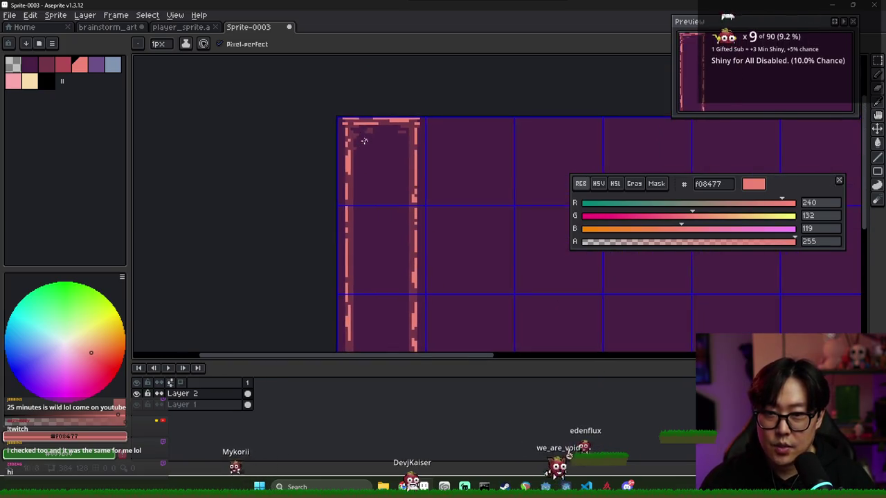
{"action": "scroll", "coordinate": [365, 141], "scroll_direction": "up", "scroll_amount": 1}
{"action": "key", "text": "i"}
{"action": "left_click", "coordinate": [348, 118]}
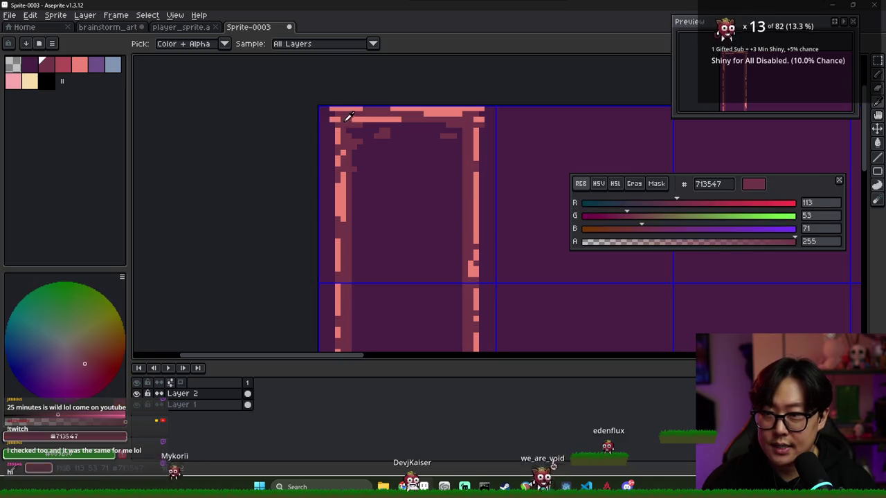
{"action": "key", "text": "b"}
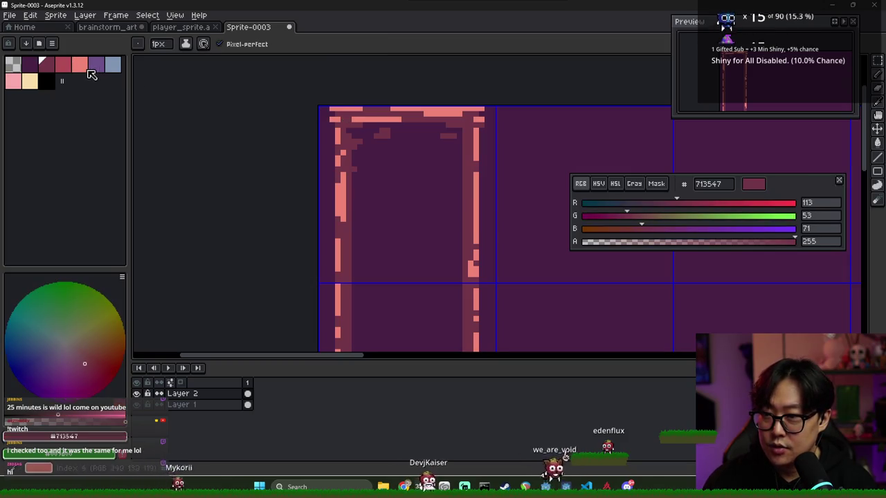
- Paint dark rose notches into the pillar's pink top edge
{"action": "key", "text": "i"}
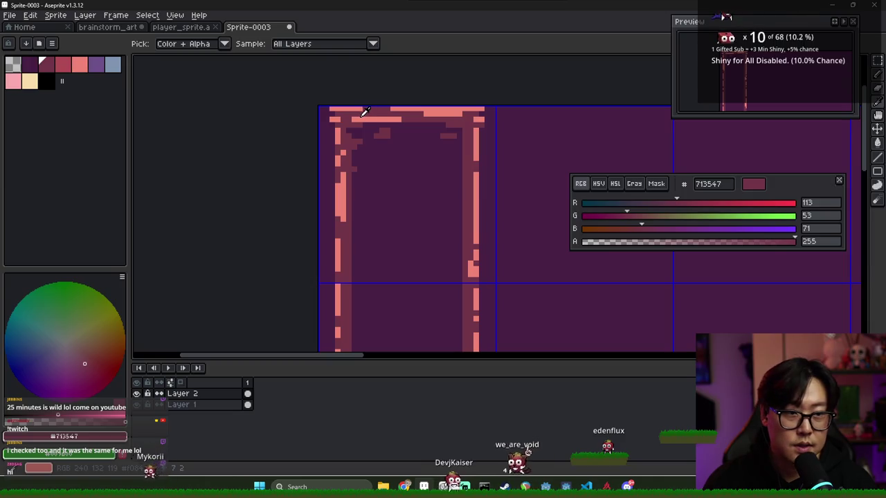
{"action": "left_click", "coordinate": [365, 112]}
{"action": "left_click", "coordinate": [350, 119]}
{"action": "key", "text": "b"}
{"action": "left_click_drag", "start_coordinate": [401, 119], "coordinate": [349, 118]}
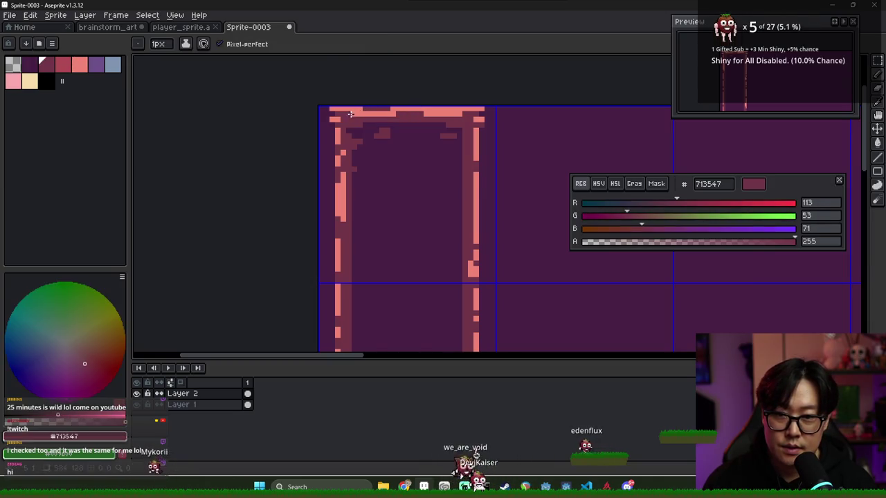
{"action": "key", "text": "i"}
{"action": "left_click", "coordinate": [373, 113]}
{"action": "key", "text": "b"}
{"action": "key", "text": "i"}
{"action": "left_click", "coordinate": [420, 109]}
{"action": "key", "text": "b"}
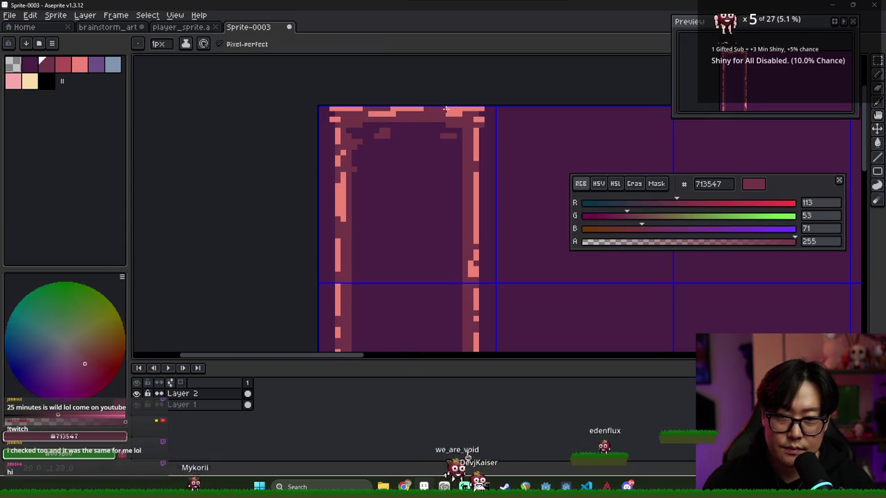
{"action": "left_click", "coordinate": [451, 115]}
- Touch up parts of the top edge back in light pink #f08477
{"action": "key", "text": "i"}
{"action": "left_click", "coordinate": [430, 116]}
{"action": "key", "text": "b"}
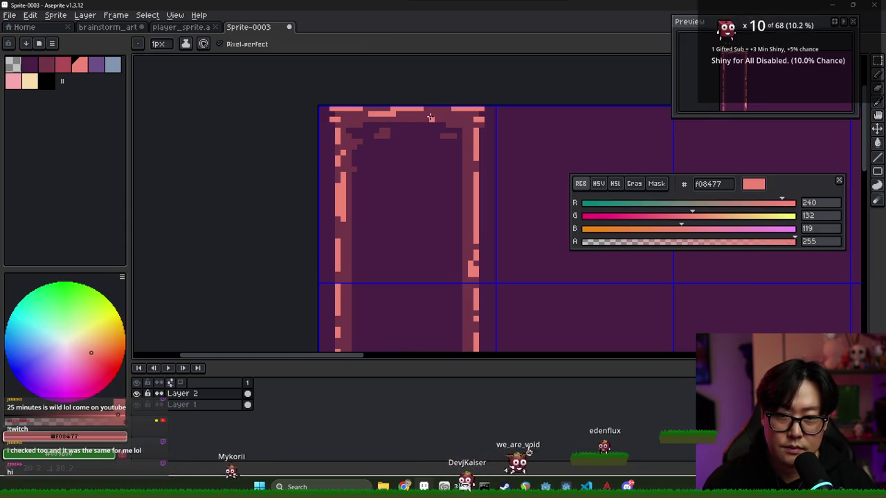
{"action": "right_click", "coordinate": [443, 119]}
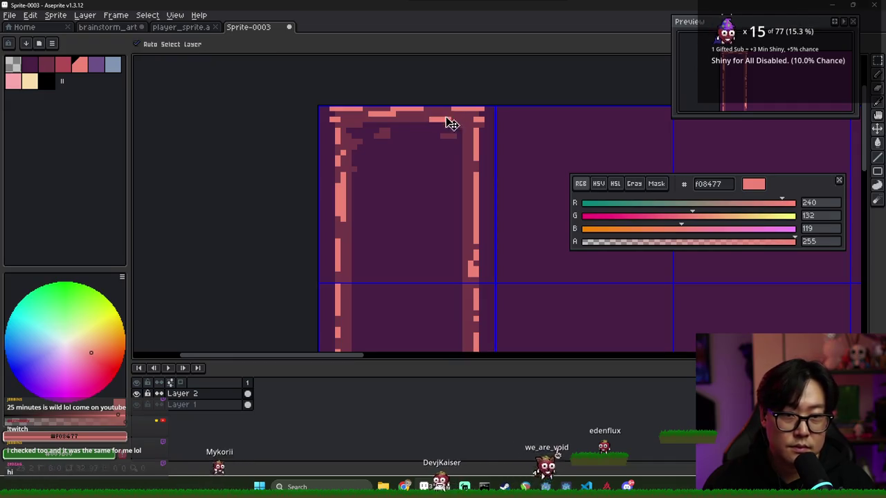
{"action": "left_click", "coordinate": [371, 109], "text": "alt"}
{"action": "left_click_drag", "start_coordinate": [426, 115], "coordinate": [457, 115]}
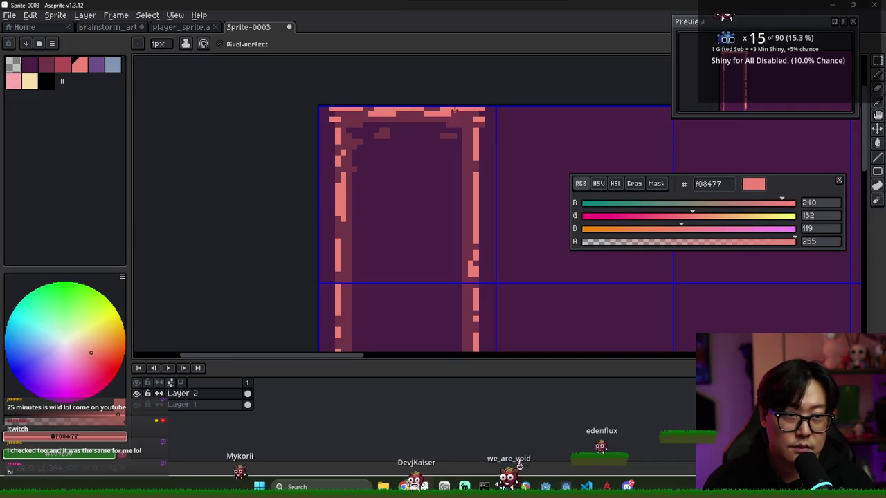
- Zoom out and glance at the Godot TileSet docs before returning to the drawing
{"action": "scroll", "coordinate": [440, 136], "scroll_direction": "down", "scroll_amount": 1}
{"action": "scroll", "coordinate": [439, 134], "scroll_direction": "down", "scroll_amount": 1}
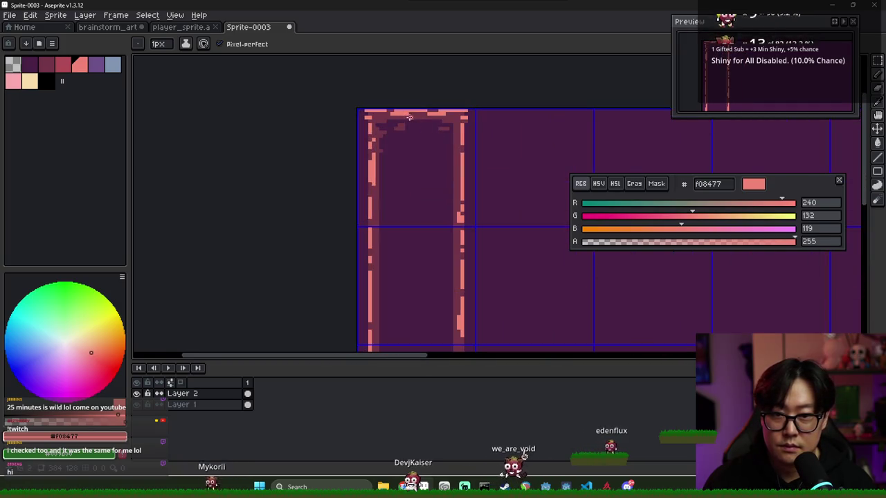
{"action": "key", "text": "alt+Tab"}
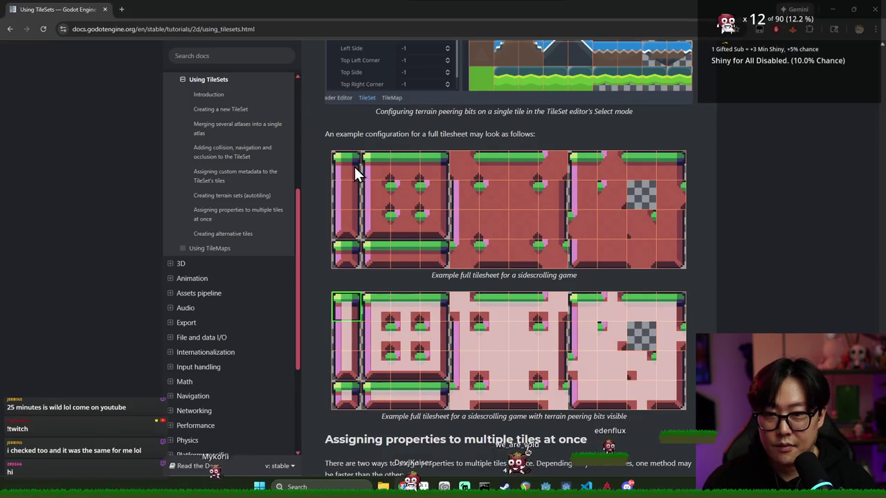
{"action": "key", "text": "alt+Tab"}
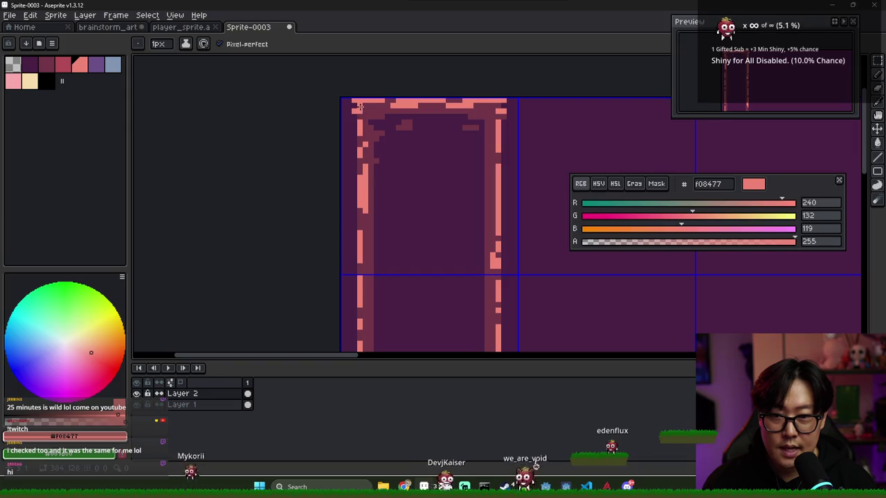
- Add pink highlight and dark purple shade pixels just below the pillar's top edge
{"action": "left_click", "coordinate": [364, 125], "text": "alt"}
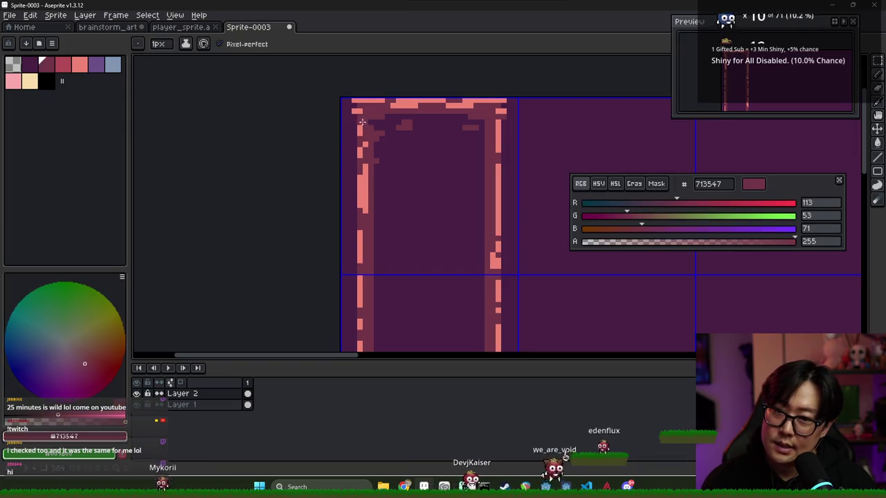
{"action": "scroll", "coordinate": [370, 128], "scroll_direction": "down", "scroll_amount": 3}
{"action": "scroll", "coordinate": [380, 129], "scroll_direction": "up", "scroll_amount": 2}
{"action": "key", "text": "b"}
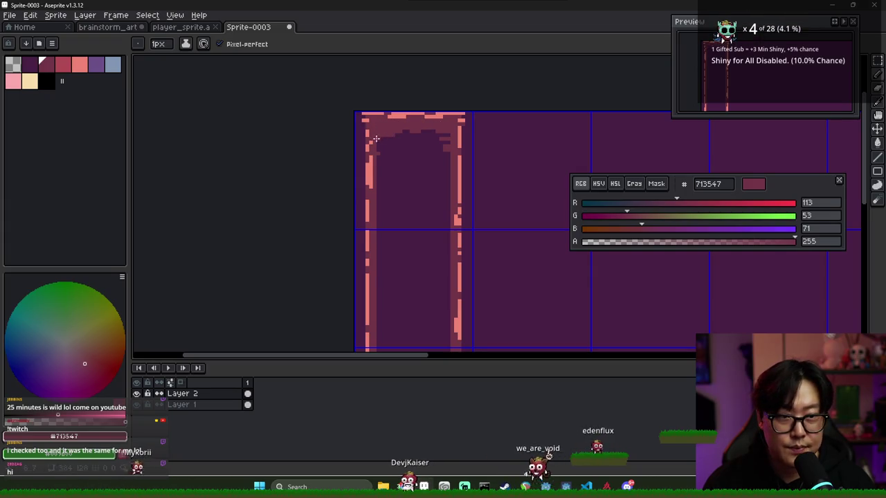
{"action": "scroll", "coordinate": [392, 165], "scroll_direction": "down", "scroll_amount": 1}
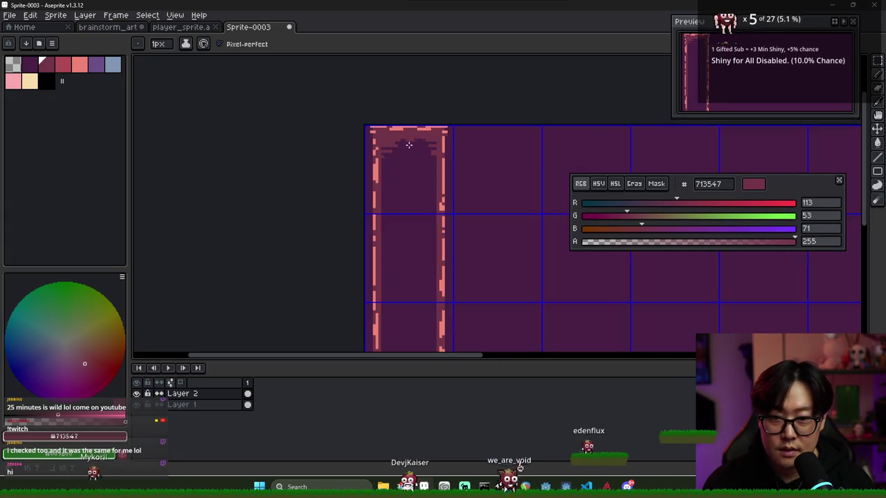
{"action": "scroll", "coordinate": [419, 176], "scroll_direction": "down", "scroll_amount": 1}
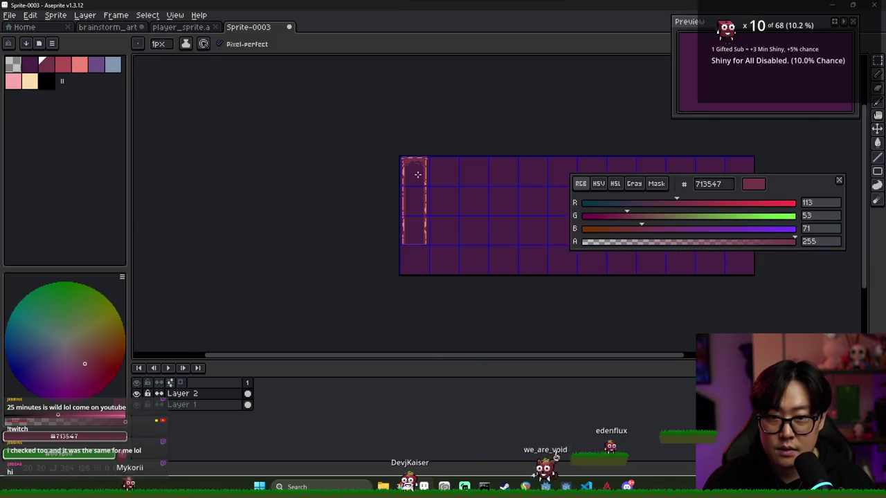
{"action": "scroll", "coordinate": [416, 173], "scroll_direction": "up", "scroll_amount": 3}
{"action": "left_click", "coordinate": [379, 133], "text": "alt"}
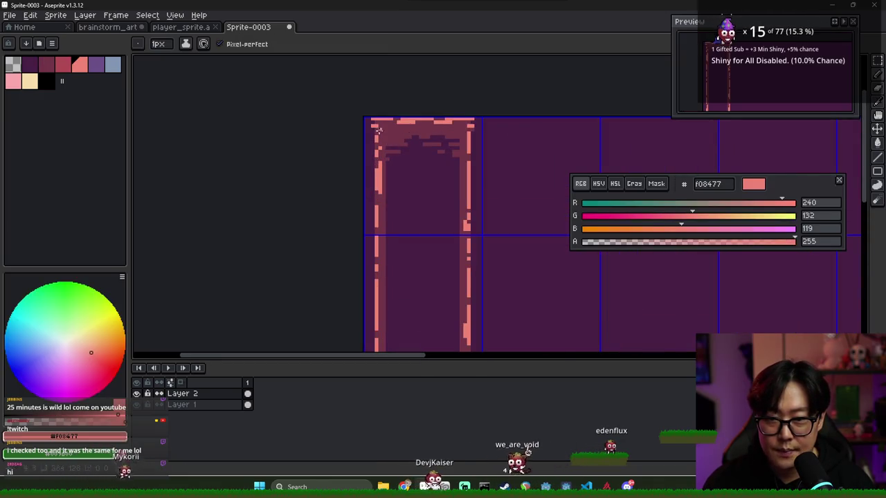
{"action": "left_click", "coordinate": [377, 138], "text": "alt"}
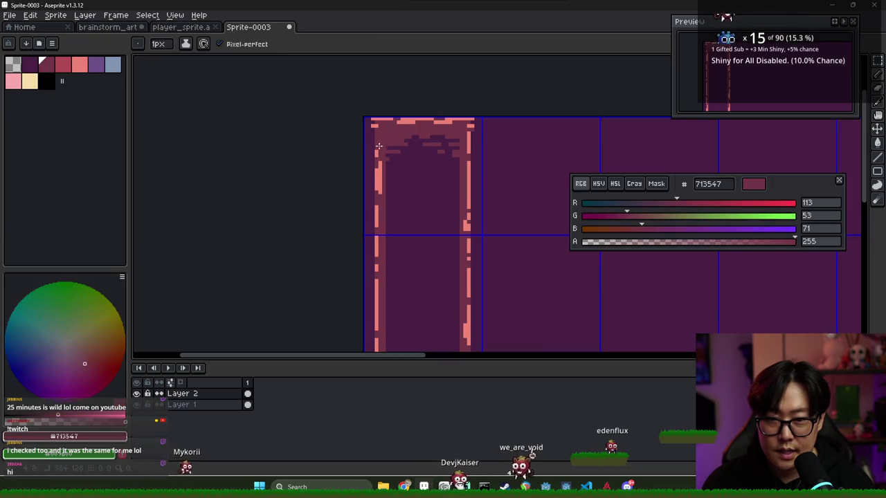
{"action": "left_click", "coordinate": [379, 148], "text": "alt"}
{"action": "scroll", "coordinate": [371, 128], "scroll_direction": "down", "scroll_amount": 3}
{"action": "scroll", "coordinate": [359, 109], "scroll_direction": "up", "scroll_amount": 3}
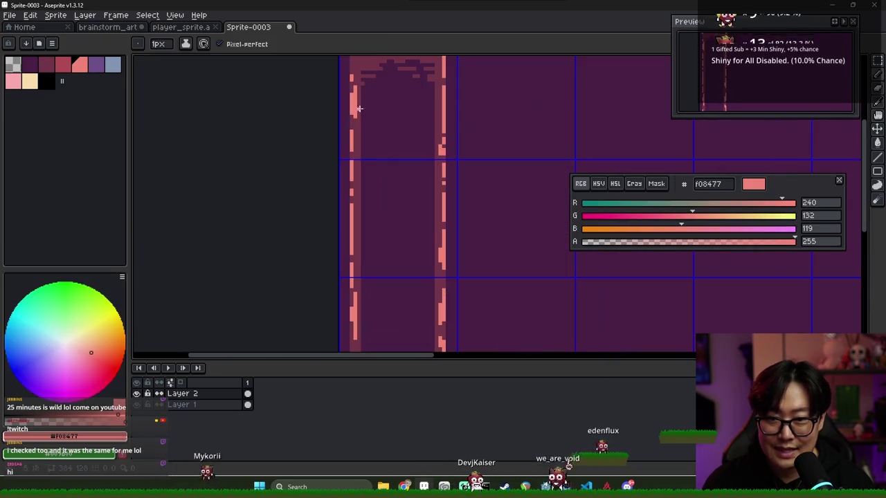
{"action": "left_click", "coordinate": [356, 119], "text": "alt"}
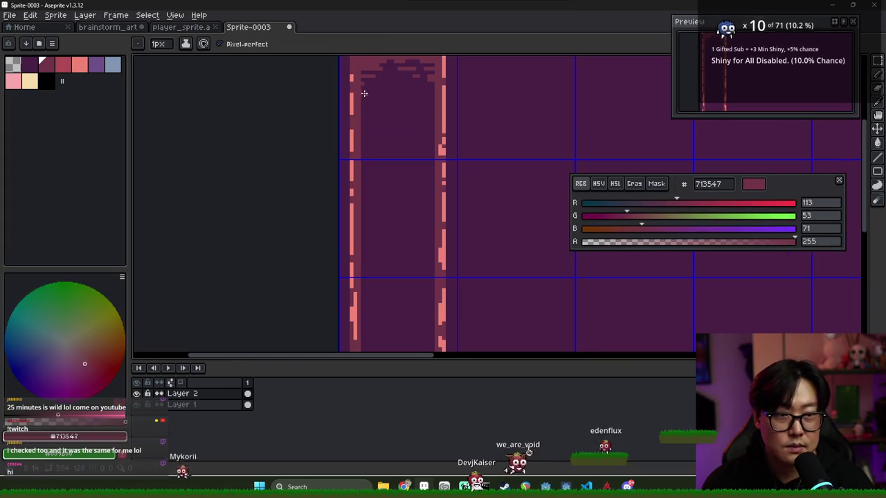
- Continue alternating pink and dark purple pixels along the pillar's upper ledge
{"action": "scroll", "coordinate": [364, 93], "scroll_direction": "down", "scroll_amount": 2}
{"action": "scroll", "coordinate": [367, 95], "scroll_direction": "up", "scroll_amount": 1}
{"action": "scroll", "coordinate": [372, 74], "scroll_direction": "down", "scroll_amount": 1}
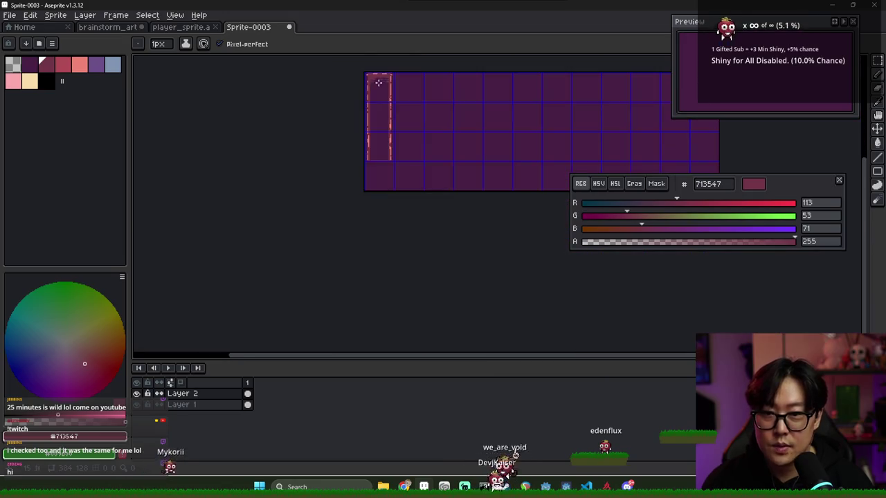
{"action": "scroll", "coordinate": [360, 97], "scroll_direction": "up", "scroll_amount": 3}
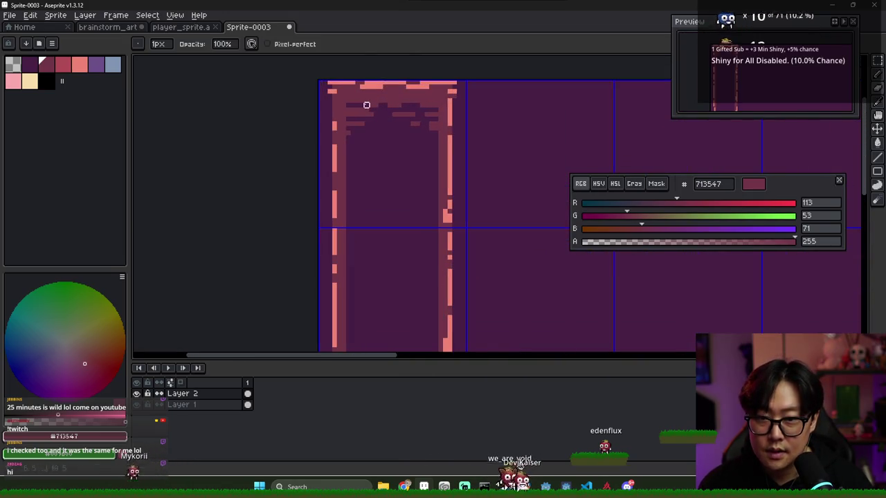
{"action": "scroll", "coordinate": [380, 123], "scroll_direction": "down", "scroll_amount": 3}
{"action": "scroll", "coordinate": [390, 137], "scroll_direction": "up", "scroll_amount": 3}
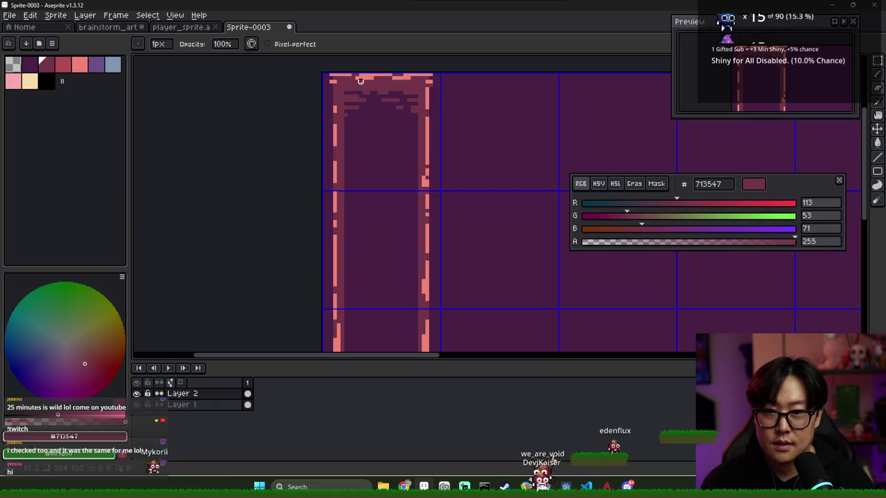
{"action": "left_click", "coordinate": [351, 79], "text": "alt"}
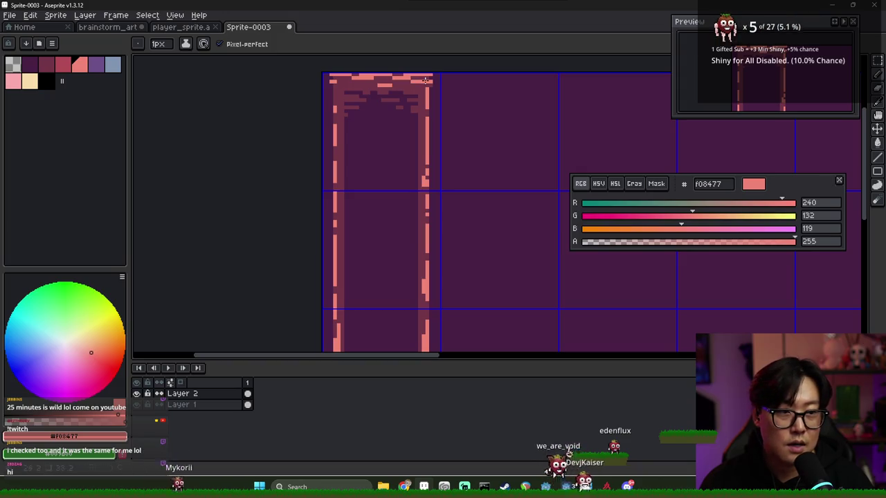
{"action": "scroll", "coordinate": [423, 81], "scroll_direction": "down", "scroll_amount": 2}
{"action": "scroll", "coordinate": [402, 81], "scroll_direction": "up", "scroll_amount": 1}
{"action": "left_click", "coordinate": [399, 80], "text": "alt"}
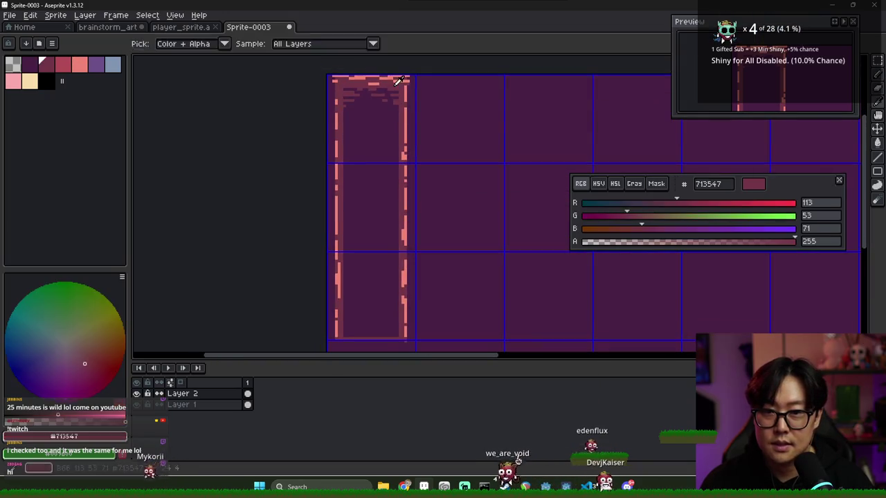
{"action": "scroll", "coordinate": [406, 81], "scroll_direction": "down", "scroll_amount": 1}
{"action": "scroll", "coordinate": [401, 80], "scroll_direction": "up", "scroll_amount": 2}
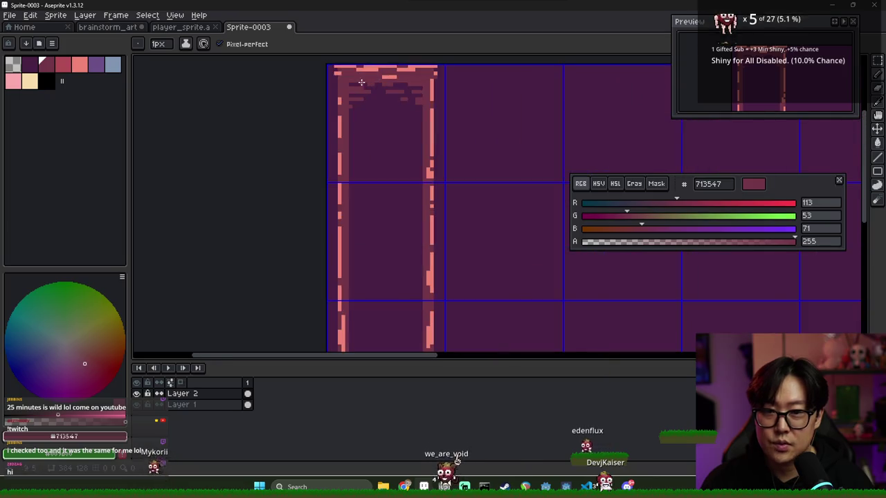
{"action": "left_click", "coordinate": [353, 75], "text": "alt"}
{"action": "left_click", "coordinate": [339, 72], "text": "alt"}
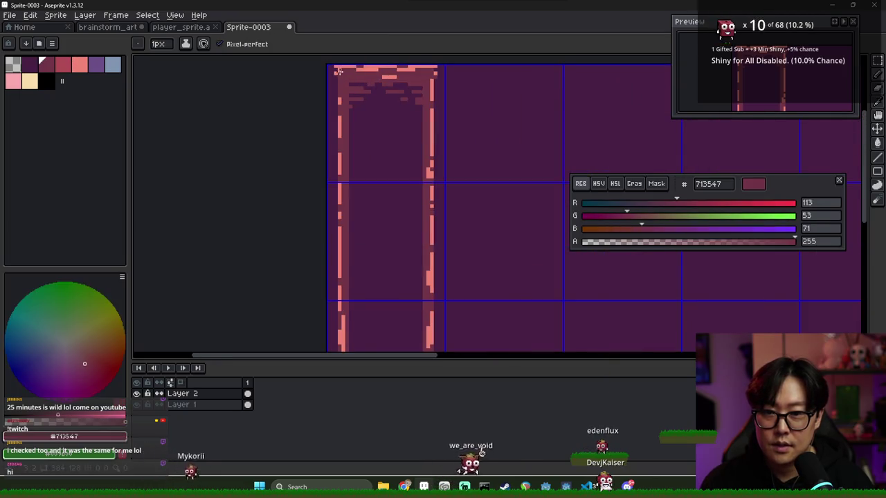
{"action": "left_click", "coordinate": [340, 68], "text": "alt"}
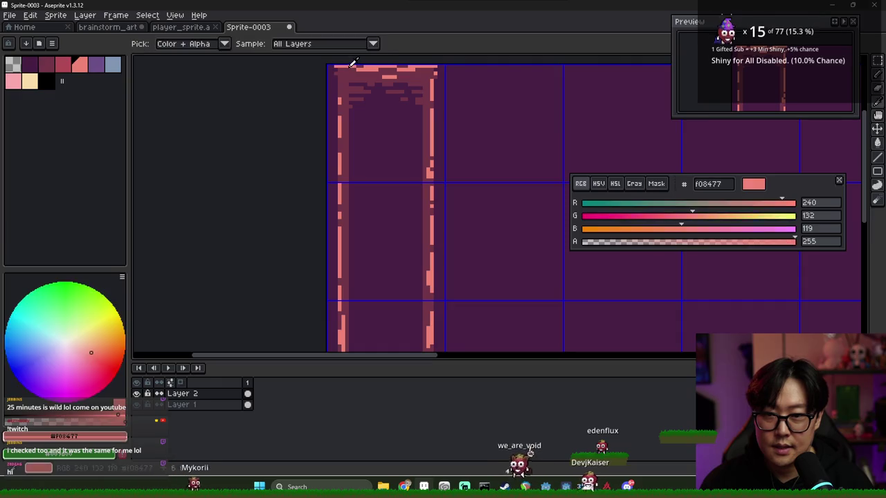
- Review the ledge shading and pick dark rose #713547 again
{"action": "scroll", "coordinate": [340, 68], "scroll_direction": "down", "scroll_amount": 1}
{"action": "scroll", "coordinate": [363, 74], "scroll_direction": "up", "scroll_amount": 2}
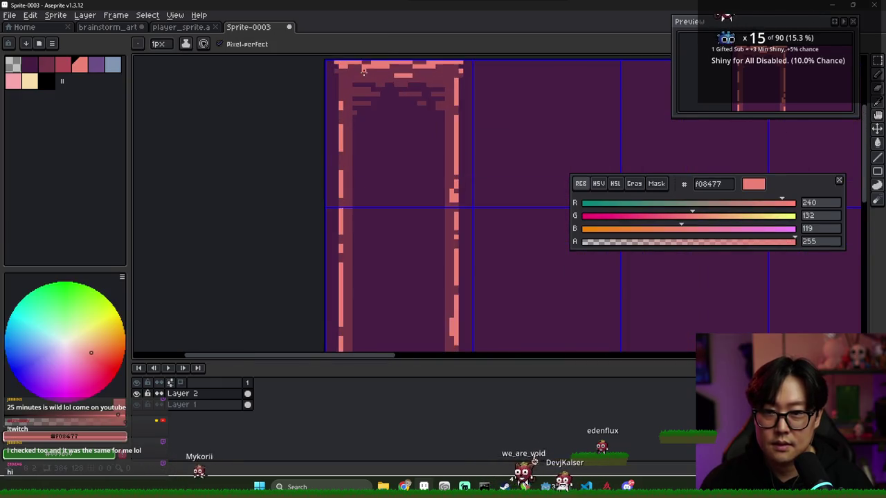
{"action": "scroll", "coordinate": [366, 71], "scroll_direction": "up", "scroll_amount": 1}
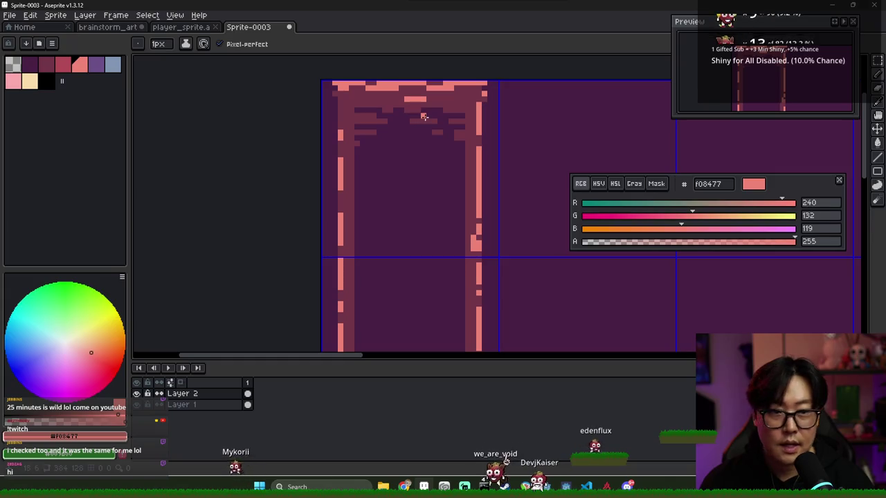
{"action": "scroll", "coordinate": [428, 148], "scroll_direction": "down", "scroll_amount": 2}
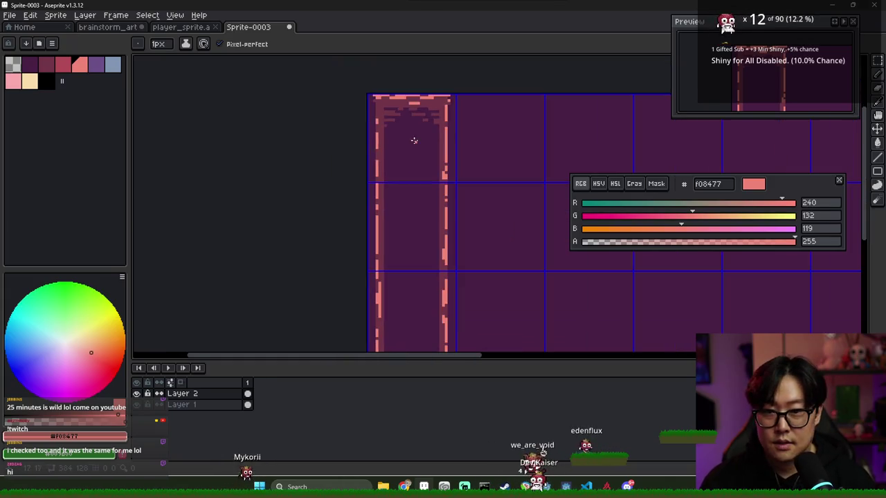
{"action": "scroll", "coordinate": [416, 153], "scroll_direction": "down", "scroll_amount": 1}
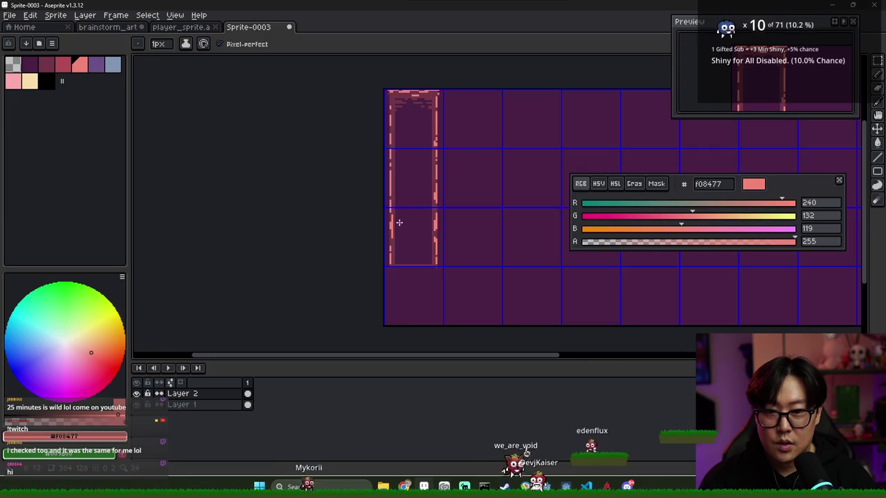
{"action": "scroll", "coordinate": [401, 197], "scroll_direction": "up", "scroll_amount": 2}
{"action": "left_click", "coordinate": [393, 211], "text": "alt"}
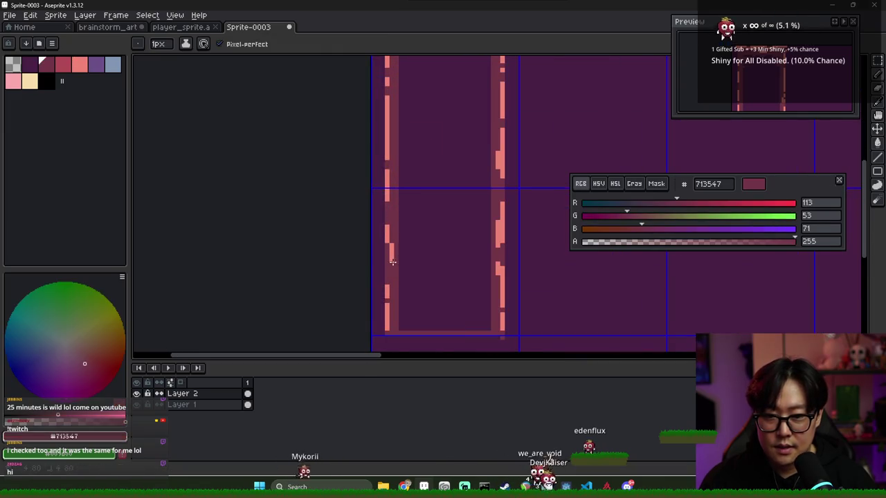
- Draw darker purple horizontal streaks inside the pillar's interior
{"action": "scroll", "coordinate": [403, 150], "scroll_direction": "down", "scroll_amount": 1}
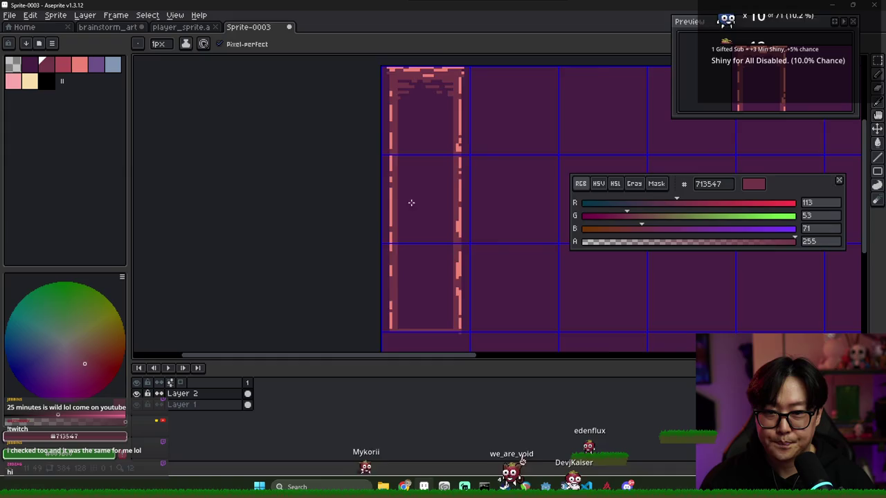
{"action": "scroll", "coordinate": [401, 118], "scroll_direction": "up", "scroll_amount": 1}
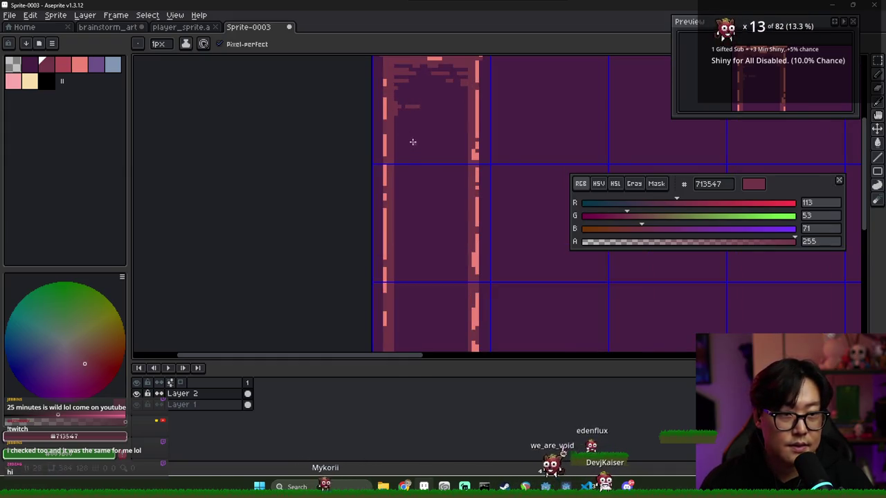
{"action": "scroll", "coordinate": [413, 143], "scroll_direction": "down", "scroll_amount": 1}
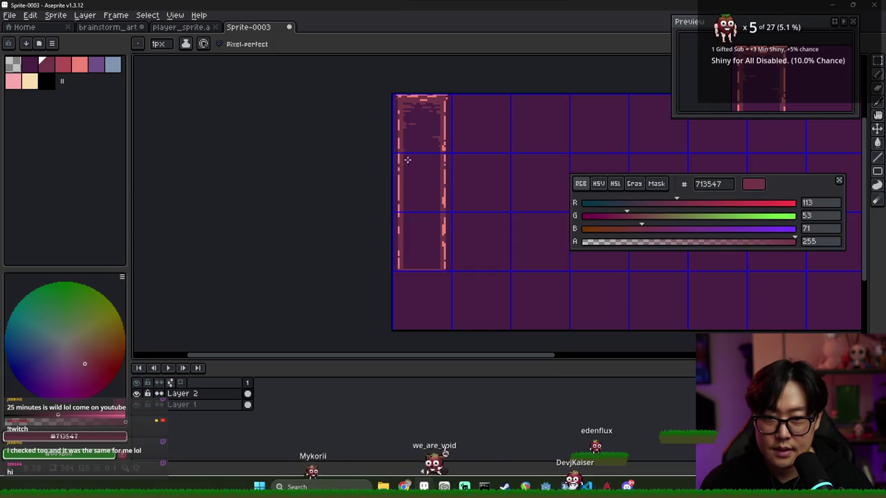
{"action": "scroll", "coordinate": [405, 155], "scroll_direction": "up", "scroll_amount": 1}
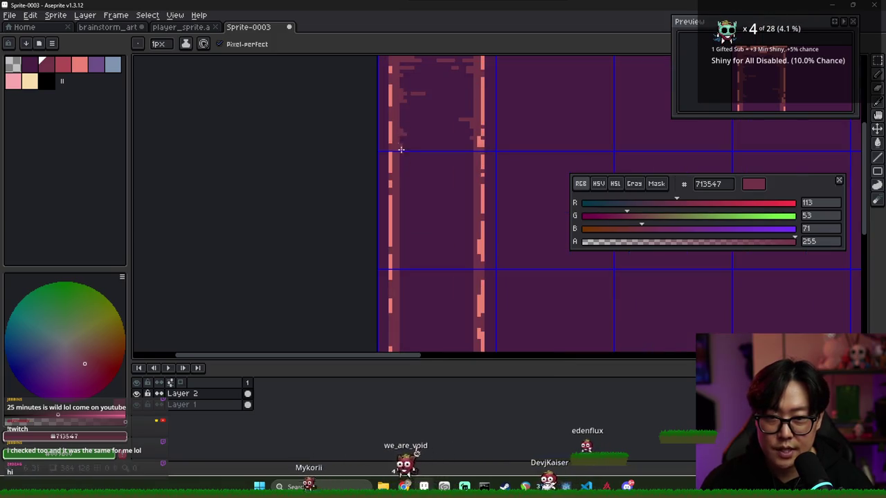
{"action": "left_click", "coordinate": [398, 125], "text": "alt"}
{"action": "left_click", "coordinate": [400, 149], "text": "alt"}
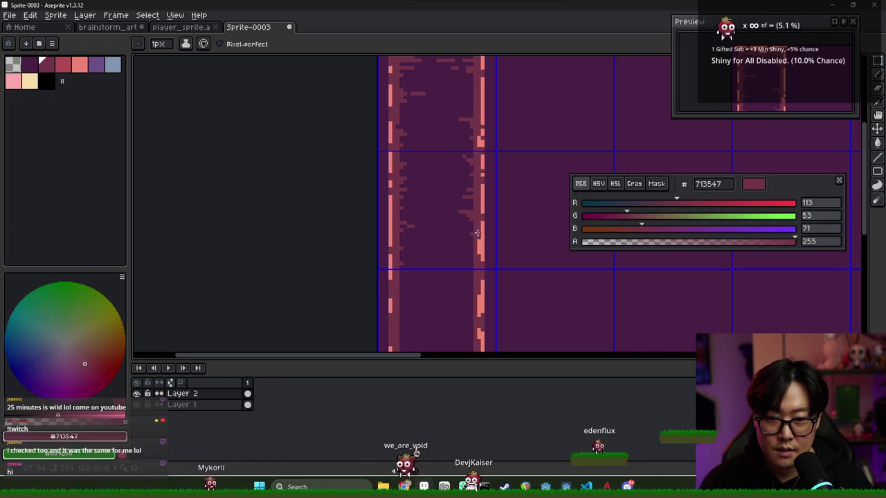
{"action": "left_click", "coordinate": [434, 164], "text": "alt"}
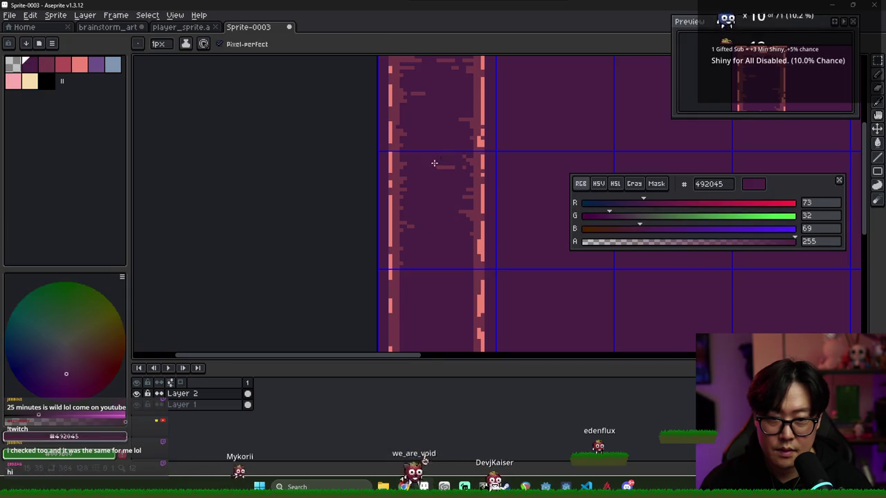
- Erase stray pixels and fill in a pixel along the pillar's bottom edge
{"action": "key", "text": "e"}
{"action": "left_click", "coordinate": [465, 162], "text": "alt"}
{"action": "scroll", "coordinate": [468, 164], "scroll_direction": "down", "scroll_amount": 2}
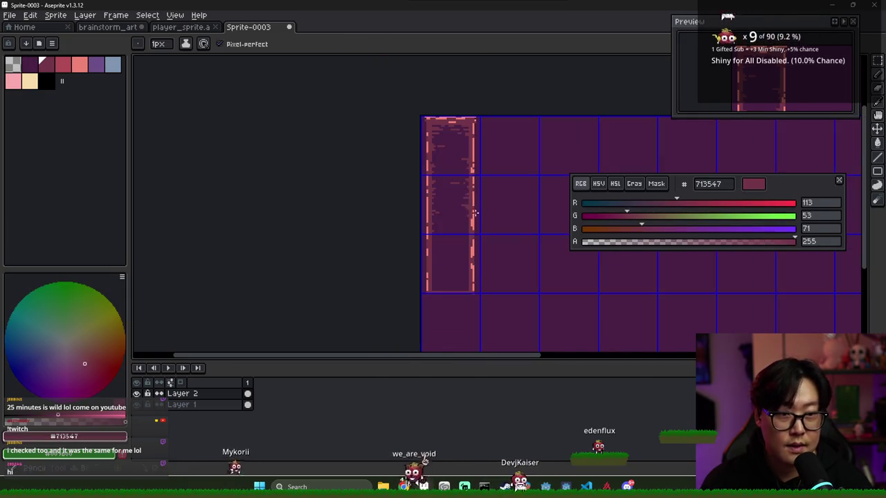
{"action": "key", "text": "b"}
{"action": "scroll", "coordinate": [463, 187], "scroll_direction": "up", "scroll_amount": 2}
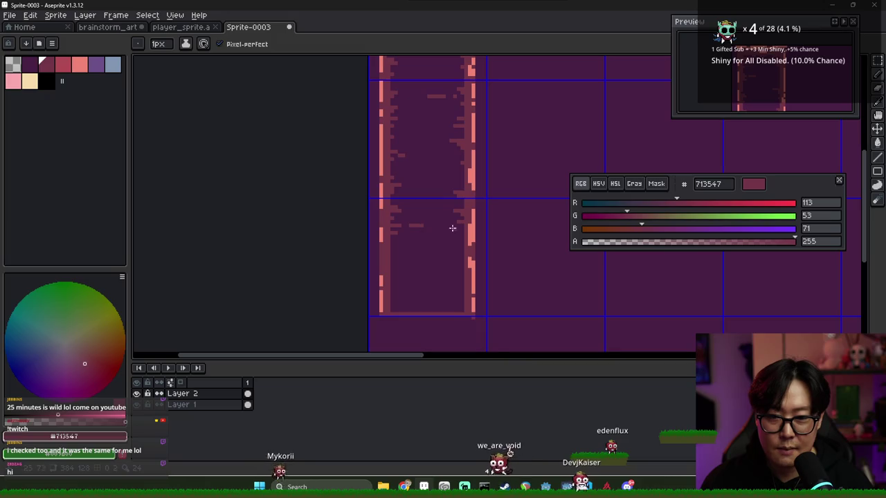
{"action": "scroll", "coordinate": [422, 245], "scroll_direction": "down", "scroll_amount": 2}
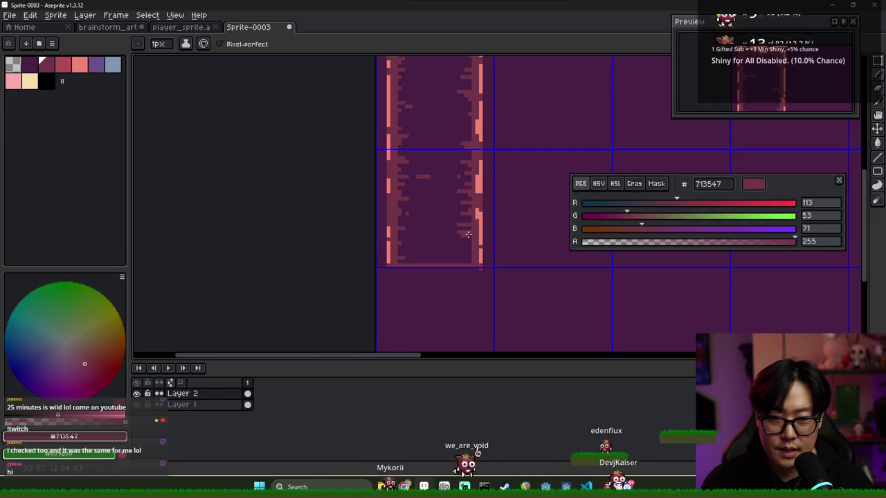
{"action": "left_click", "coordinate": [470, 261]}
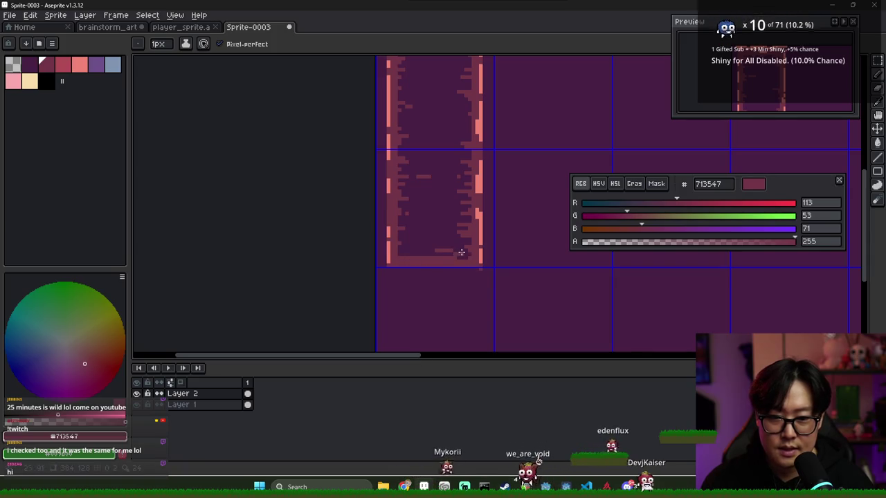
{"action": "scroll", "coordinate": [398, 254], "scroll_direction": "down", "scroll_amount": 3}
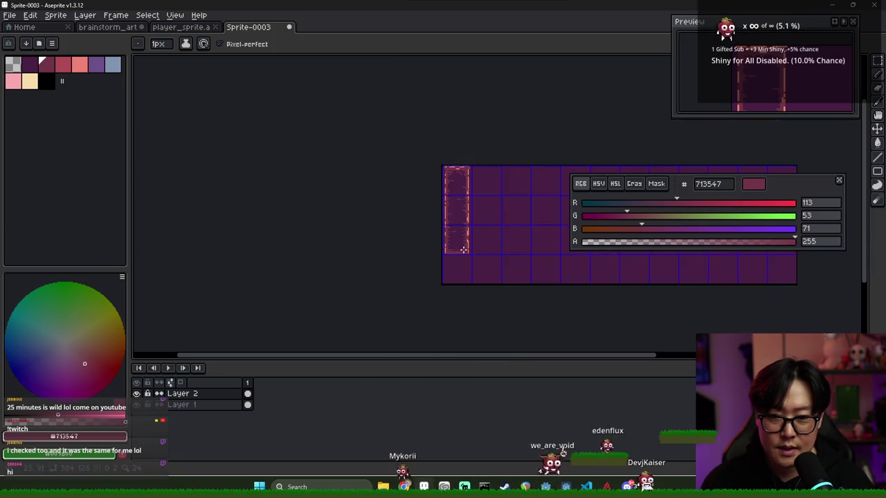
- Draw a light pink #f08477 line down the pillar's right edge
{"action": "scroll", "coordinate": [475, 240], "scroll_direction": "up", "scroll_amount": 1}
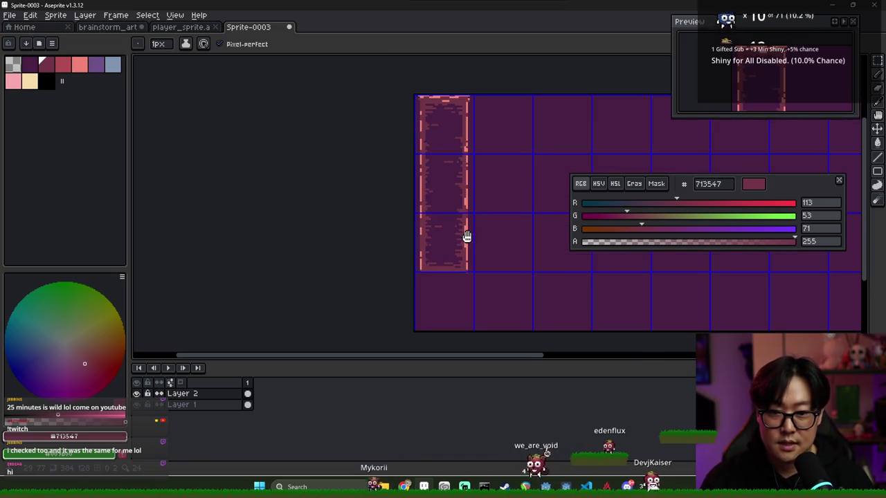
{"action": "scroll", "coordinate": [458, 158], "scroll_direction": "up", "scroll_amount": 2}
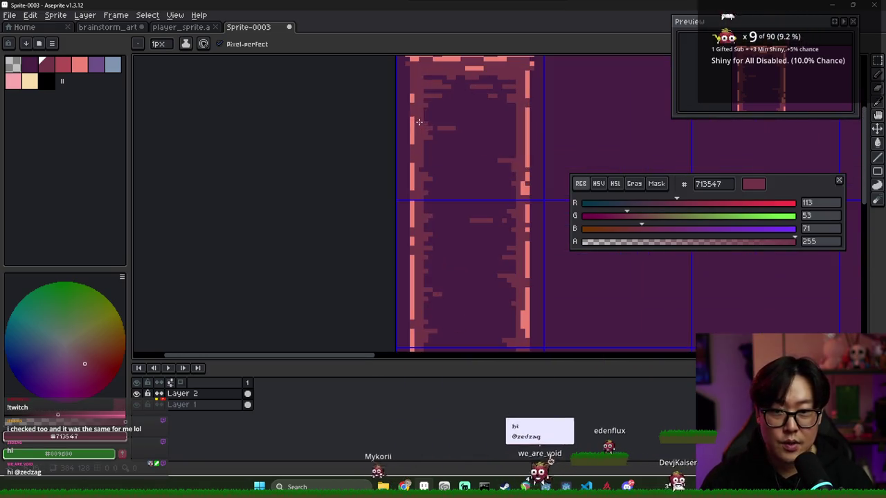
{"action": "left_click", "coordinate": [415, 93], "text": "alt"}
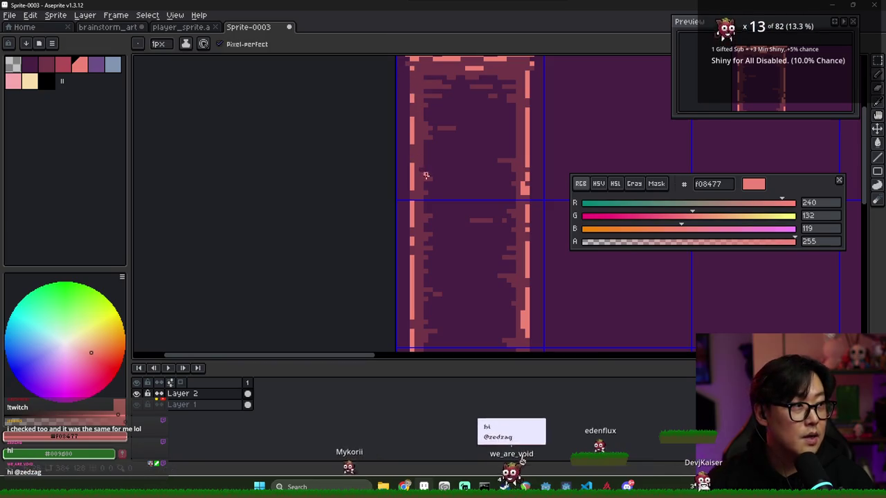
{"action": "scroll", "coordinate": [425, 173], "scroll_direction": "down", "scroll_amount": 1}
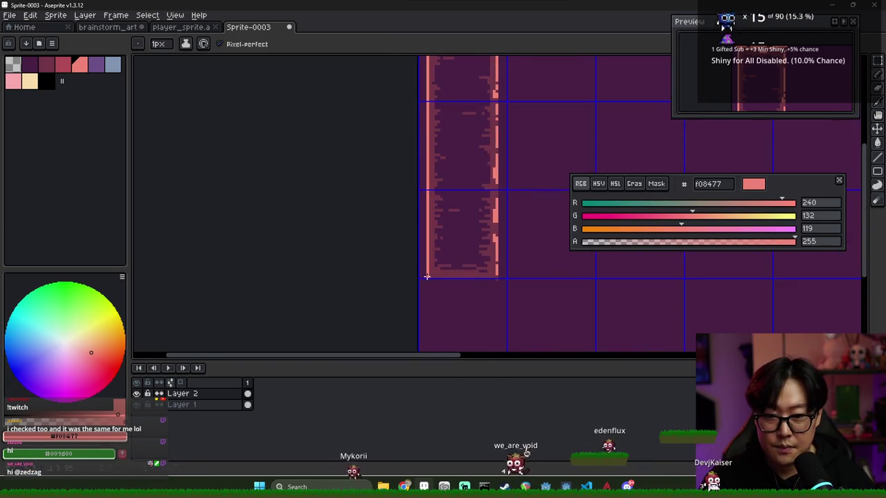
{"action": "scroll", "coordinate": [443, 207], "scroll_direction": "down", "scroll_amount": 2}
{"action": "scroll", "coordinate": [443, 208], "scroll_direction": "up", "scroll_amount": 1}
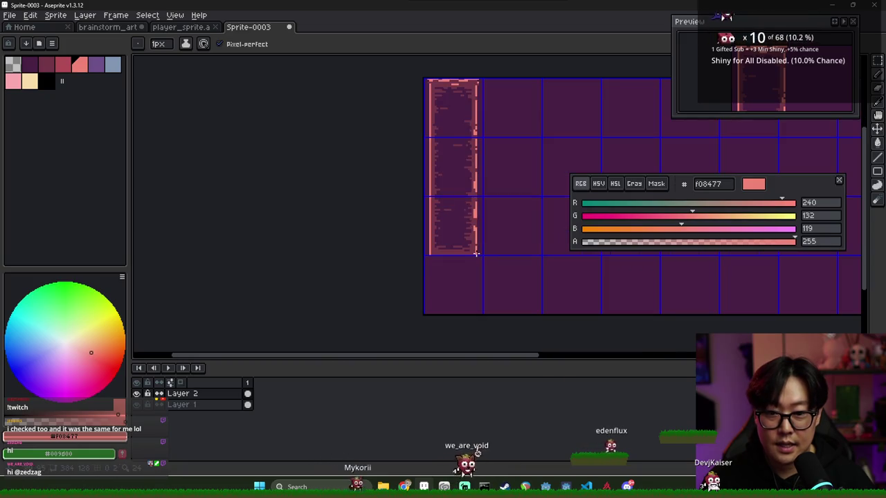
{"action": "left_click_drag", "start_coordinate": [476, 237], "coordinate": [477, 113]}
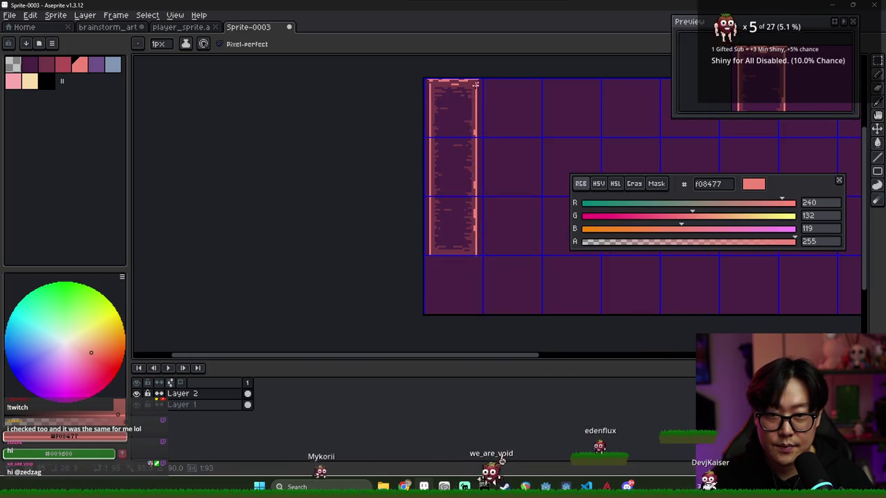
- Pick dark #713547, then light pink #f08477 again while inspecting the pillar
{"action": "scroll", "coordinate": [476, 82], "scroll_direction": "up", "scroll_amount": 2}
{"action": "left_click", "coordinate": [476, 77], "text": "alt"}
{"action": "scroll", "coordinate": [476, 78], "scroll_direction": "down", "scroll_amount": 3}
{"action": "scroll", "coordinate": [429, 149], "scroll_direction": "up", "scroll_amount": 3}
{"action": "scroll", "coordinate": [432, 150], "scroll_direction": "down", "scroll_amount": 2}
{"action": "scroll", "coordinate": [416, 134], "scroll_direction": "up", "scroll_amount": 1}
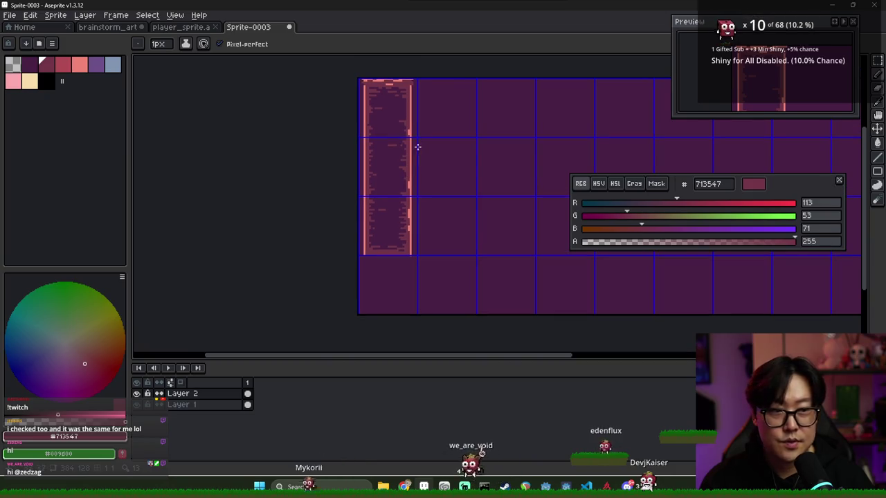
{"action": "scroll", "coordinate": [414, 150], "scroll_direction": "up", "scroll_amount": 2}
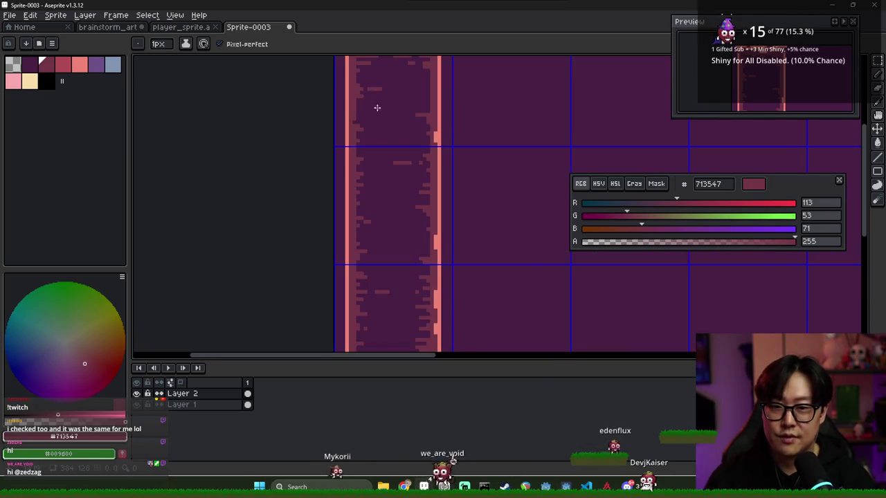
{"action": "left_click", "coordinate": [351, 87], "text": "alt"}
{"action": "scroll", "coordinate": [351, 86], "scroll_direction": "down", "scroll_amount": 3}
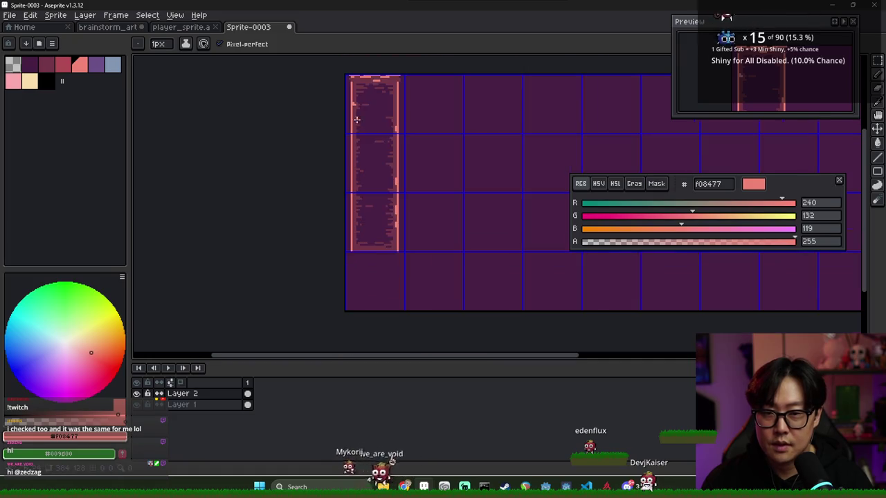
{"action": "scroll", "coordinate": [382, 119], "scroll_direction": "down", "scroll_amount": 2}
{"action": "scroll", "coordinate": [383, 119], "scroll_direction": "up", "scroll_amount": 3}
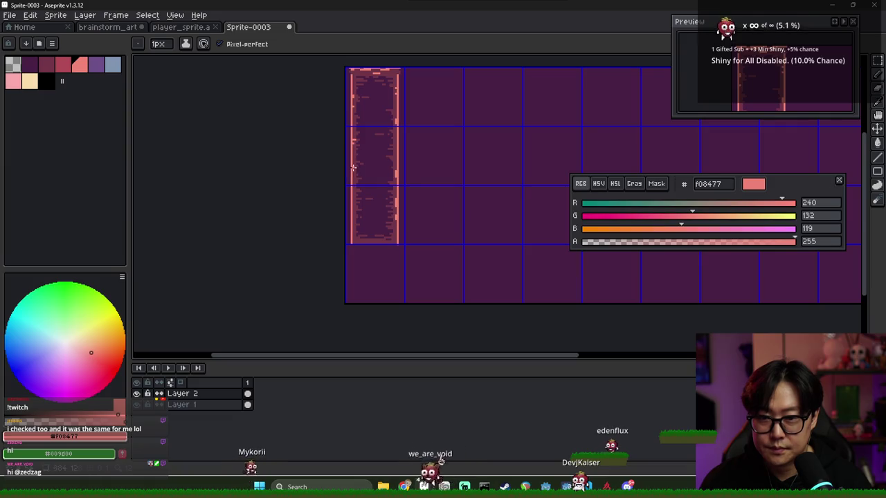
- Review the pillar up close and briefly check the Godot tileset example
{"action": "scroll", "coordinate": [353, 187], "scroll_direction": "down", "scroll_amount": 1}
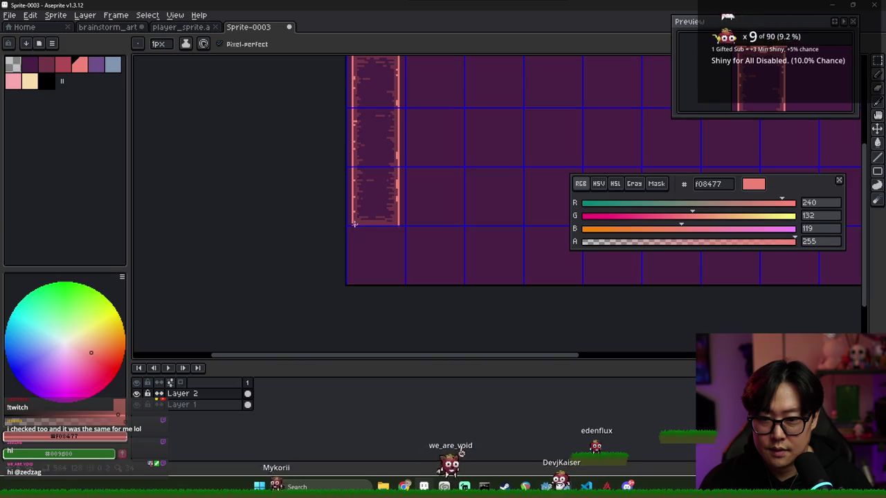
{"action": "scroll", "coordinate": [355, 224], "scroll_direction": "down", "scroll_amount": 2}
{"action": "scroll", "coordinate": [358, 228], "scroll_direction": "up", "scroll_amount": 3}
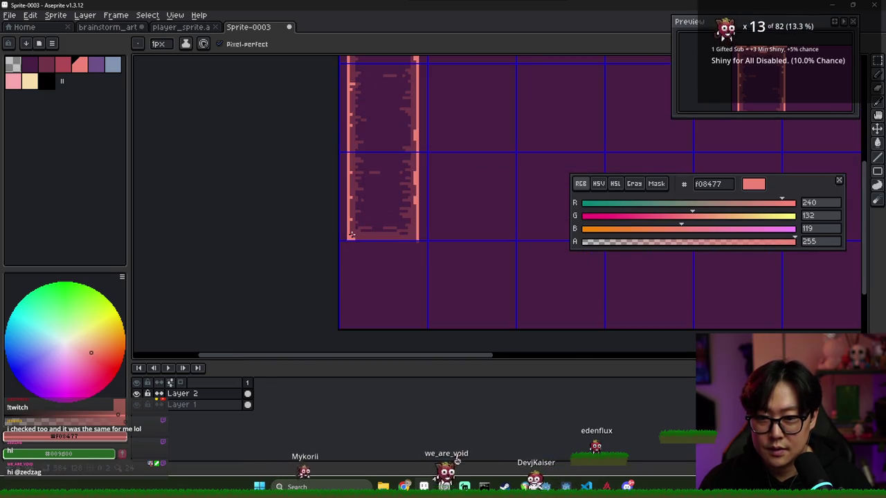
{"action": "scroll", "coordinate": [395, 196], "scroll_direction": "down", "scroll_amount": 2}
{"action": "scroll", "coordinate": [406, 184], "scroll_direction": "up", "scroll_amount": 2}
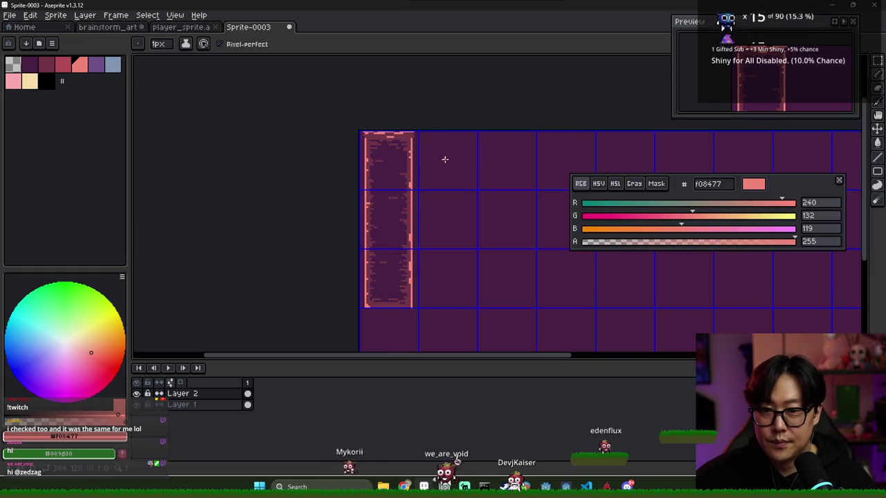
{"action": "scroll", "coordinate": [450, 167], "scroll_direction": "down", "scroll_amount": 2}
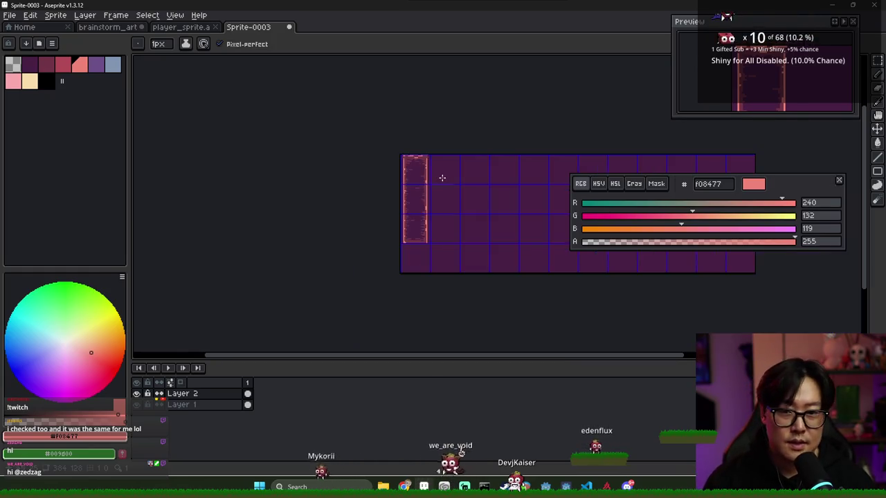
{"action": "scroll", "coordinate": [441, 178], "scroll_direction": "up", "scroll_amount": 2}
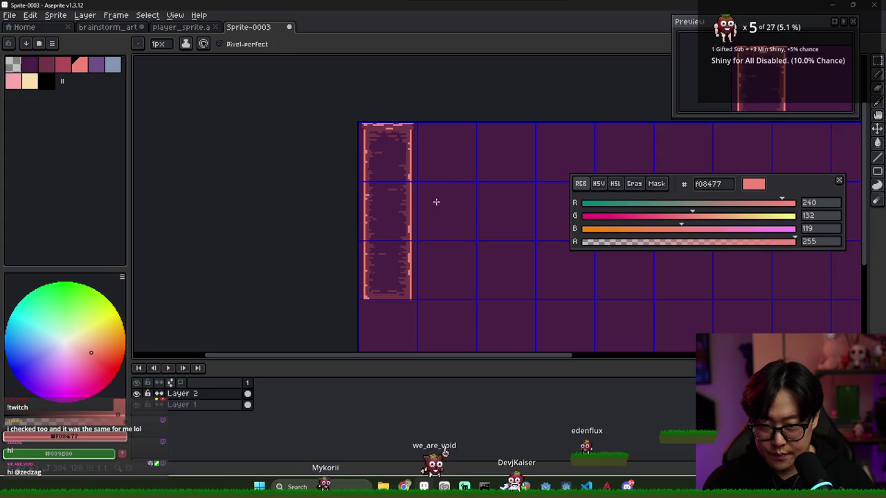
{"action": "key", "text": "alt+Tab"}
{"action": "key", "text": "alt+Tab"}
- Repaint the pillar's bottom edge row in dark #713547 and close its corner in pink
{"action": "scroll", "coordinate": [388, 280], "scroll_direction": "up", "scroll_amount": 2}
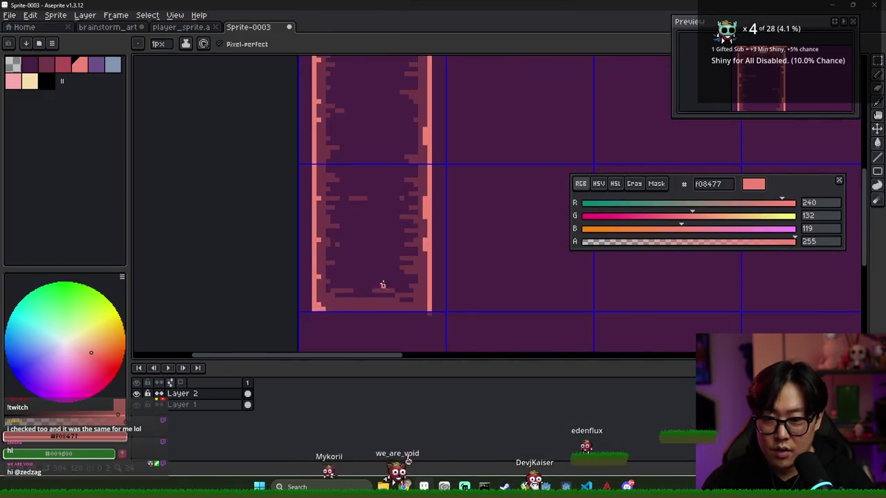
{"action": "left_click", "coordinate": [312, 308], "text": "alt"}
{"action": "mouse_move", "coordinate": [311, 309]}
{"action": "left_mouse_down"}
{"action": "mouse_move", "coordinate": [425, 312]}
{"action": "mouse_move", "coordinate": [316, 307]}
{"action": "left_mouse_up"}
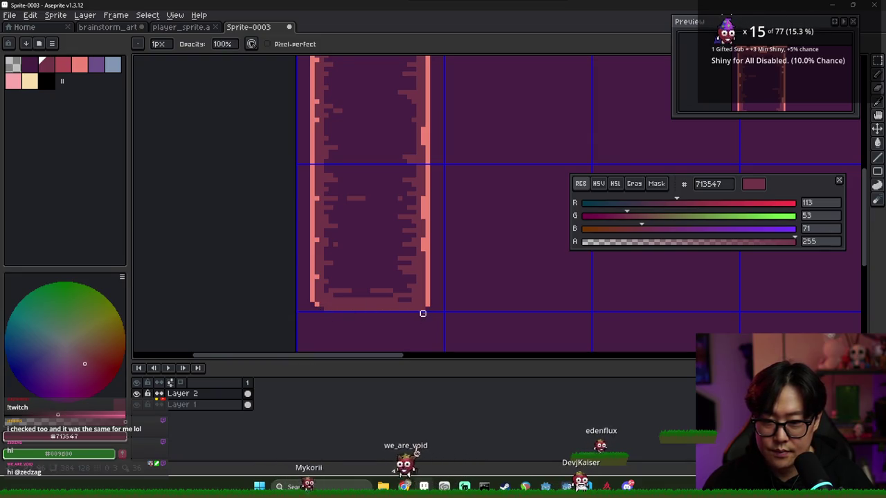
{"action": "key", "text": "b"}
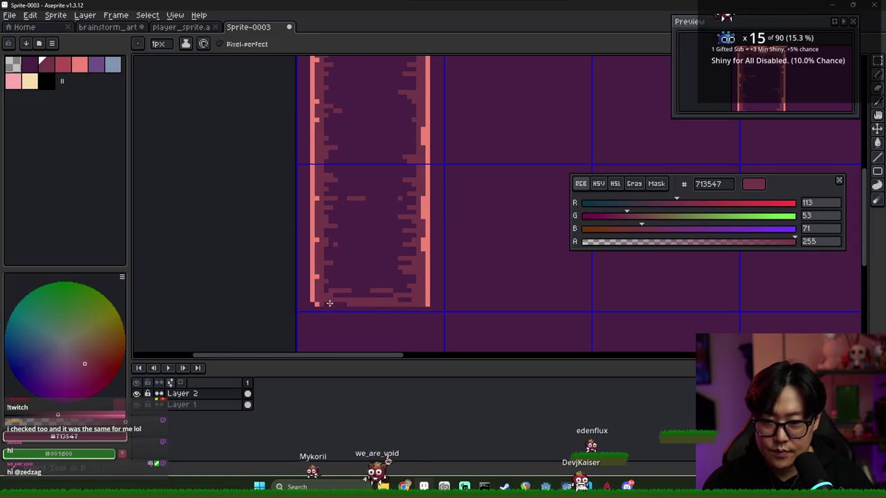
{"action": "left_click", "coordinate": [425, 300], "text": "alt"}
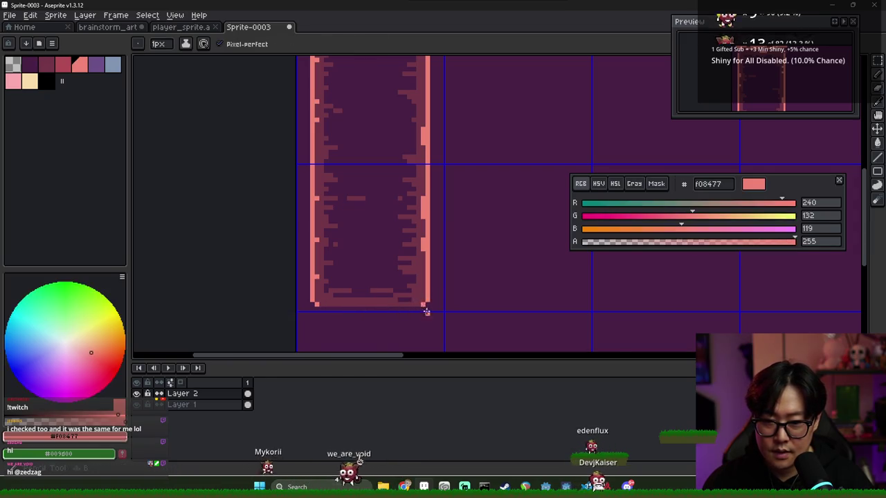
{"action": "scroll", "coordinate": [419, 308], "scroll_direction": "down", "scroll_amount": 2}
{"action": "scroll", "coordinate": [398, 311], "scroll_direction": "up", "scroll_amount": 1}
{"action": "left_click", "coordinate": [376, 302], "text": "alt"}
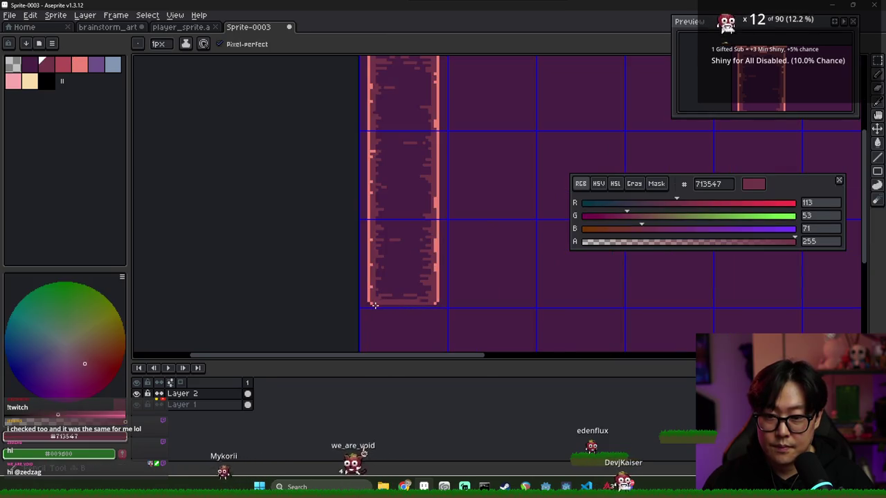
{"action": "scroll", "coordinate": [434, 307], "scroll_direction": "down", "scroll_amount": 1}
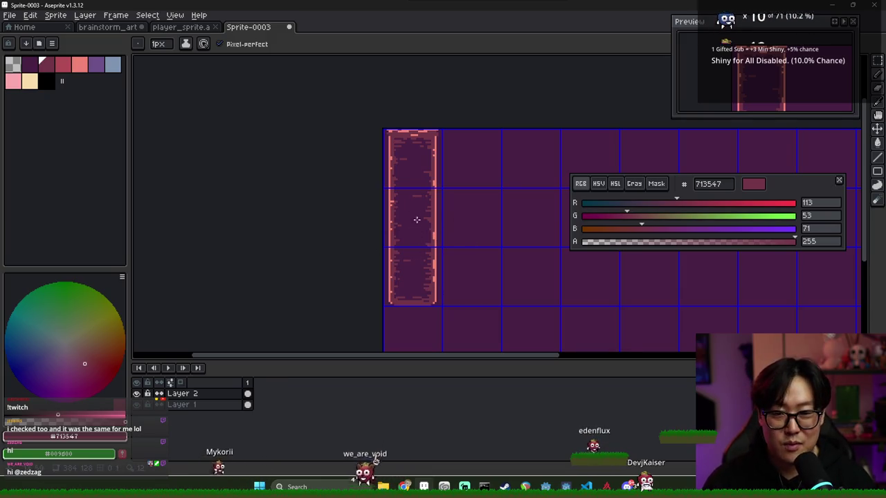
{"action": "key", "text": "alt+Tab"}
{"action": "key", "text": "alt+Tab"}
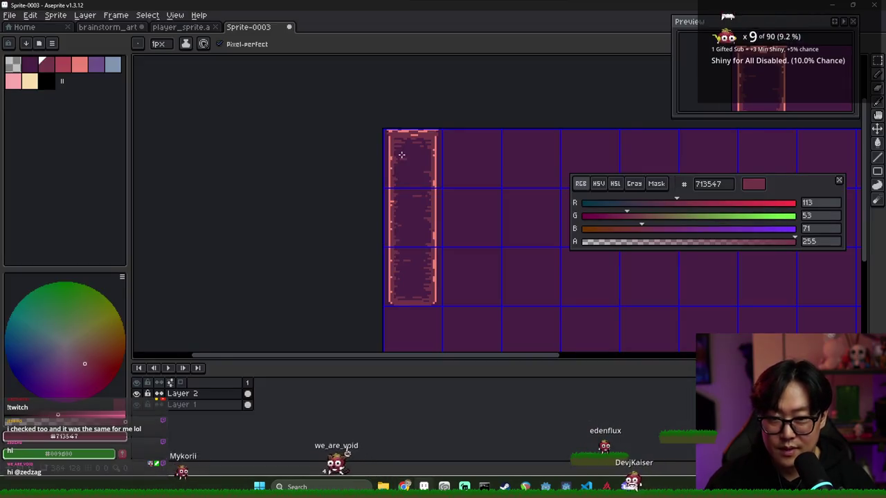
- Select the pillar strip and move it down the first column of the grid
{"action": "key", "text": "m"}
{"action": "left_click_drag", "start_coordinate": [440, 201], "coordinate": [445, 309]}
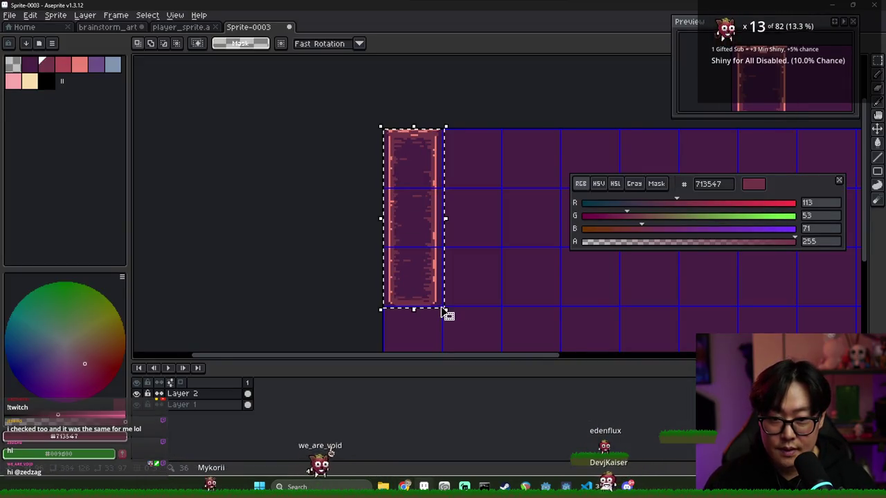
{"action": "left_click", "coordinate": [425, 192]}
{"action": "mouse_move", "coordinate": [427, 191]}
{"action": "left_mouse_down"}
{"action": "mouse_move", "coordinate": [421, 350]}
{"action": "mouse_move", "coordinate": [434, 267]}
{"action": "mouse_move", "coordinate": [438, 277]}
{"action": "left_mouse_up"}
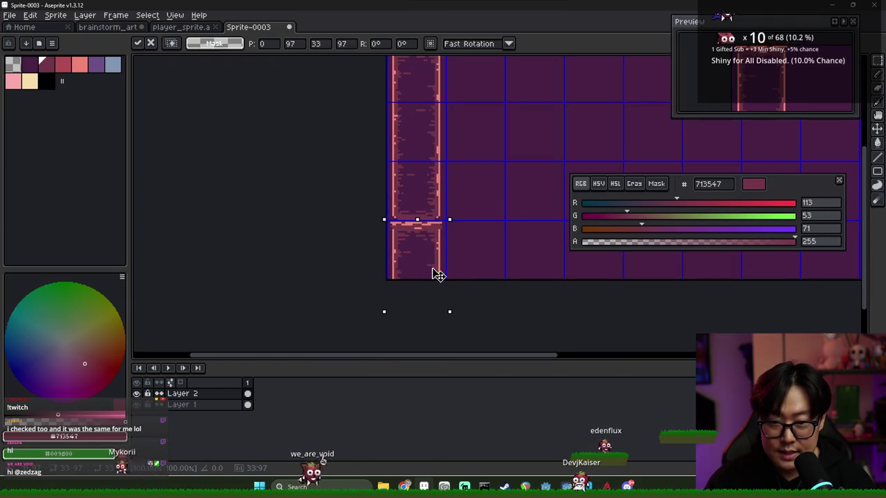
{"action": "left_click", "coordinate": [402, 219]}
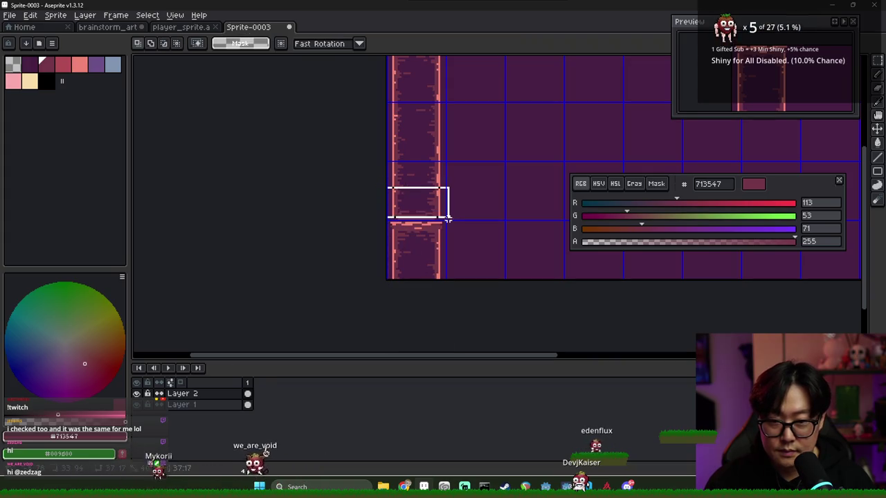
{"action": "left_click_drag", "start_coordinate": [430, 211], "coordinate": [429, 270]}
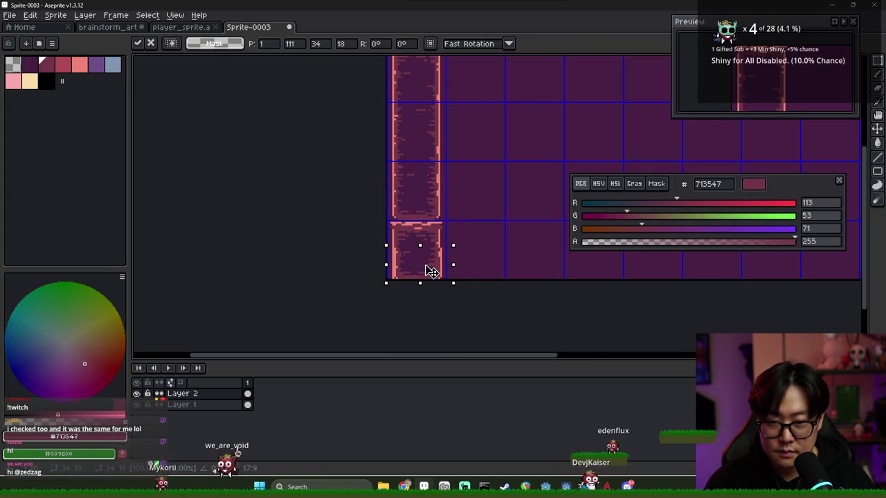
{"action": "key", "text": "ctrl+d"}
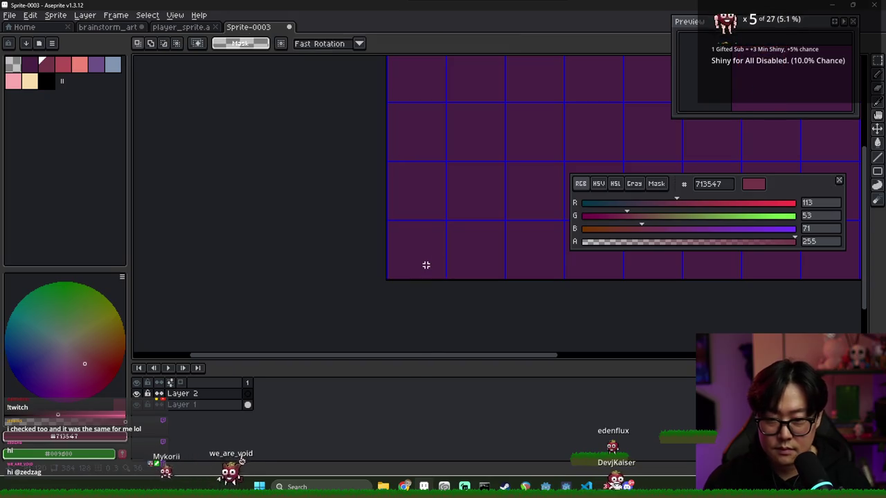
- Move the pillar's bottom end piece into the lowest row as a separate tile
{"action": "left_click", "coordinate": [468, 287]}
{"action": "left_click_drag", "start_coordinate": [386, 186], "coordinate": [426, 285]}
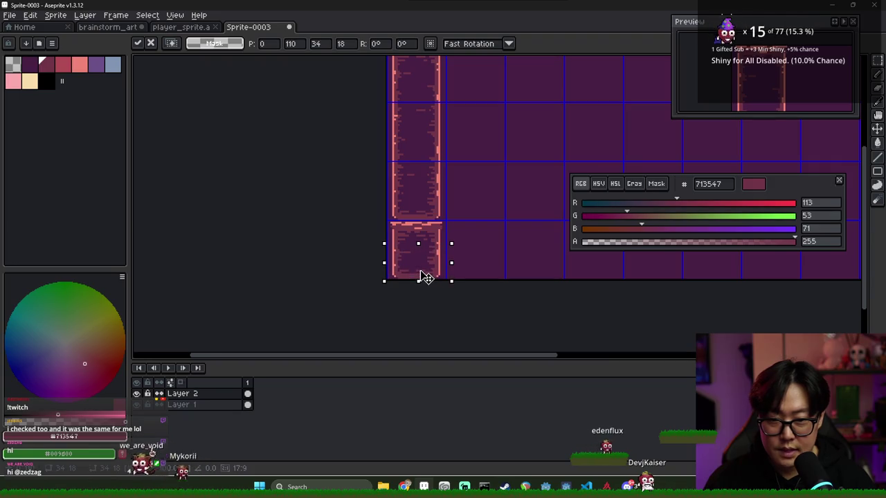
{"action": "key", "text": "Return"}
{"action": "scroll", "coordinate": [468, 241], "scroll_direction": "down", "scroll_amount": 3}
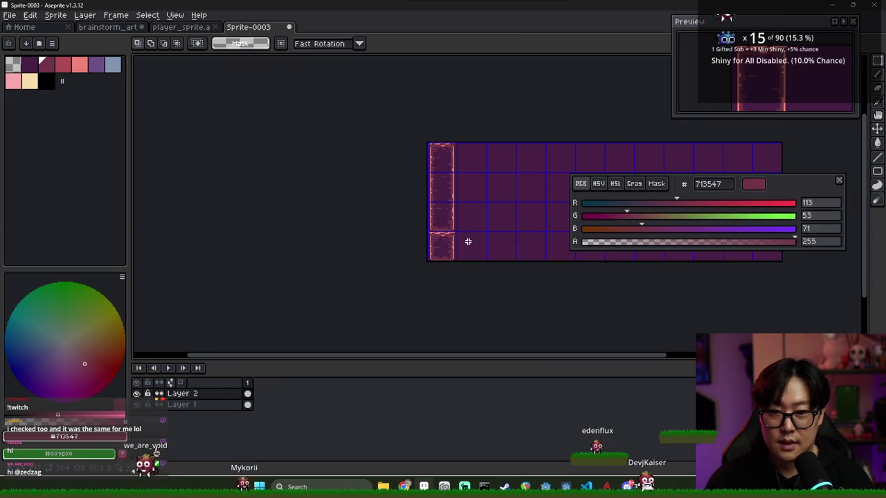
{"action": "key", "text": "alt+Tab"}
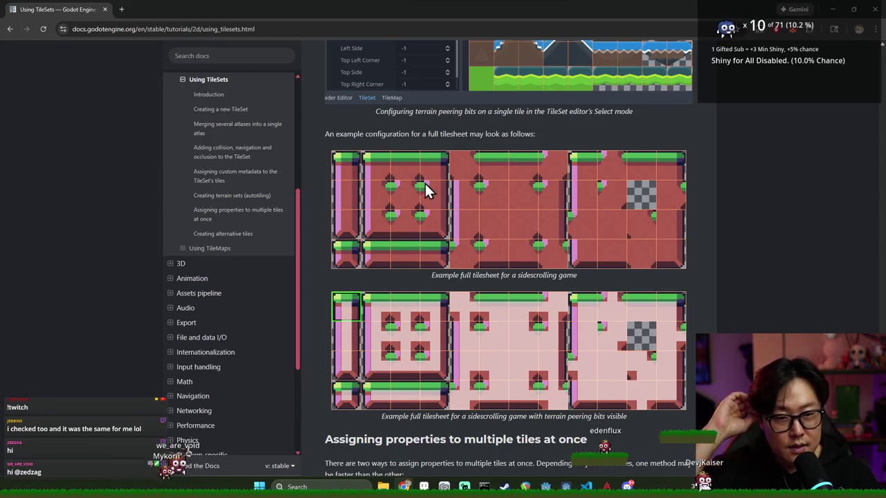
- Review Godot's example sidescroller tilesheet, then return to Sprite-0003 in Aseprite
{"action": "key", "text": "alt+Tab"}
{"action": "key", "text": "alt+Tab"}
{"action": "key", "text": "alt+Tab"}
{"action": "key", "text": "alt+Tab"}
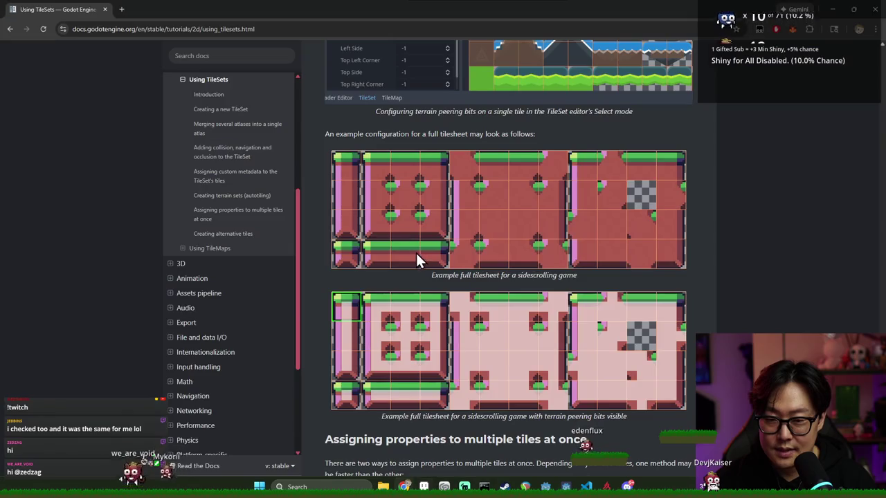
{"action": "scroll", "coordinate": [423, 231], "scroll_direction": "up", "scroll_amount": 1}
{"action": "scroll", "coordinate": [427, 230], "scroll_direction": "down", "scroll_amount": 2}
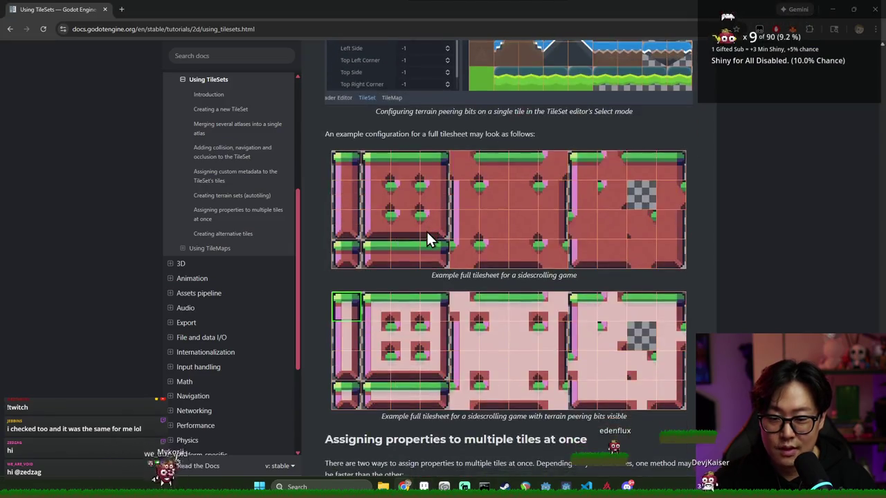
{"action": "key", "text": "alt+Tab"}
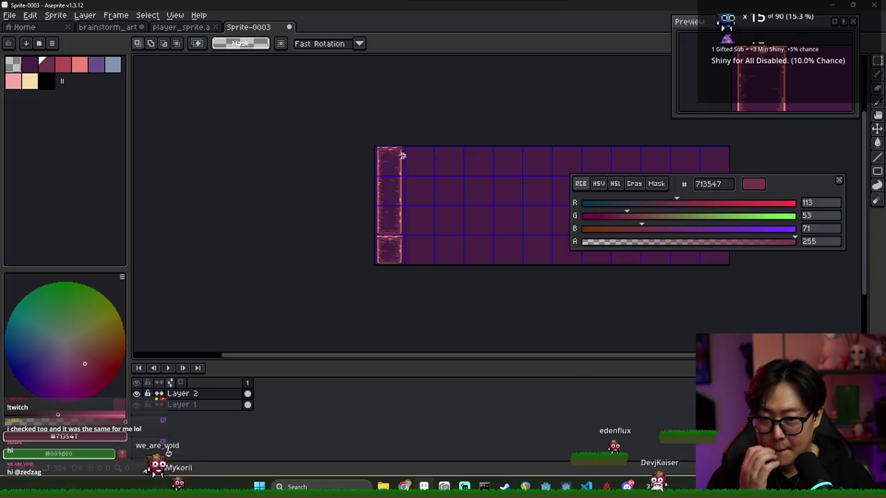
- Draw a two-pixel pink #f08477 bar along the top of the tiles right of the pillar
{"action": "scroll", "coordinate": [402, 156], "scroll_direction": "up", "scroll_amount": 2}
{"action": "scroll", "coordinate": [393, 161], "scroll_direction": "up", "scroll_amount": 1}
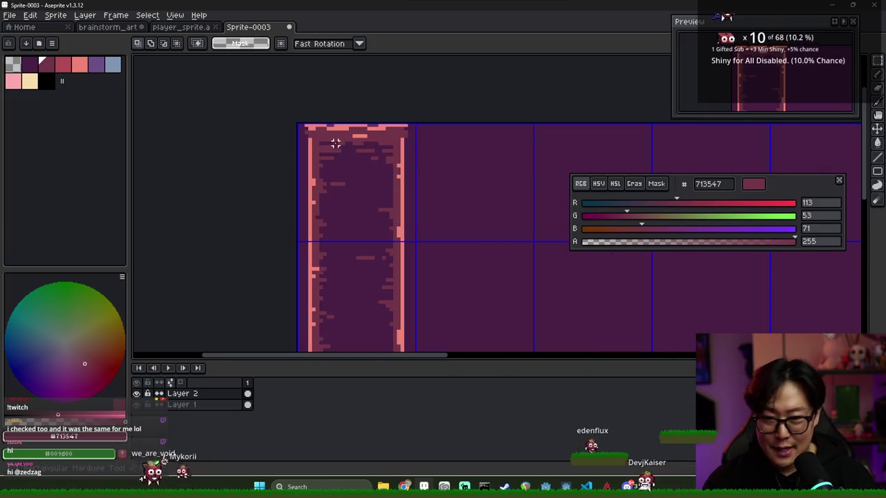
{"action": "key", "text": "alt+Tab"}
{"action": "key", "text": "alt+Tab"}
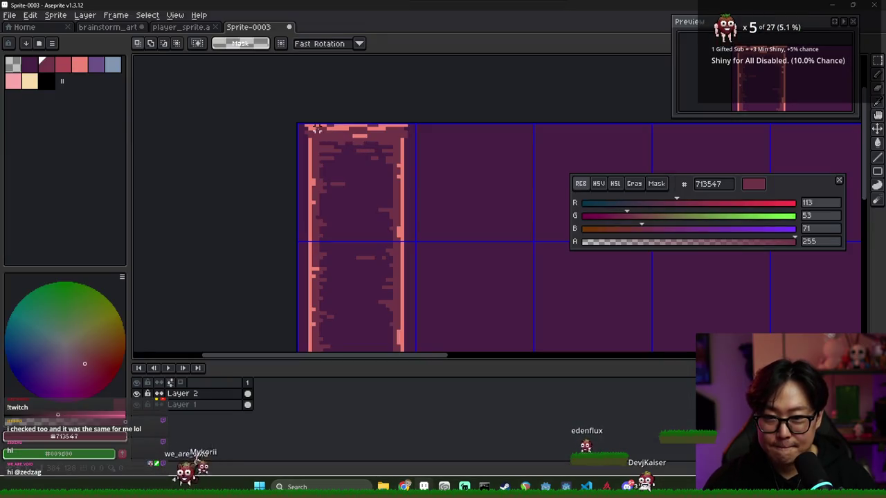
{"action": "left_click", "coordinate": [351, 131], "text": "alt"}
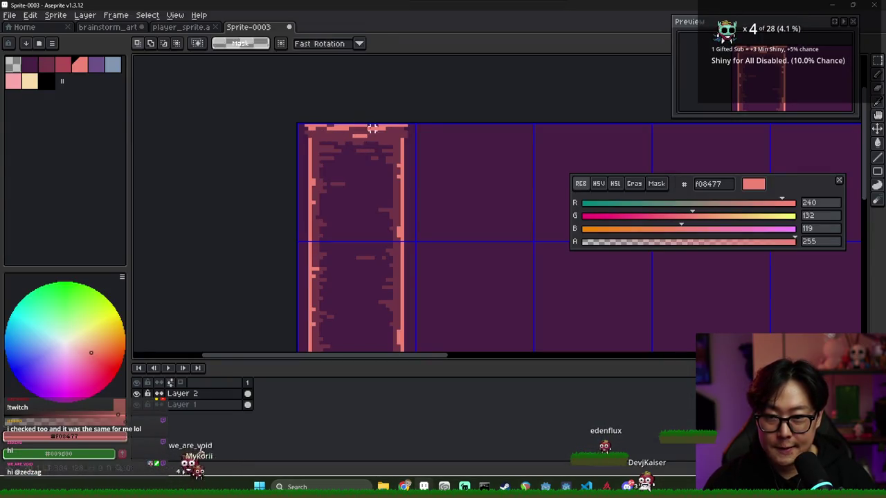
{"action": "key", "text": "b"}
{"action": "scroll", "coordinate": [356, 133], "scroll_direction": "right", "scroll_amount": 2}
{"action": "scroll", "coordinate": [478, 145], "scroll_direction": "right", "scroll_amount": 2}
{"action": "left_click_drag", "start_coordinate": [273, 137], "coordinate": [598, 137]}
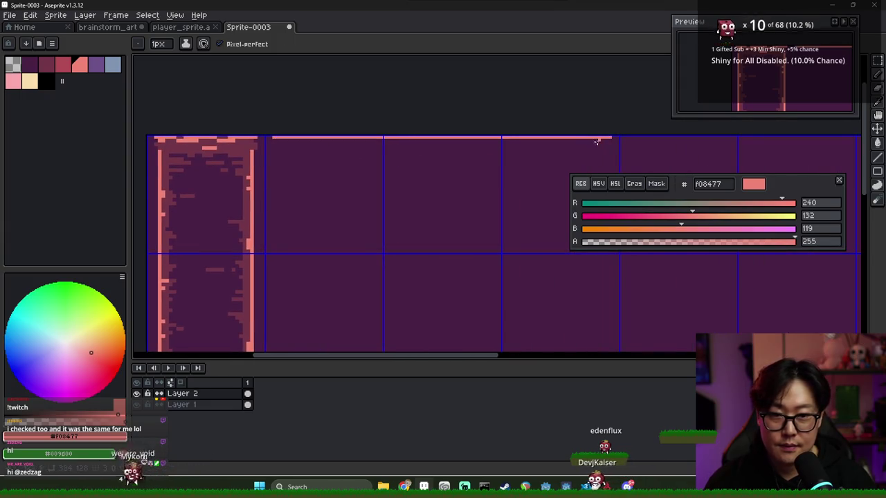
{"action": "mouse_move", "coordinate": [276, 140]}
{"action": "left_mouse_down"}
{"action": "mouse_move", "coordinate": [547, 141]}
{"action": "mouse_move", "coordinate": [441, 140]}
{"action": "mouse_move", "coordinate": [534, 140]}
{"action": "left_mouse_up"}
- Start the dark purple #713547 underside below the pink bar
{"action": "left_click", "coordinate": [194, 149], "text": "alt"}
{"action": "mouse_move", "coordinate": [277, 143]}
{"action": "left_mouse_down"}
{"action": "mouse_move", "coordinate": [612, 143]}
{"action": "mouse_move", "coordinate": [277, 148]}
{"action": "left_mouse_up"}
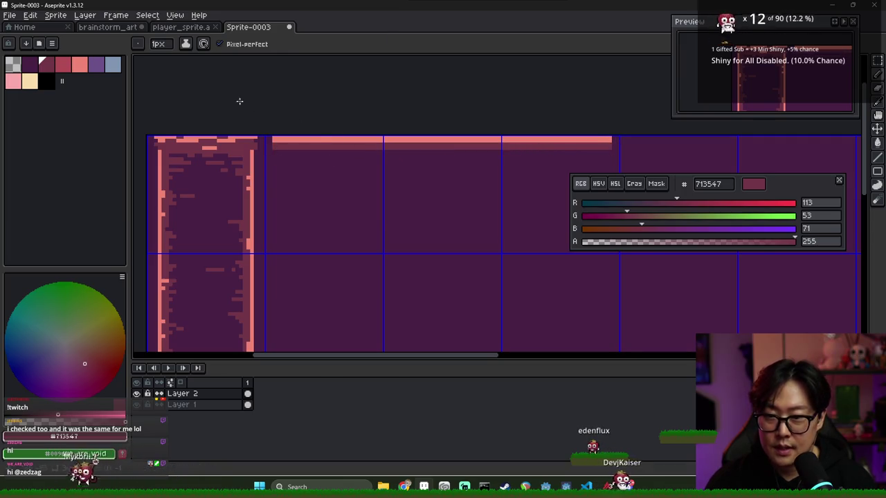
{"action": "key", "text": "ctrl+shift+Tab"}
{"action": "key", "text": "ctrl+shift+Tab"}
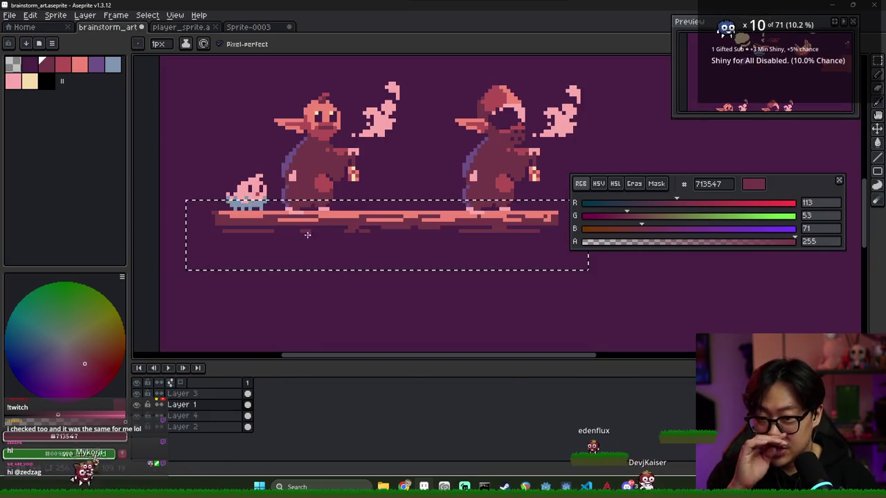
- Carve stepped #713547 notches along the pink ledge's top edge on Sprite-0003
{"action": "left_click", "coordinate": [266, 28]}
{"action": "key", "text": "alt"}
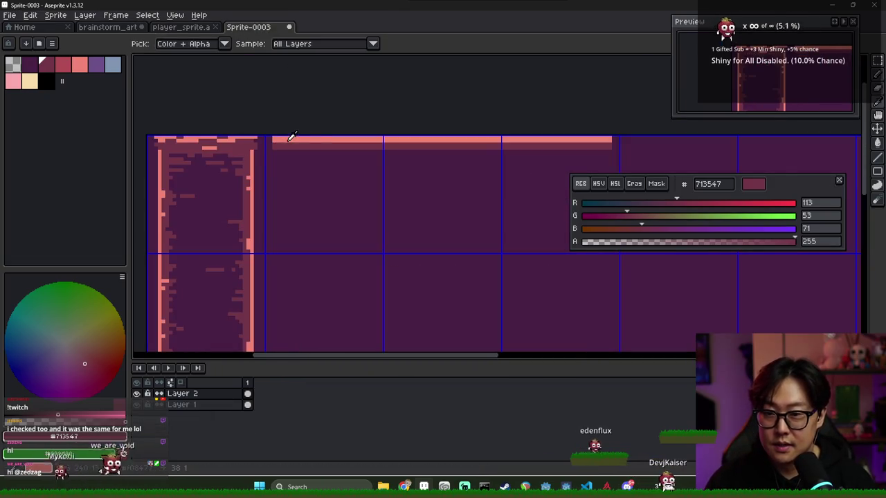
{"action": "left_click", "coordinate": [290, 139], "text": "alt"}
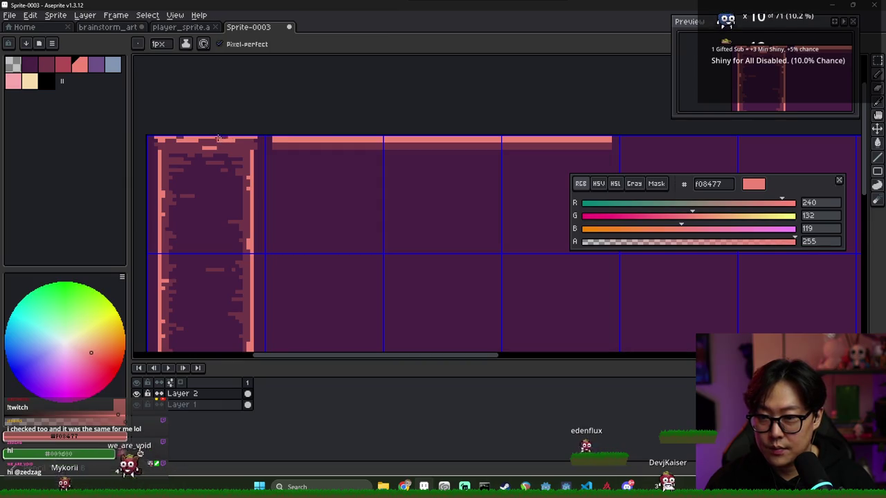
{"action": "left_click", "coordinate": [272, 141], "text": "alt"}
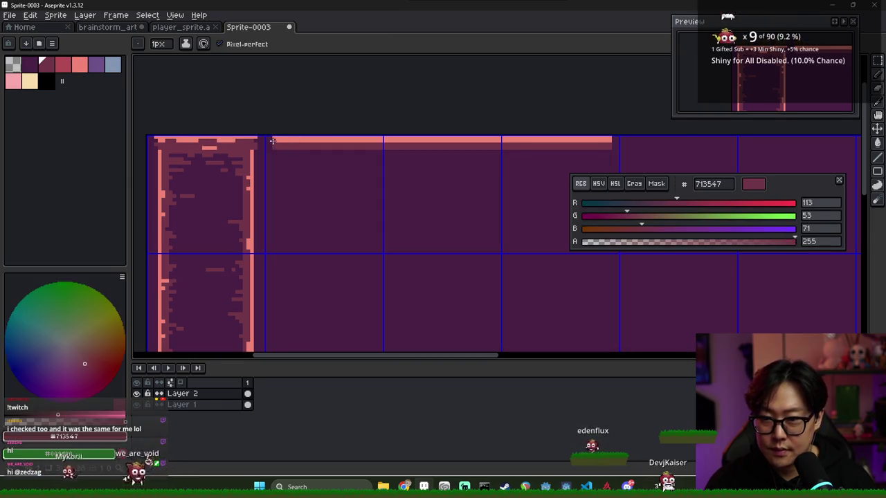
{"action": "left_click_drag", "start_coordinate": [344, 139], "coordinate": [544, 138]}
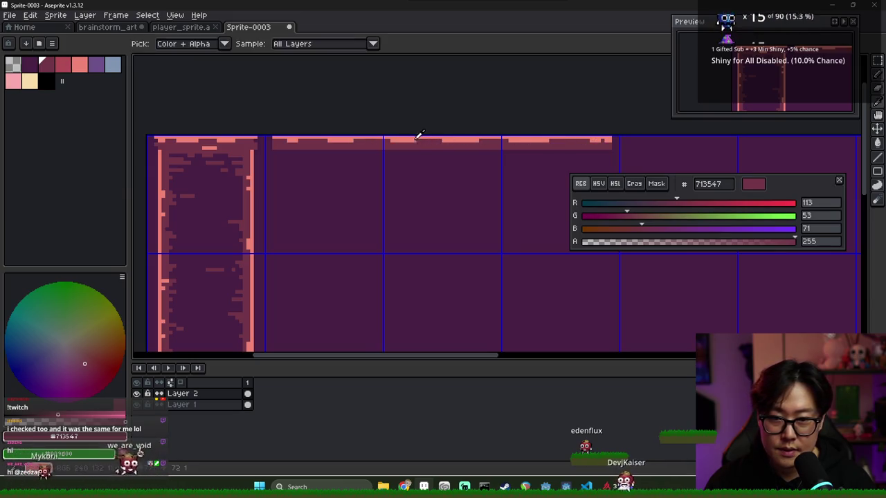
{"action": "left_click", "coordinate": [356, 141], "text": "alt"}
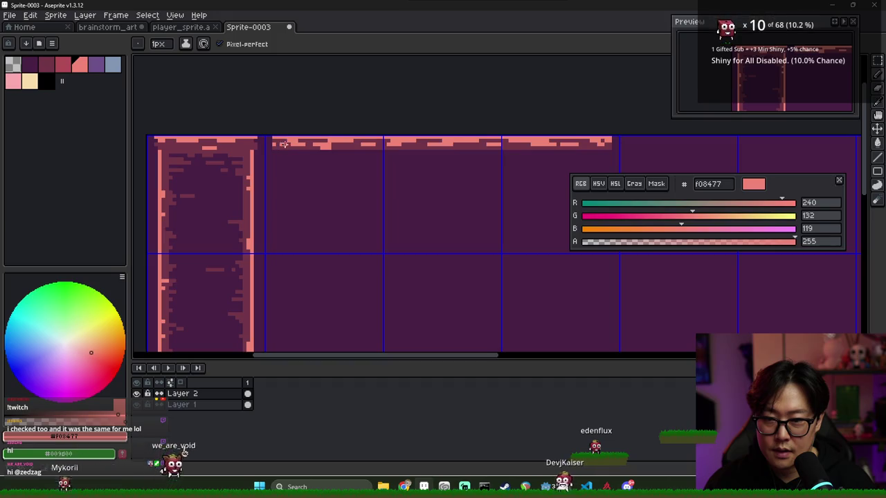
{"action": "scroll", "coordinate": [310, 157], "scroll_direction": "down", "scroll_amount": 2}
- Compare Godot's example tilesheet with the brainstorm_art ledge, then pick dark rose #713547
{"action": "key", "text": "alt+Tab"}
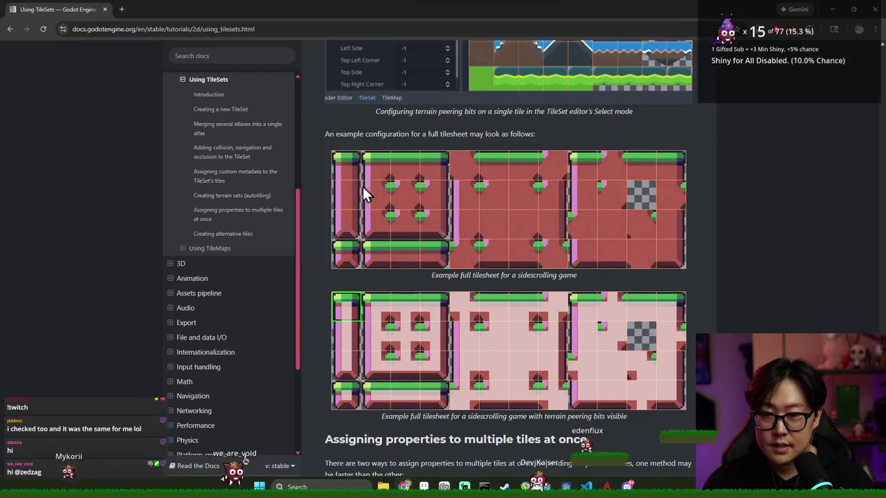
{"action": "key", "text": "alt+Tab"}
{"action": "left_click", "coordinate": [108, 28]}
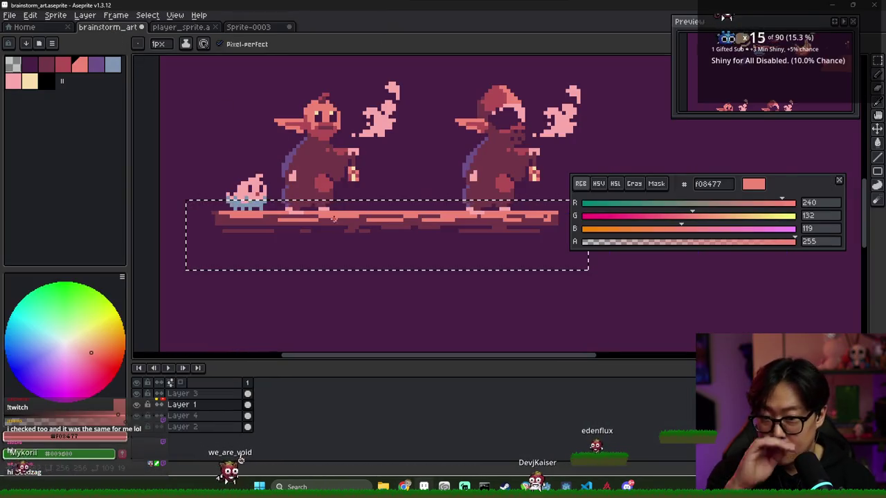
{"action": "scroll", "coordinate": [368, 217], "scroll_direction": "down", "scroll_amount": 1}
{"action": "key", "text": "alt+Tab"}
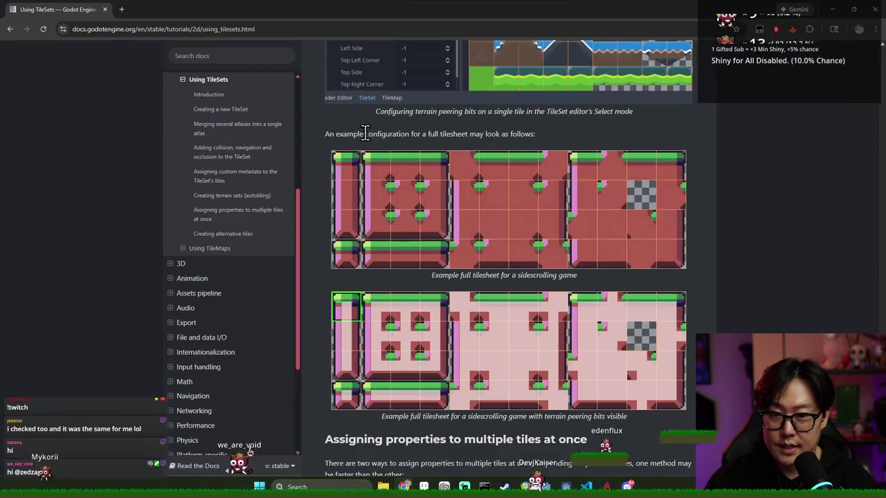
{"action": "key", "text": "alt+Tab"}
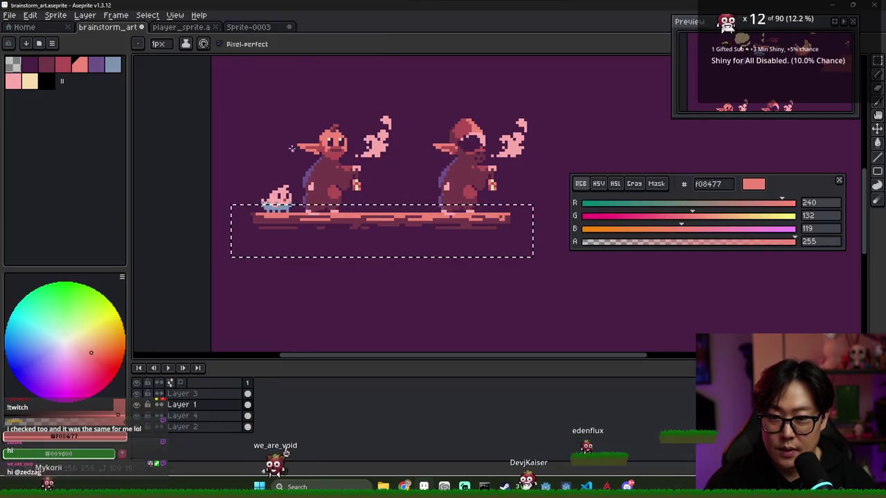
{"action": "key", "text": "ctrl+Tab"}
{"action": "left_click", "coordinate": [272, 139], "text": "alt"}
{"action": "left_click", "coordinate": [260, 138], "text": "alt"}
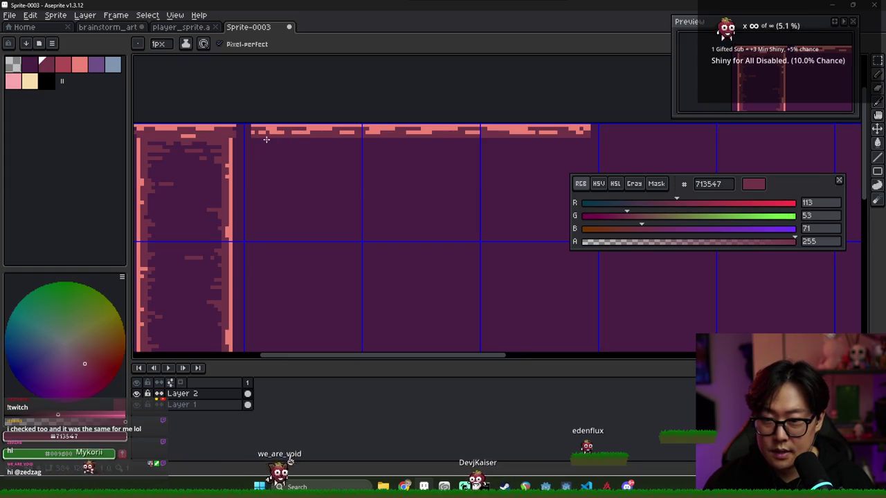
- Add two short dark shading strokes beneath the pink top bar
{"action": "left_click_drag", "start_coordinate": [391, 143], "coordinate": [424, 143]}
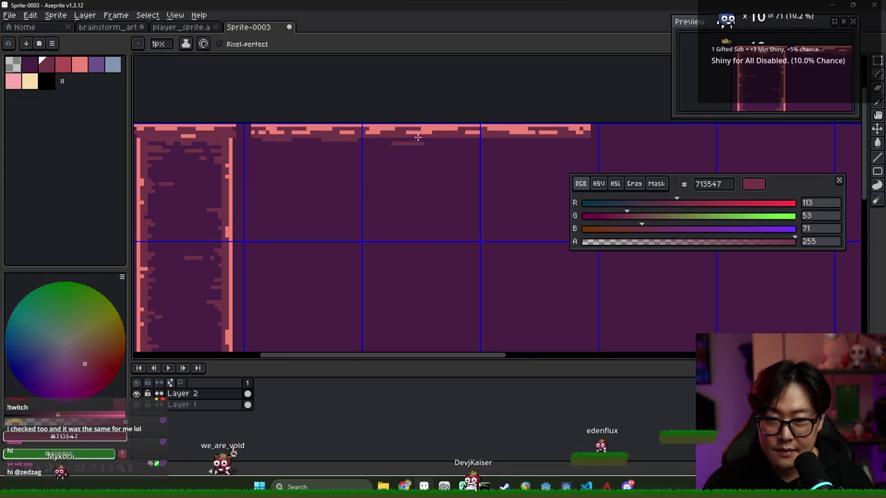
{"action": "left_click_drag", "start_coordinate": [501, 146], "coordinate": [516, 147]}
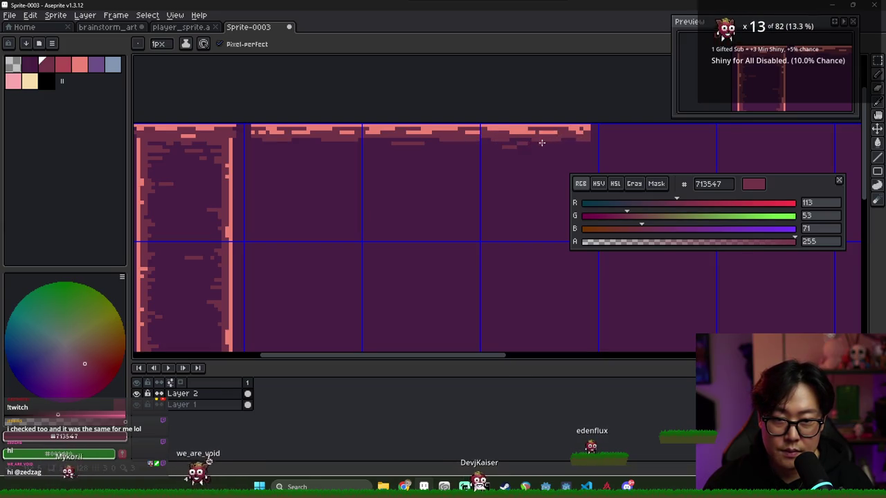
{"action": "left_click", "coordinate": [532, 142], "text": "alt"}
{"action": "left_click", "coordinate": [530, 143], "text": "alt"}
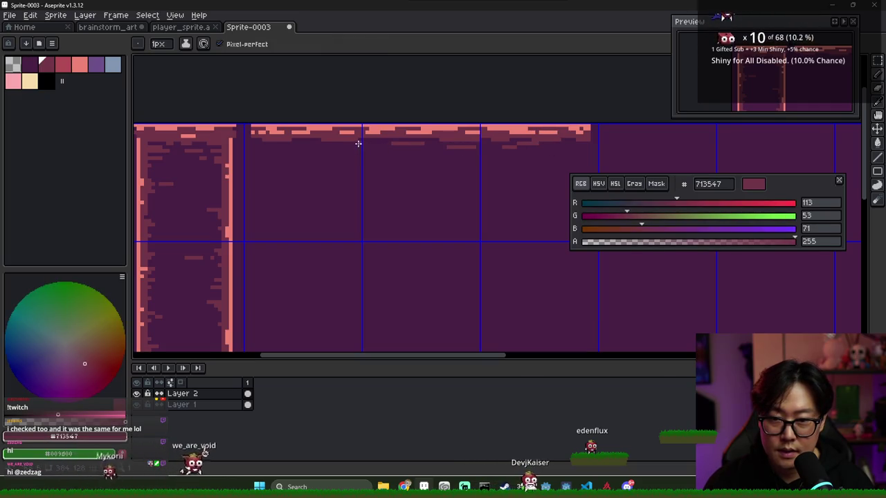
- Draw straight #713547 vertical edge lines down both inner sides of the ledge tiles
{"action": "scroll", "coordinate": [287, 144], "scroll_direction": "down", "scroll_amount": 1}
{"action": "scroll", "coordinate": [275, 149], "scroll_direction": "up", "scroll_amount": 1}
{"action": "scroll", "coordinate": [274, 155], "scroll_direction": "down", "scroll_amount": 1}
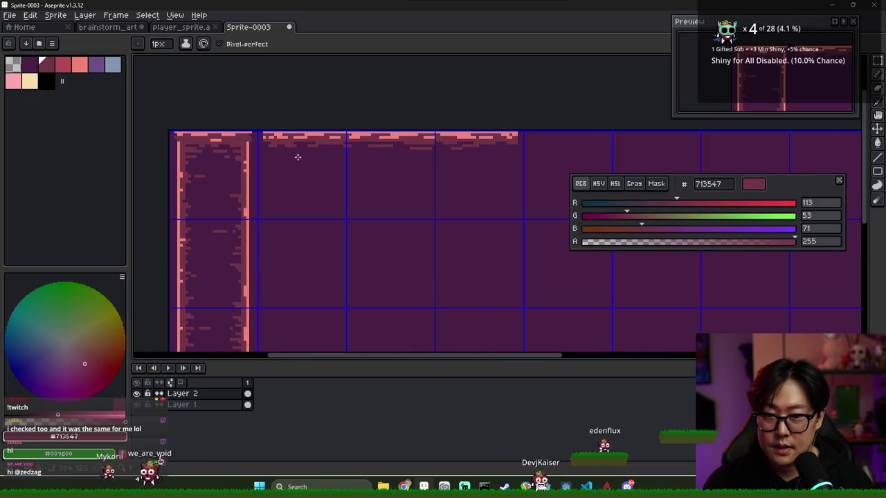
{"action": "scroll", "coordinate": [496, 140], "scroll_direction": "up", "scroll_amount": 1}
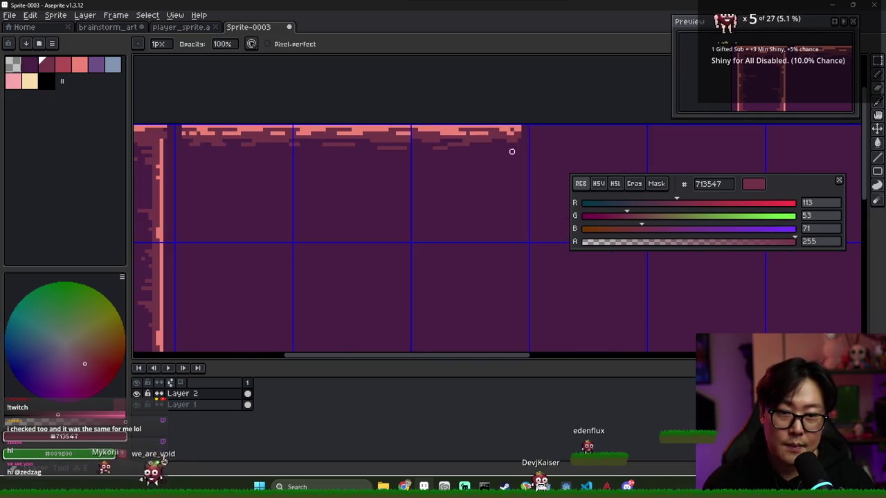
{"action": "key", "text": "b"}
{"action": "scroll", "coordinate": [198, 138], "scroll_direction": "up", "scroll_amount": 1}
{"action": "scroll", "coordinate": [182, 149], "scroll_direction": "down", "scroll_amount": 2}
{"action": "scroll", "coordinate": [233, 152], "scroll_direction": "up", "scroll_amount": 1}
{"action": "scroll", "coordinate": [235, 151], "scroll_direction": "left", "scroll_amount": 1}
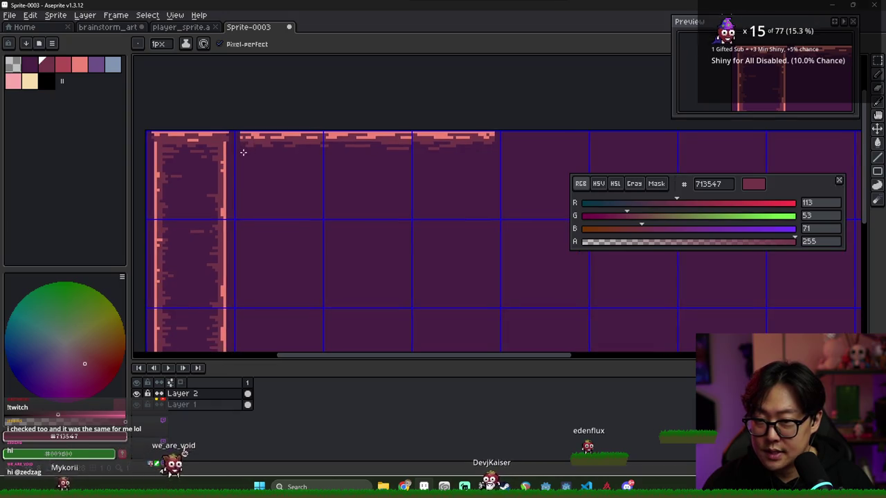
{"action": "scroll", "coordinate": [246, 187], "scroll_direction": "down", "scroll_amount": 1}
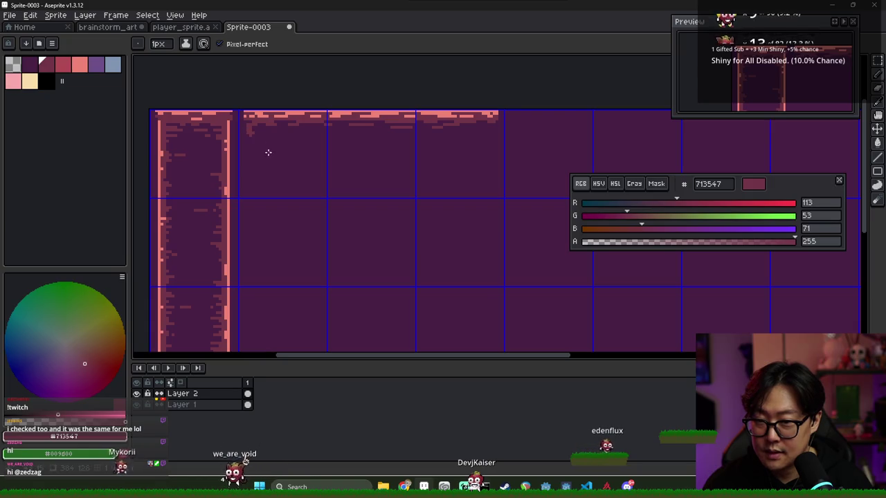
{"action": "scroll", "coordinate": [256, 152], "scroll_direction": "down", "scroll_amount": 2}
{"action": "left_click_drag", "start_coordinate": [265, 173], "coordinate": [261, 285]}
{"action": "key", "text": "alt+Tab"}
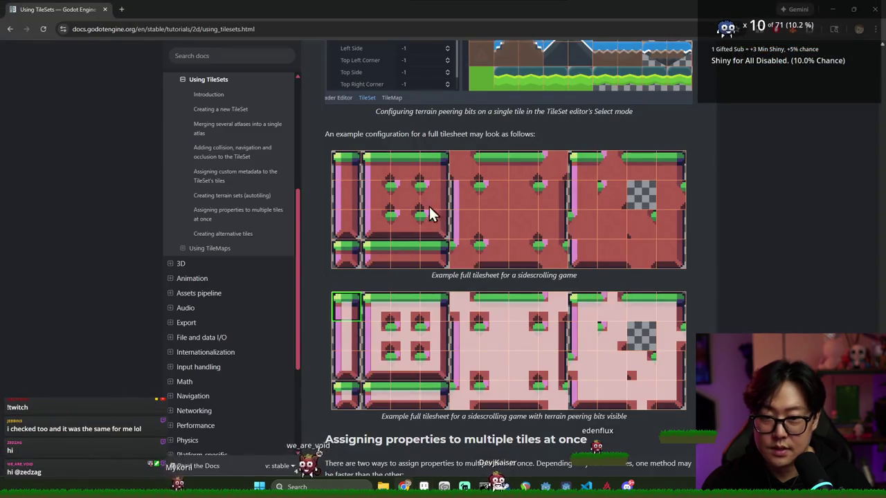
{"action": "key", "text": "alt+Tab"}
{"action": "scroll", "coordinate": [416, 120], "scroll_direction": "up", "scroll_amount": 2}
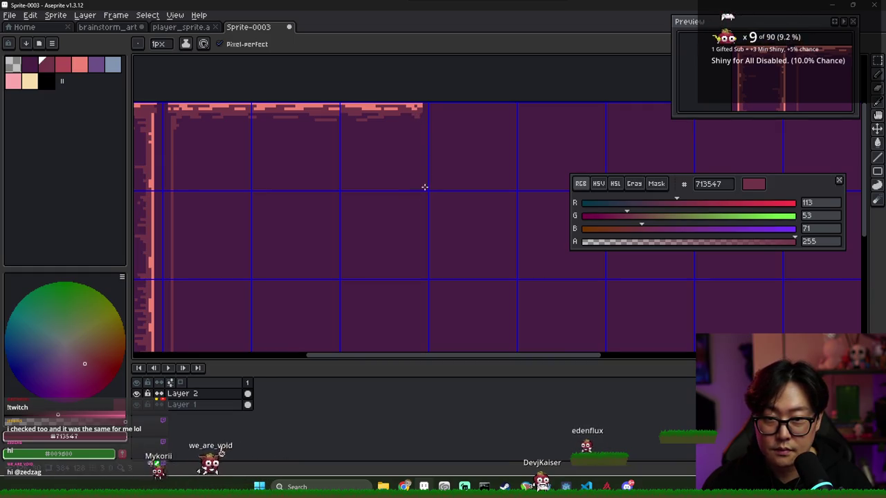
{"action": "scroll", "coordinate": [424, 186], "scroll_direction": "down", "scroll_amount": 2}
{"action": "left_click", "coordinate": [416, 290], "text": "shift"}
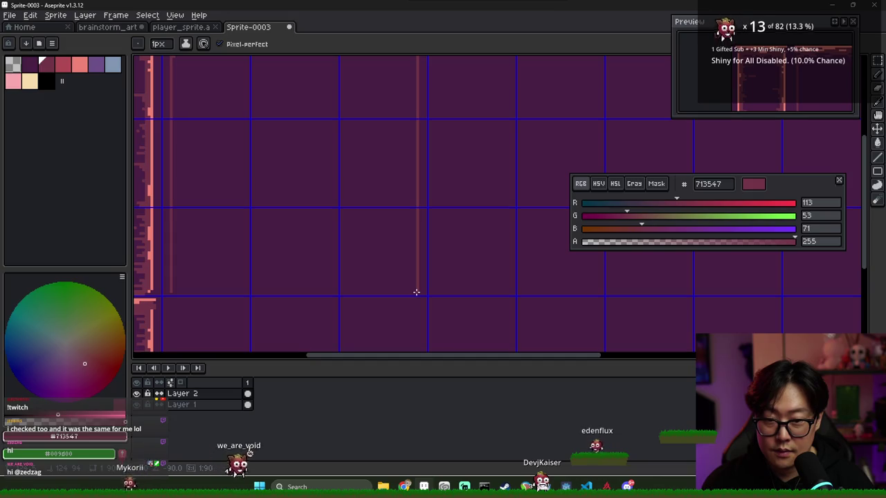
- Draw a dark horizontal line along the block's bottom edge
{"action": "key", "text": "alt+Tab"}
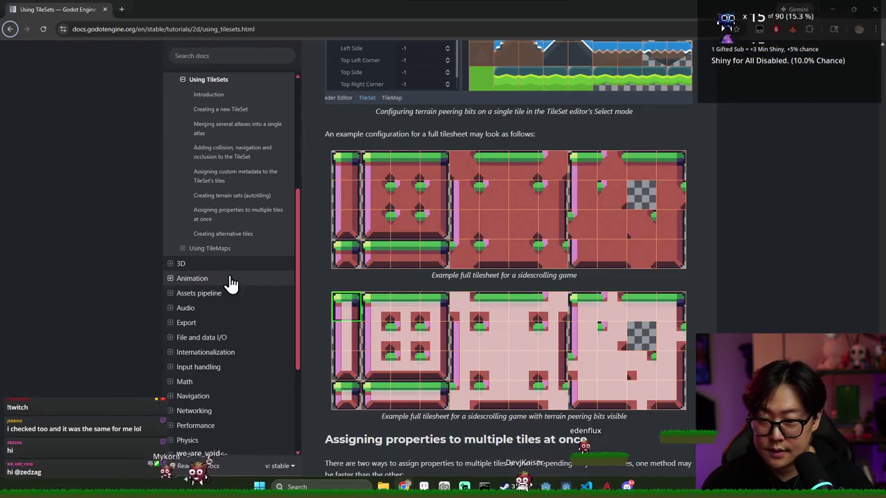
{"action": "key", "text": "alt+Tab"}
{"action": "left_click_drag", "start_coordinate": [173, 288], "coordinate": [417, 291]}
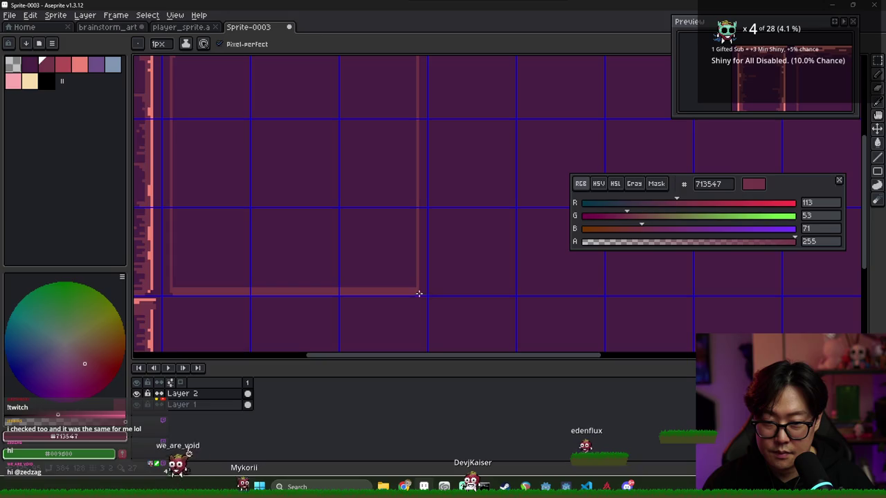
{"action": "key", "text": "e"}
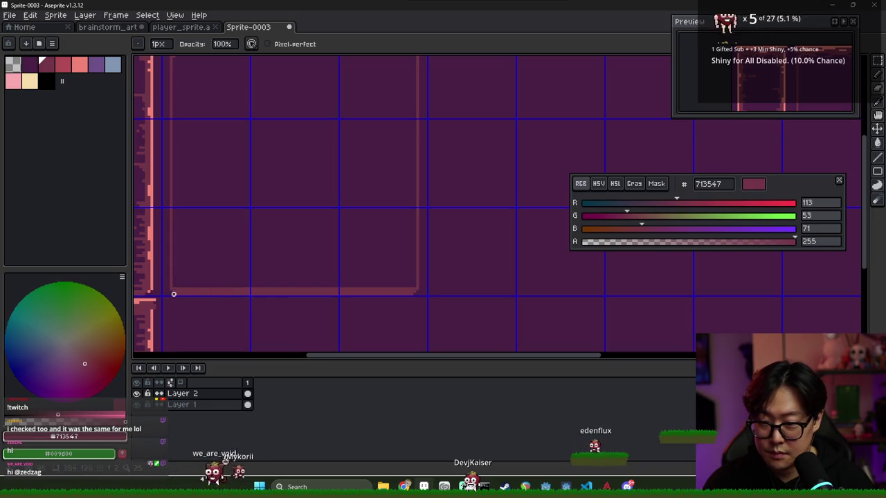
{"action": "key", "text": "ctrl+s"}
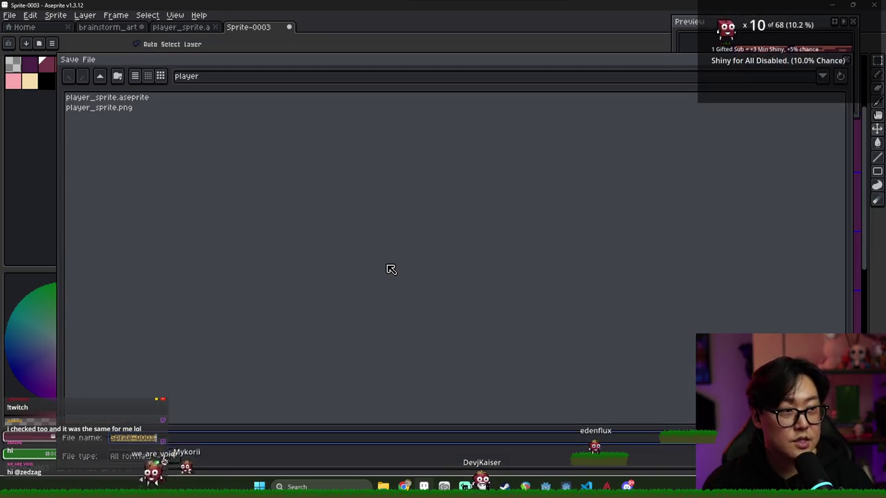
{"action": "key", "text": "Escape"}
- Sketch a vertical line and diagonal stroke forming the hole outline mid-block
{"action": "scroll", "coordinate": [327, 219], "scroll_direction": "down", "scroll_amount": 1}
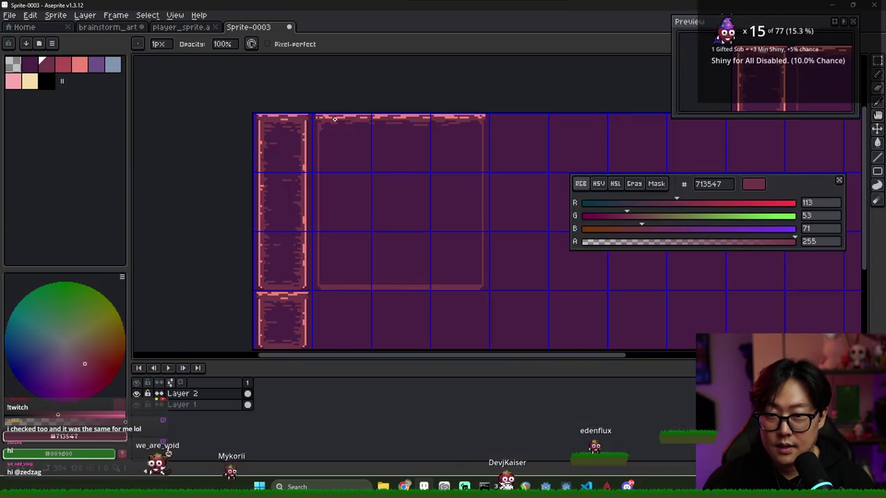
{"action": "scroll", "coordinate": [335, 119], "scroll_direction": "up", "scroll_amount": 1}
{"action": "key", "text": "b"}
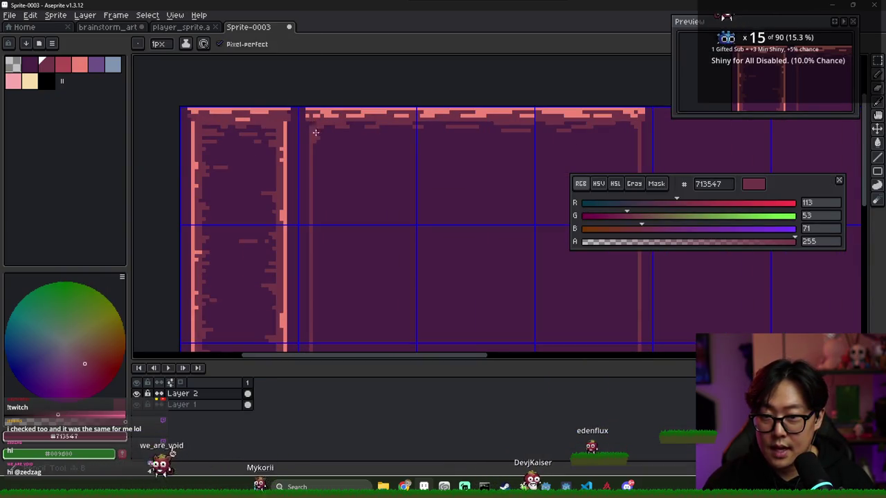
{"action": "key", "text": "alt"}
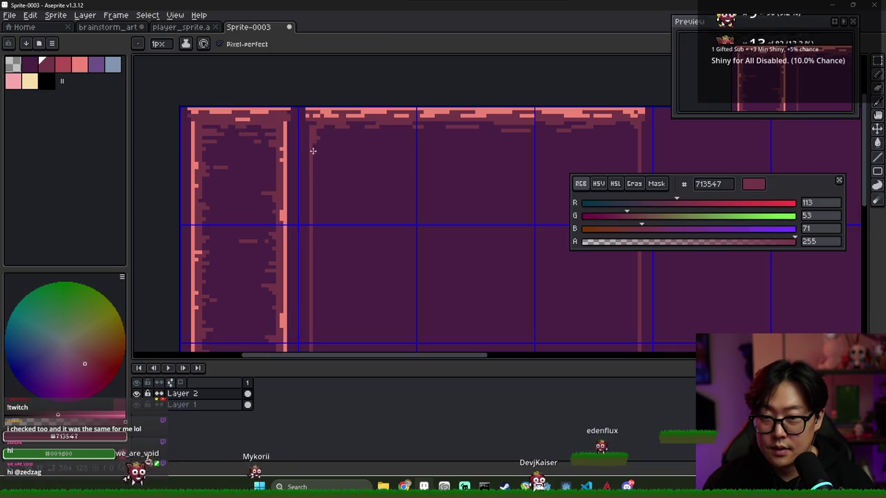
{"action": "left_click_drag", "start_coordinate": [315, 157], "coordinate": [317, 202]}
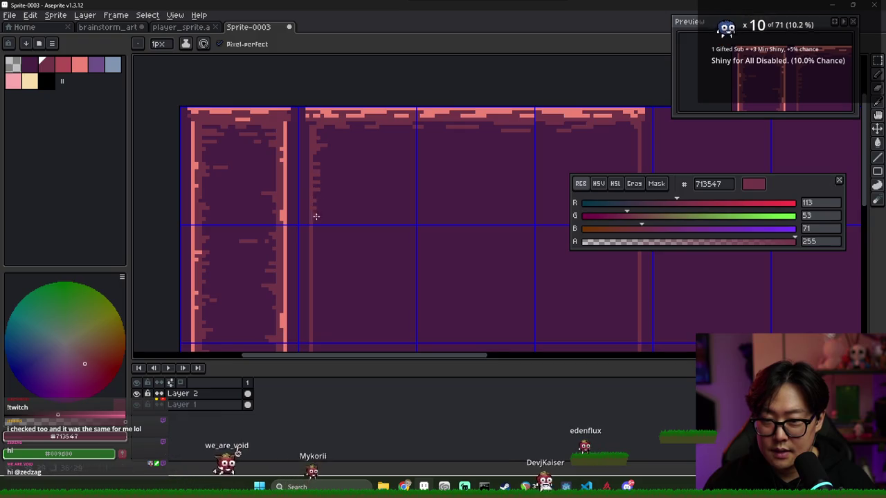
{"action": "key", "text": "alt+Tab"}
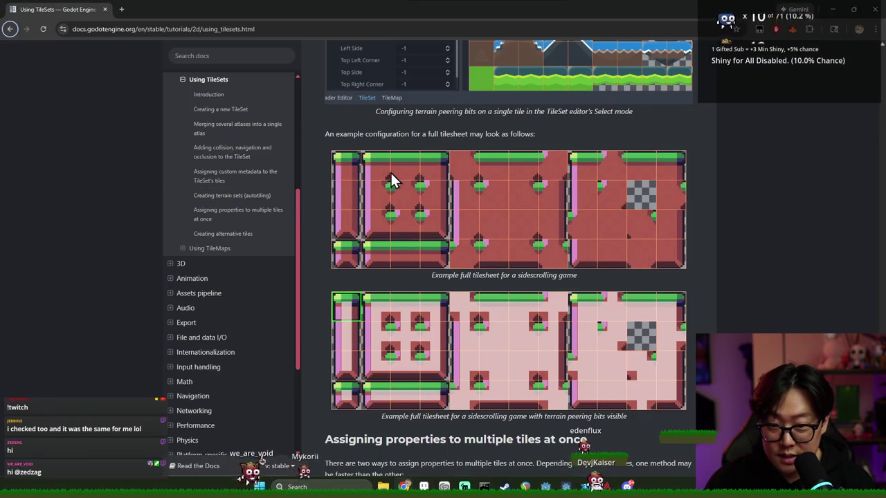
{"action": "key", "text": "alt+Tab"}
{"action": "mouse_move", "coordinate": [414, 207]}
{"action": "left_mouse_down"}
{"action": "mouse_move", "coordinate": [405, 216]}
{"action": "mouse_move", "coordinate": [426, 213]}
{"action": "left_mouse_up"}
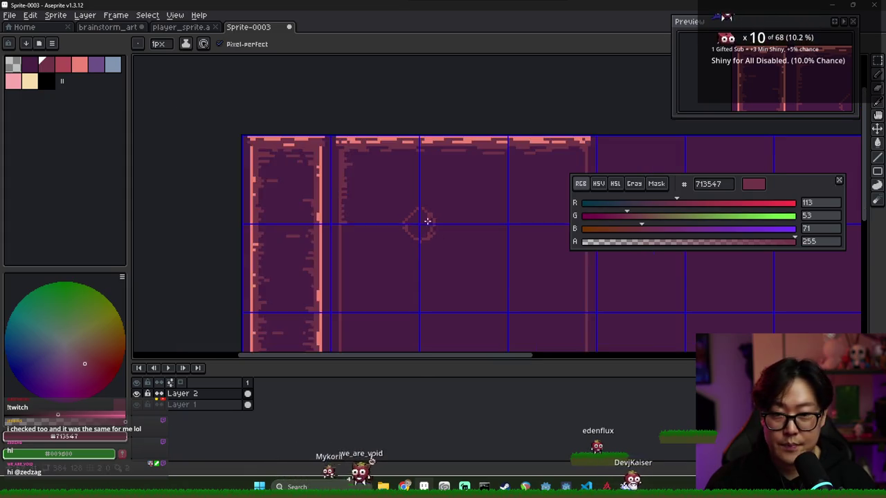
- Draw short #713547 horizontal marks beside the hole outline
{"action": "key", "text": "alt+Tab"}
{"action": "scroll", "coordinate": [389, 234], "scroll_direction": "up", "scroll_amount": 3}
{"action": "scroll", "coordinate": [384, 185], "scroll_direction": "down", "scroll_amount": 3}
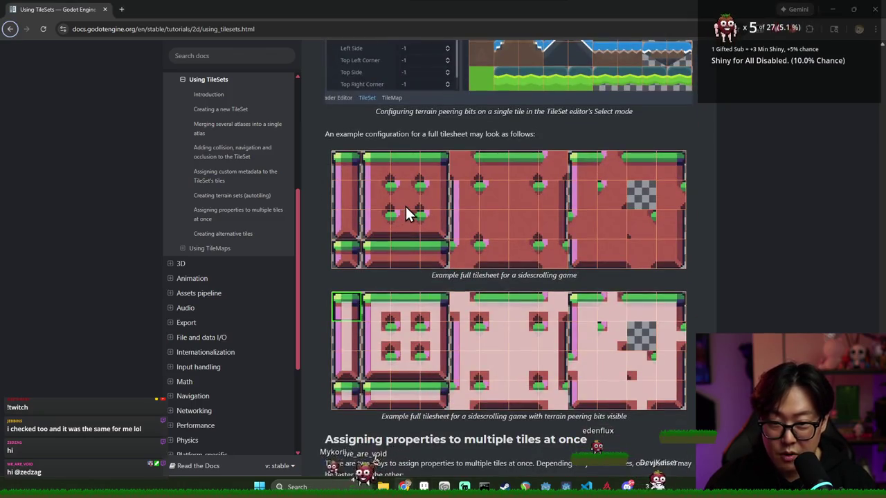
{"action": "key", "text": "alt+Tab"}
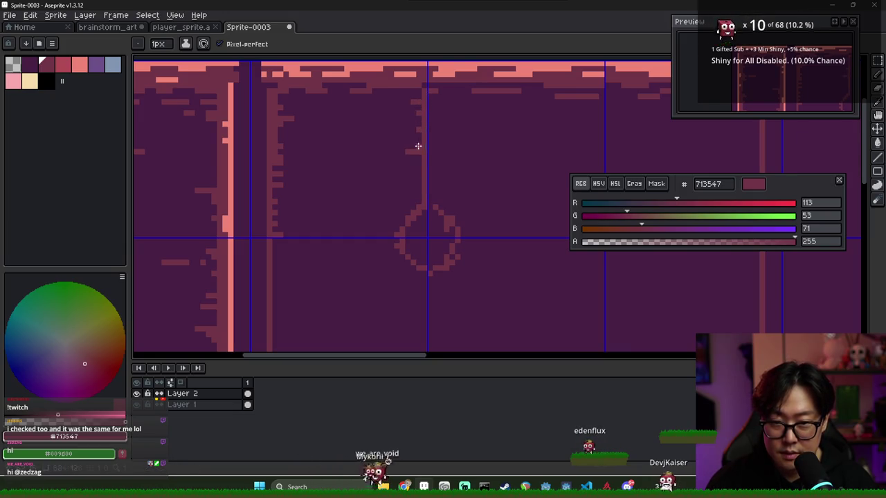
{"action": "left_click_drag", "start_coordinate": [395, 147], "coordinate": [405, 145]}
{"action": "left_click_drag", "start_coordinate": [294, 146], "coordinate": [316, 146]}
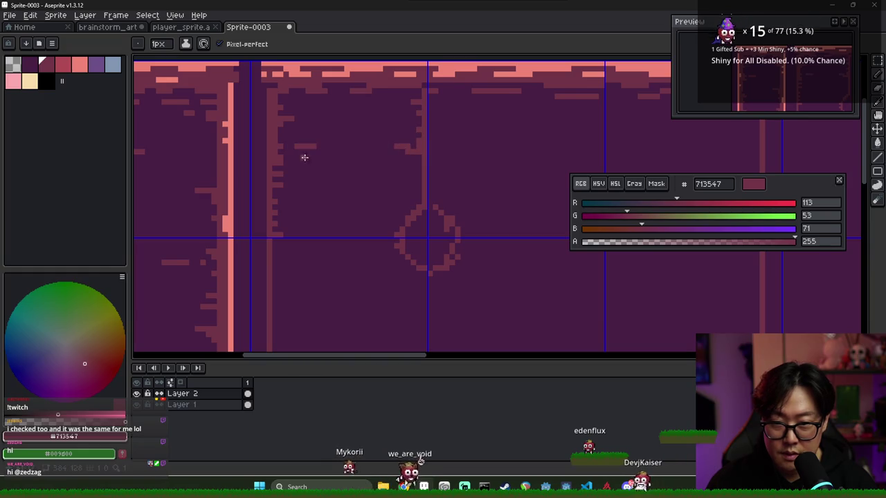
- Add a few dark pixels to the hole sketch, then pick light pink #f08477
{"action": "scroll", "coordinate": [349, 187], "scroll_direction": "down", "scroll_amount": 1}
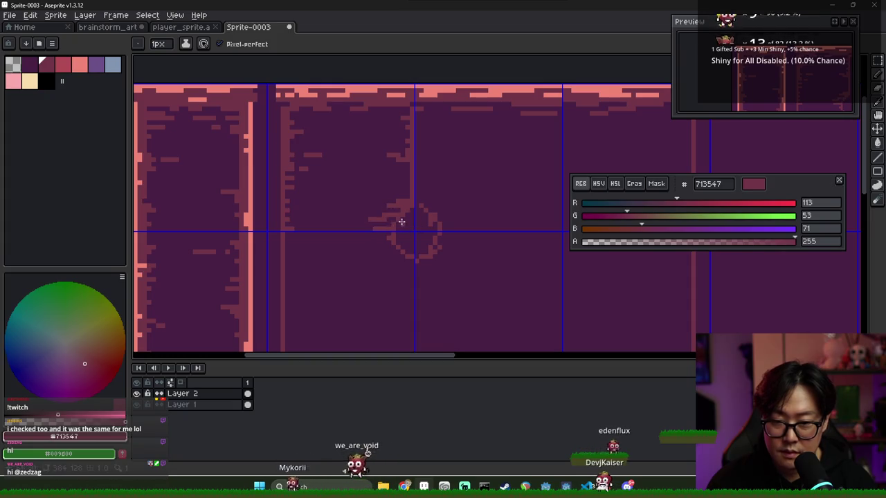
{"action": "left_click", "coordinate": [394, 221], "text": "alt"}
{"action": "left_click", "coordinate": [386, 213], "text": "alt"}
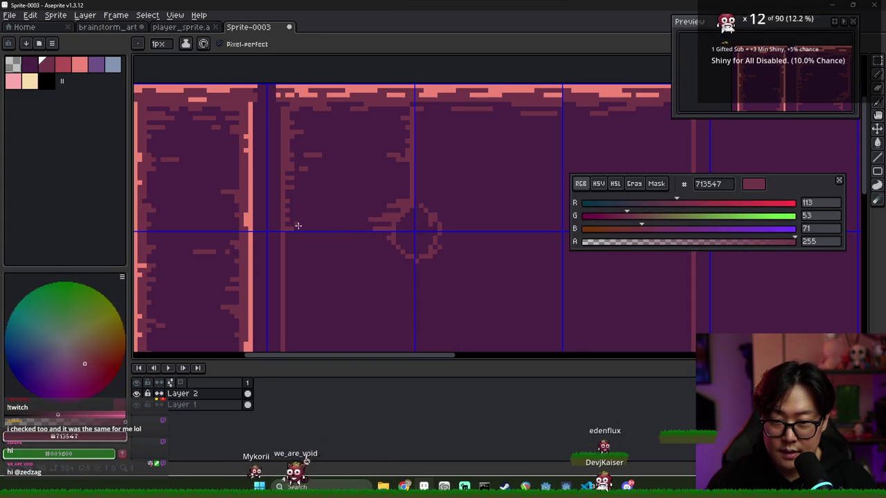
{"action": "key", "text": "alt+Tab"}
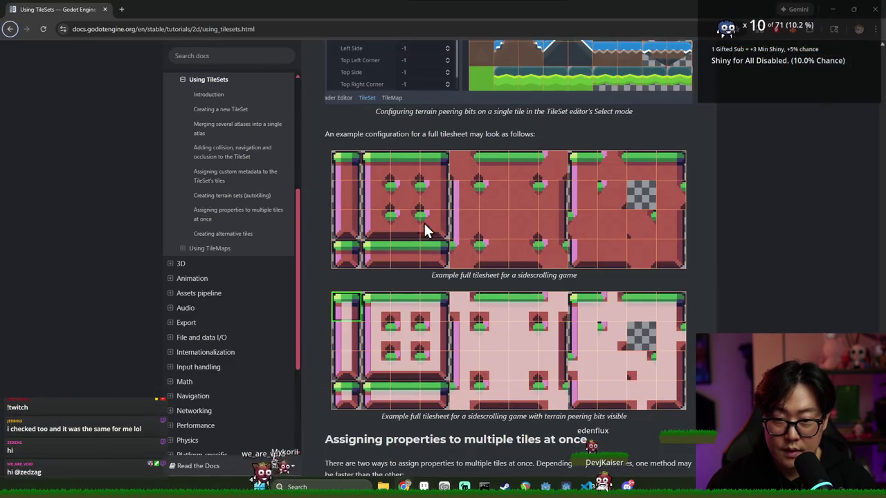
{"action": "key", "text": "alt+Tab"}
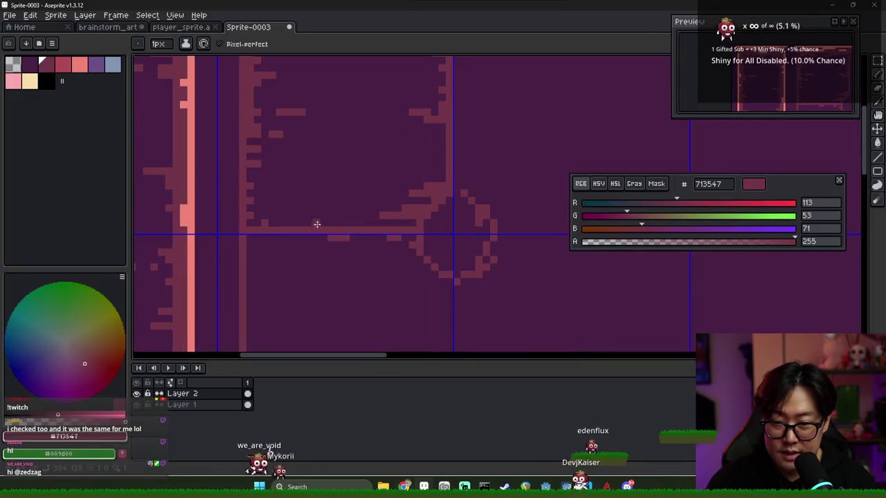
{"action": "left_click_drag", "start_coordinate": [398, 230], "coordinate": [418, 222]}
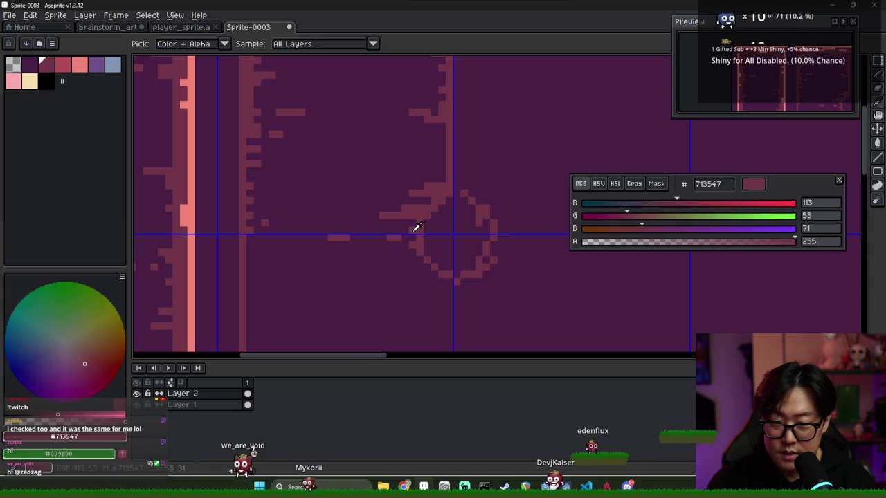
{"action": "scroll", "coordinate": [445, 228], "scroll_direction": "down", "scroll_amount": 2}
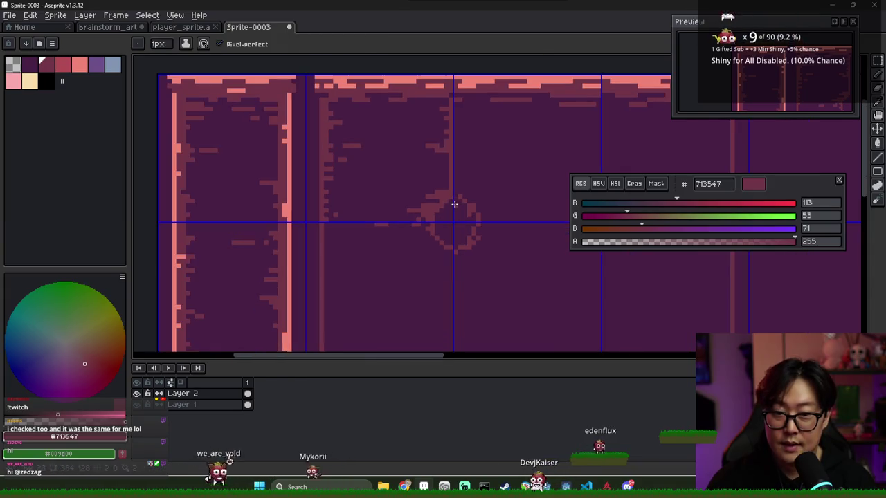
{"action": "left_click", "coordinate": [290, 119], "text": "alt"}
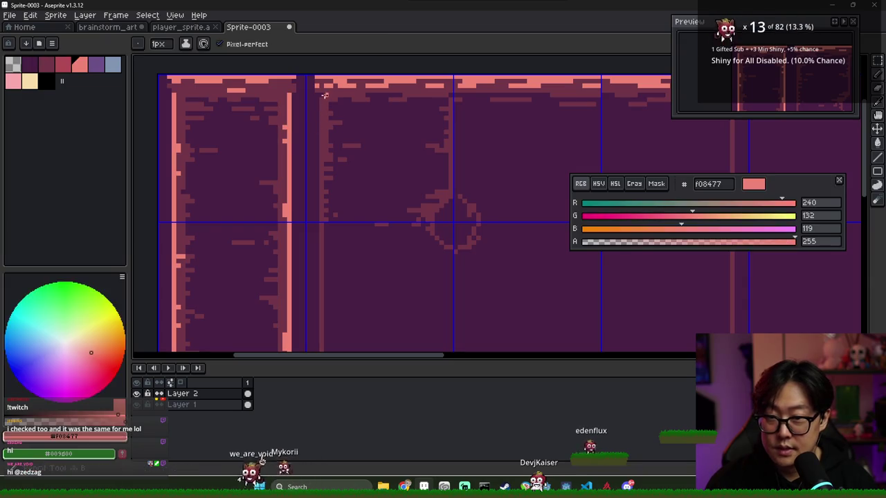
- Draw pink vertical lines on the block leading down toward the hole
{"action": "left_click_drag", "start_coordinate": [321, 152], "coordinate": [322, 220]}
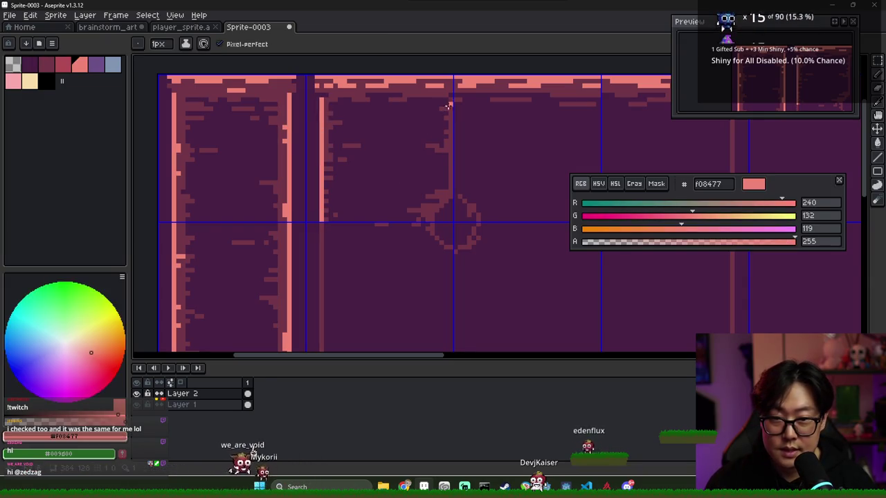
{"action": "left_click_drag", "start_coordinate": [450, 153], "coordinate": [451, 194]}
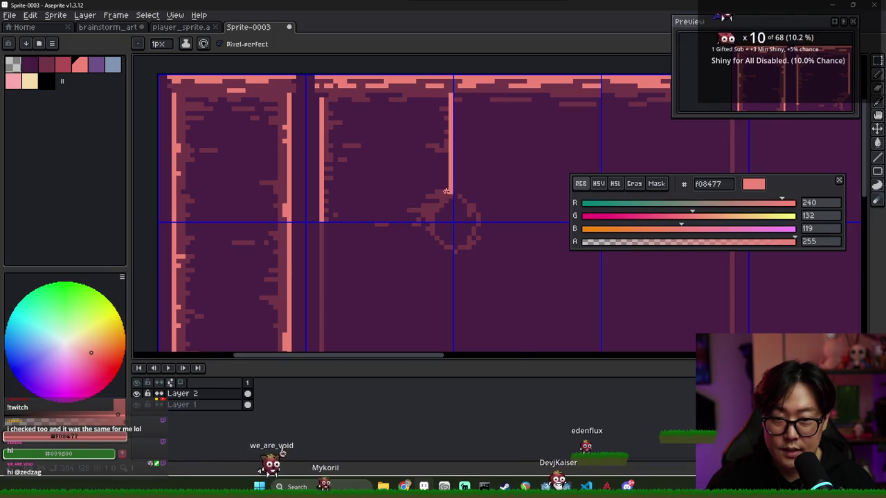
{"action": "scroll", "coordinate": [453, 184], "scroll_direction": "down", "scroll_amount": 2}
{"action": "key", "text": "v"}
{"action": "key", "text": "alt+Tab"}
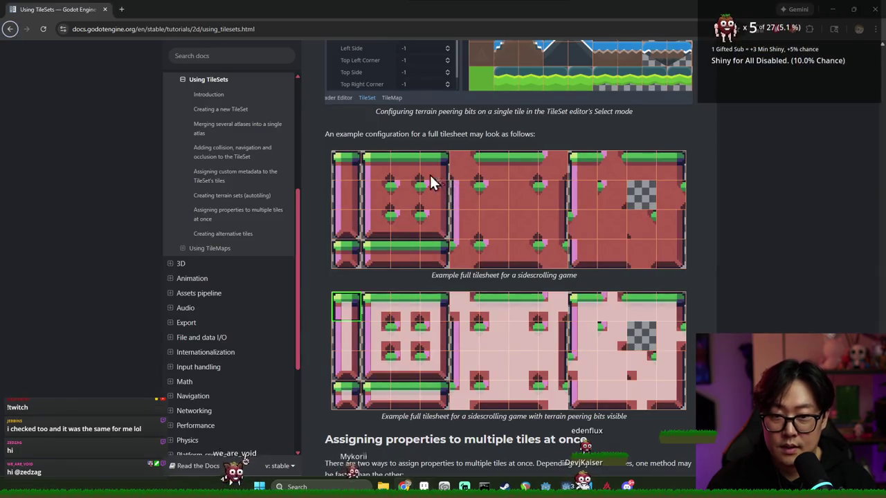
{"action": "key", "text": "alt+Tab"}
{"action": "scroll", "coordinate": [443, 187], "scroll_direction": "up", "scroll_amount": 2}
{"action": "key", "text": "b"}
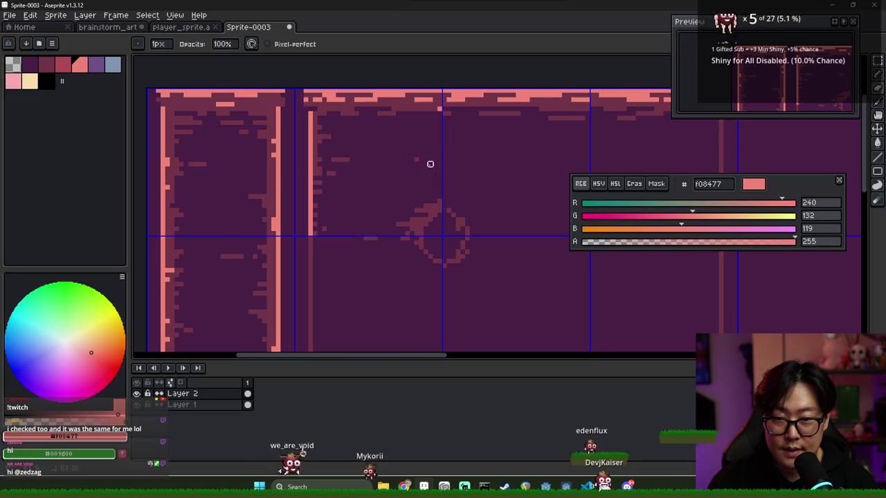
- Fill in the top of the hole shape and extend its left and bottom strokes
{"action": "left_click", "coordinate": [443, 115], "text": "alt"}
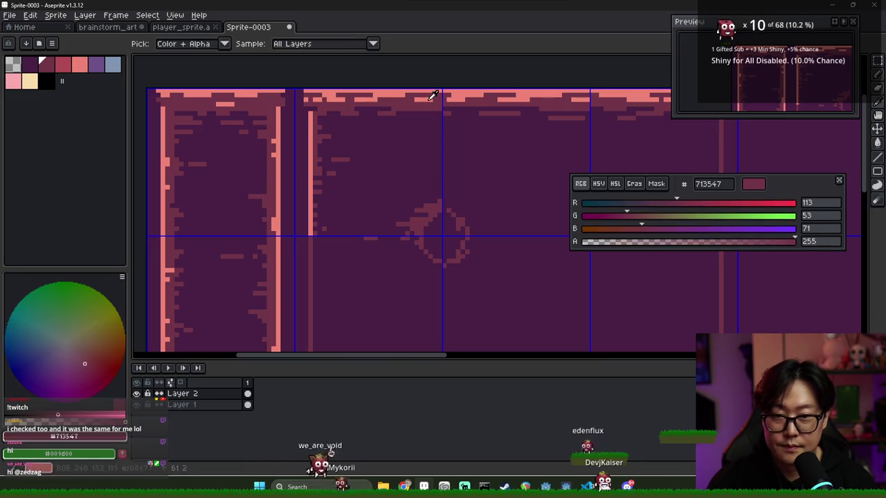
{"action": "left_click", "coordinate": [436, 101], "text": "alt"}
{"action": "scroll", "coordinate": [431, 158], "scroll_direction": "down", "scroll_amount": 2}
{"action": "scroll", "coordinate": [437, 174], "scroll_direction": "up", "scroll_amount": 1}
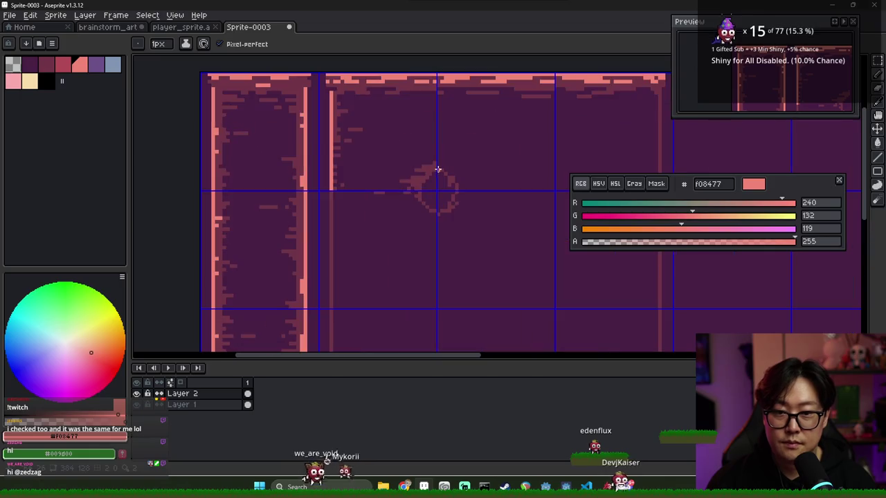
{"action": "key", "text": "alt+Tab"}
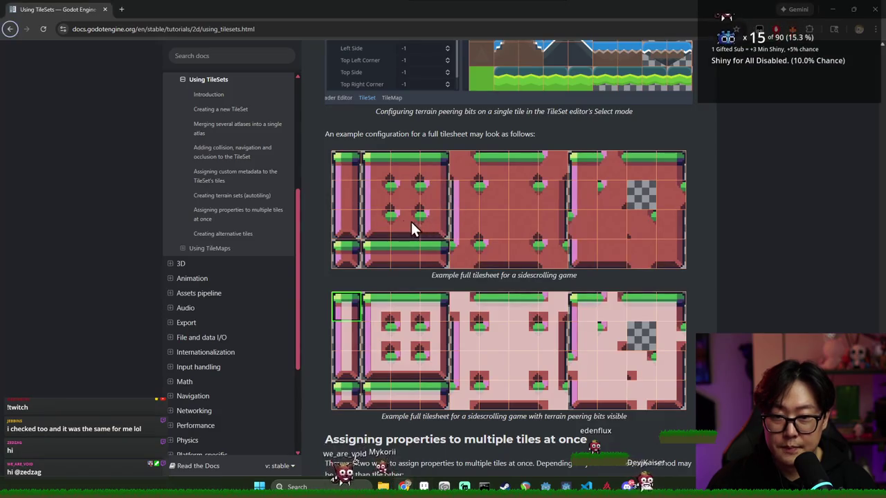
{"action": "key", "text": "alt+Tab"}
{"action": "key", "text": "alt+Tab"}
{"action": "key", "text": "alt+Tab"}
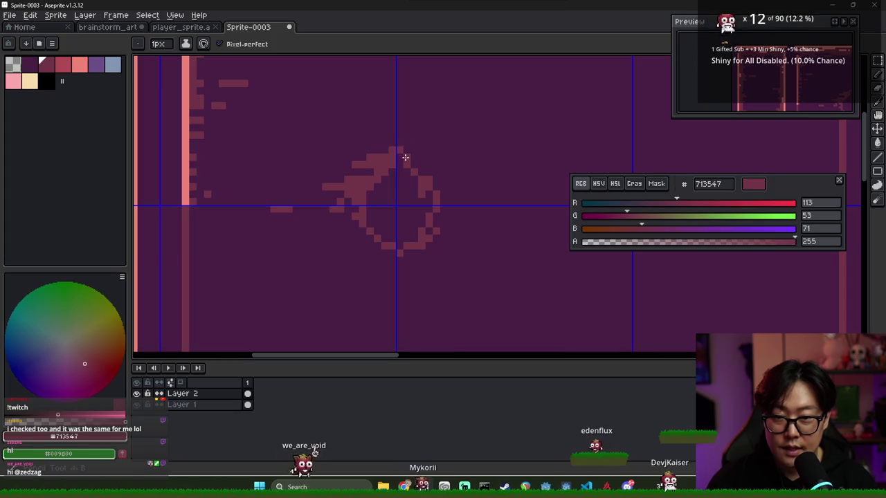
{"action": "mouse_move", "coordinate": [415, 157]}
{"action": "left_mouse_down"}
{"action": "mouse_move", "coordinate": [398, 152]}
{"action": "mouse_move", "coordinate": [432, 174]}
{"action": "mouse_move", "coordinate": [435, 232]}
{"action": "mouse_move", "coordinate": [427, 239]}
{"action": "mouse_move", "coordinate": [346, 237]}
{"action": "mouse_move", "coordinate": [339, 222]}
{"action": "mouse_move", "coordinate": [307, 215]}
{"action": "left_mouse_up"}
{"action": "left_click_drag", "start_coordinate": [373, 249], "coordinate": [401, 262]}
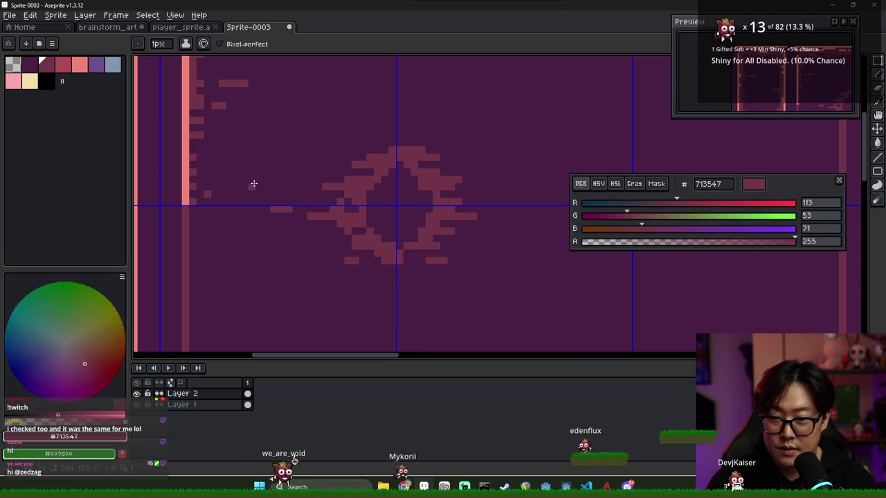
- Highlight the hole's lower-left and lower-right rim in salmon #f08477
{"action": "left_click", "coordinate": [186, 167], "text": "alt"}
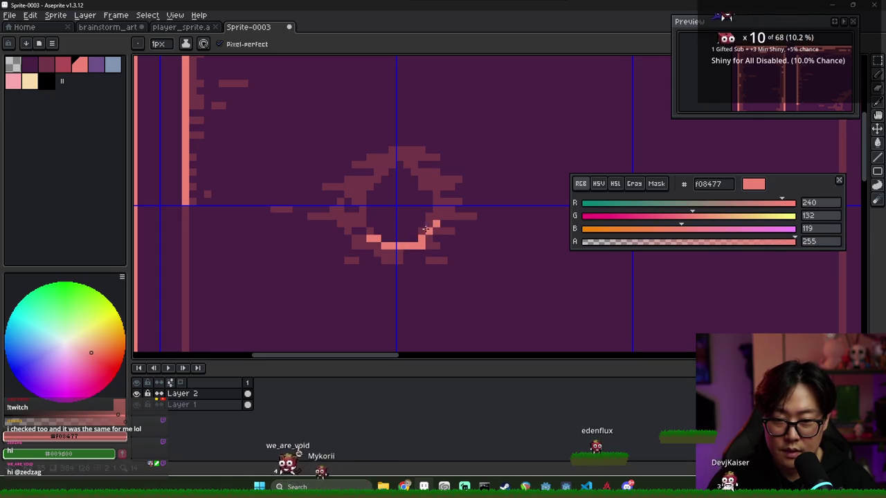
{"action": "left_click_drag", "start_coordinate": [425, 240], "coordinate": [359, 246]}
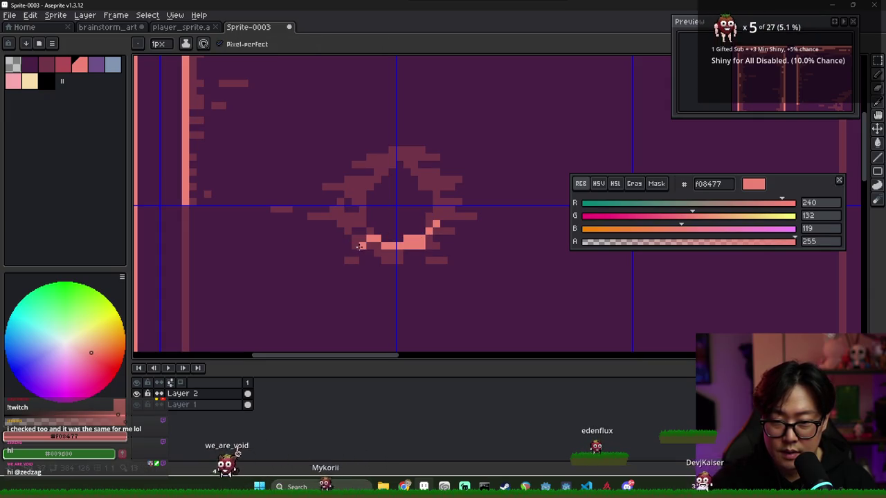
{"action": "scroll", "coordinate": [375, 234], "scroll_direction": "down", "scroll_amount": 1}
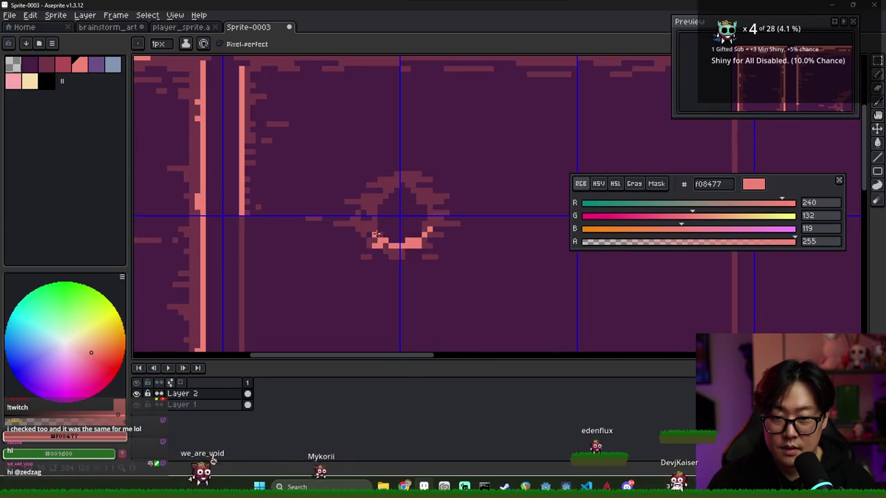
{"action": "left_click_drag", "start_coordinate": [375, 234], "coordinate": [372, 224]}
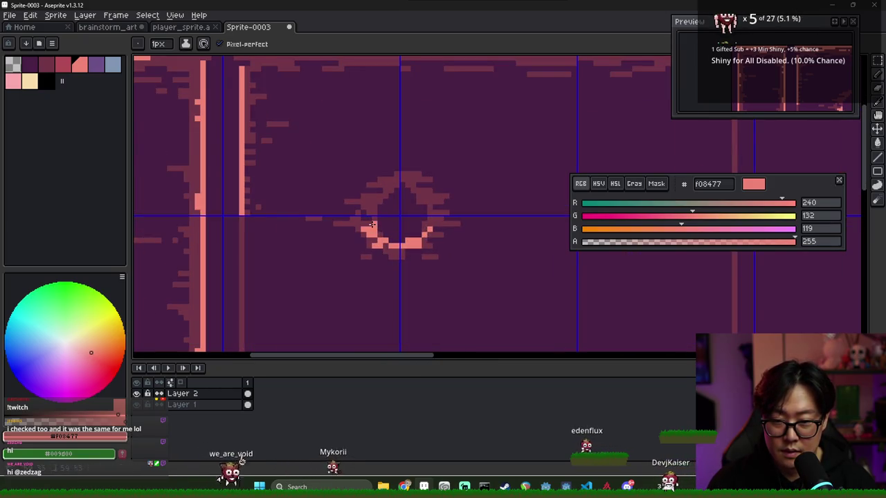
{"action": "scroll", "coordinate": [371, 224], "scroll_direction": "down", "scroll_amount": 2}
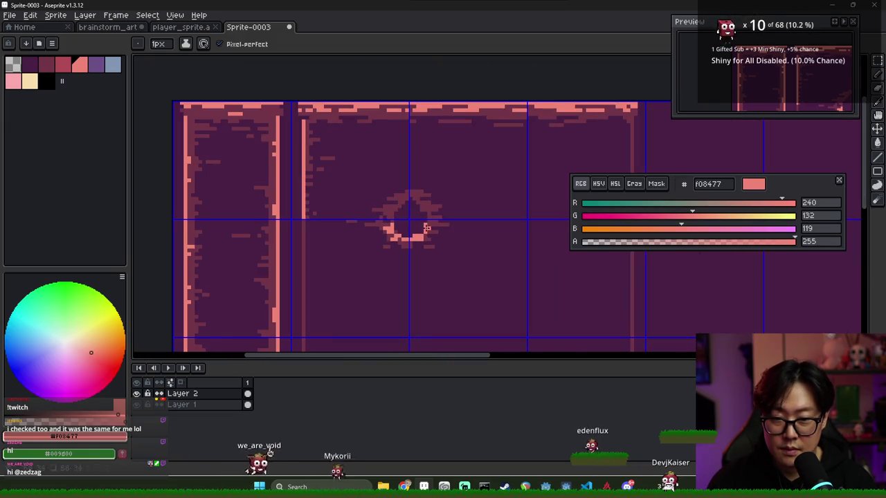
{"action": "scroll", "coordinate": [427, 223], "scroll_direction": "down", "scroll_amount": 1}
{"action": "scroll", "coordinate": [425, 224], "scroll_direction": "down", "scroll_amount": 3}
{"action": "scroll", "coordinate": [429, 226], "scroll_direction": "up", "scroll_amount": 3}
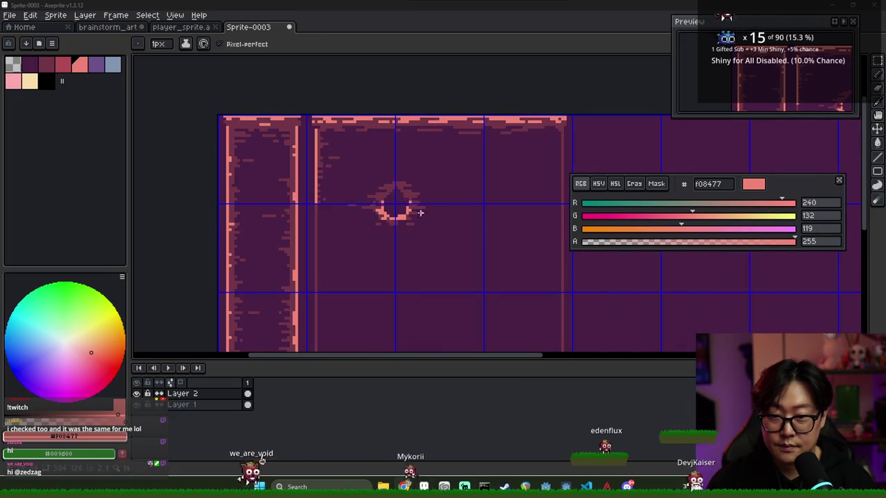
{"action": "scroll", "coordinate": [416, 209], "scroll_direction": "down", "scroll_amount": 3}
{"action": "scroll", "coordinate": [418, 214], "scroll_direction": "up", "scroll_amount": 3}
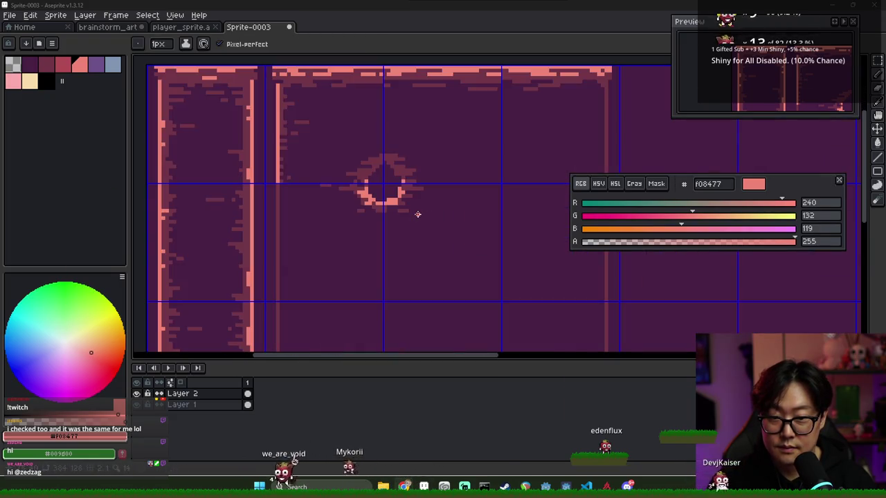
{"action": "key", "text": "alt+Tab"}
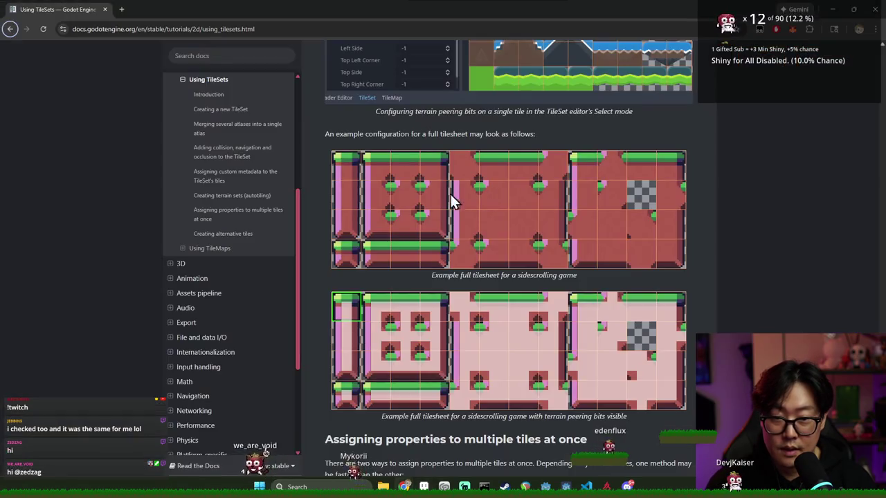
{"action": "key", "text": "alt+Tab"}
- Copy the hole detail right, below, and lower right to form a 2×2 grid of holes
{"action": "key", "text": "m"}
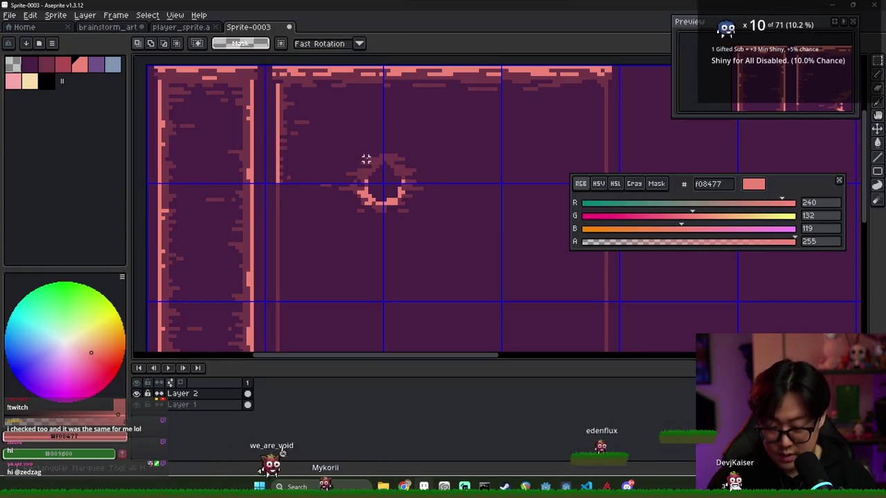
{"action": "left_click_drag", "start_coordinate": [332, 147], "coordinate": [432, 228]}
{"action": "left_click", "coordinate": [340, 167]}
{"action": "left_click_drag", "start_coordinate": [339, 150], "coordinate": [427, 223]}
{"action": "left_click_drag", "start_coordinate": [389, 194], "coordinate": [509, 194]}
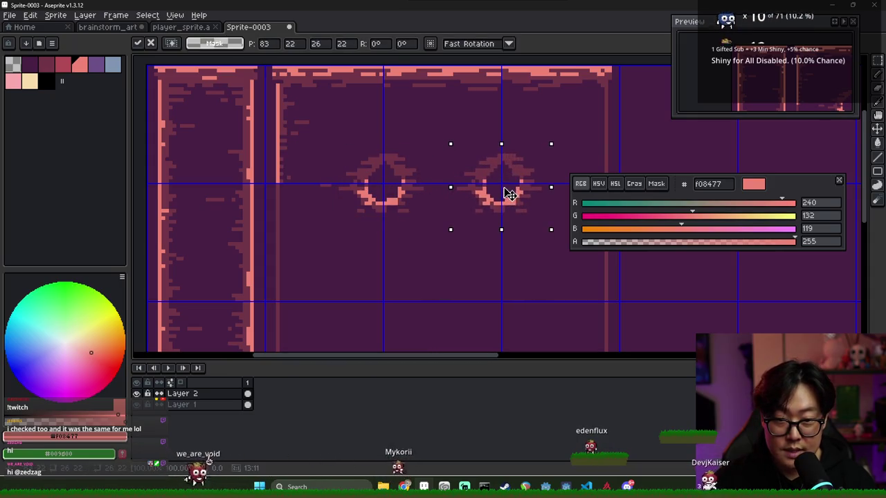
{"action": "left_click_drag", "start_coordinate": [332, 144], "coordinate": [431, 228]}
{"action": "left_click_drag", "start_coordinate": [408, 190], "coordinate": [403, 309]}
{"action": "left_click_drag", "start_coordinate": [335, 143], "coordinate": [430, 228]}
{"action": "mouse_move", "coordinate": [399, 204]}
{"action": "left_mouse_down"}
{"action": "mouse_move", "coordinate": [535, 322]}
{"action": "mouse_move", "coordinate": [520, 316]}
{"action": "left_mouse_up"}
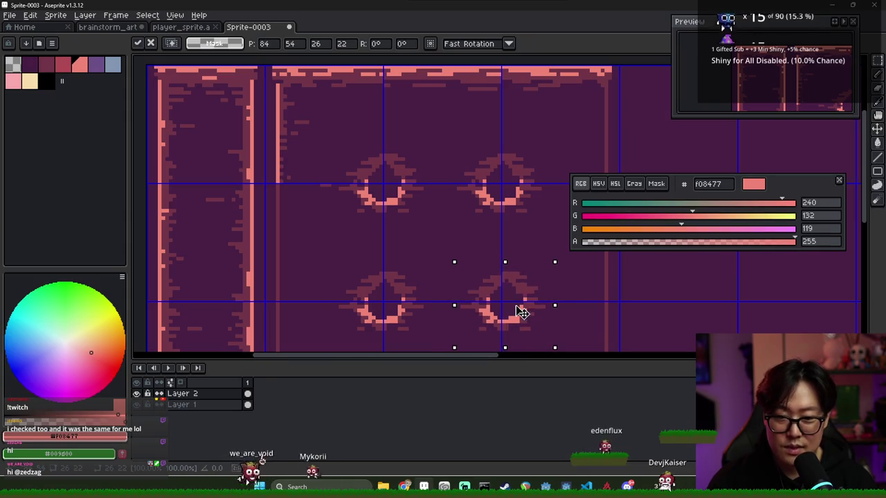
{"action": "scroll", "coordinate": [540, 298], "scroll_direction": "down", "scroll_amount": 2}
{"action": "key", "text": "ctrl+d"}
{"action": "scroll", "coordinate": [533, 299], "scroll_direction": "up", "scroll_amount": 1}
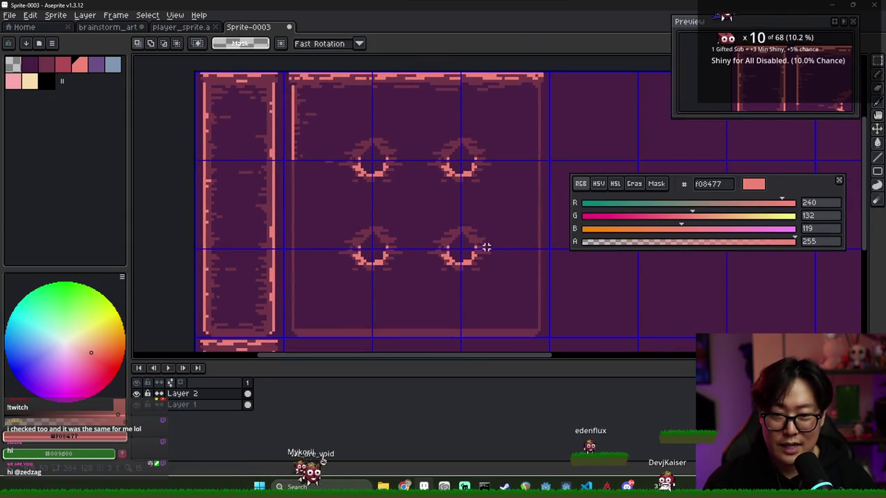
- Copy the pillar's left border strip into the next tile to the right
{"action": "key", "text": "alt+Tab"}
{"action": "key", "text": "alt+Tab"}
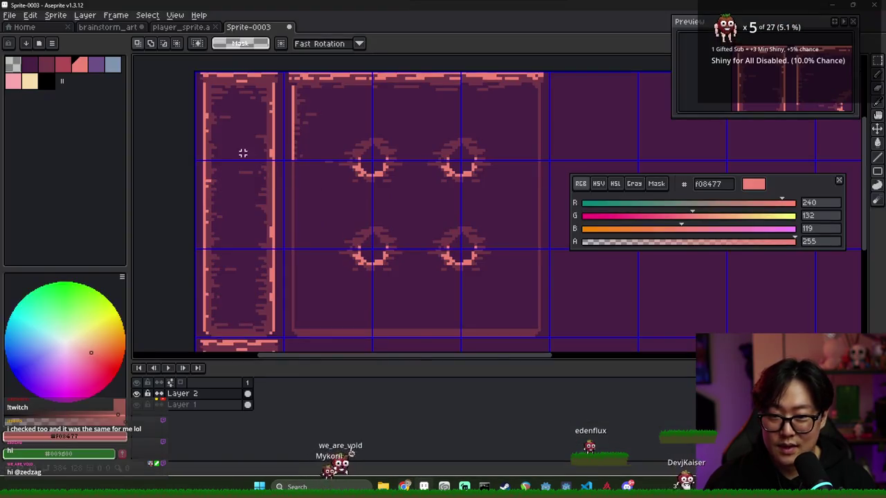
{"action": "mouse_move", "coordinate": [208, 85]}
{"action": "left_mouse_down"}
{"action": "mouse_move", "coordinate": [211, 336]}
{"action": "mouse_move", "coordinate": [220, 332]}
{"action": "left_mouse_up"}
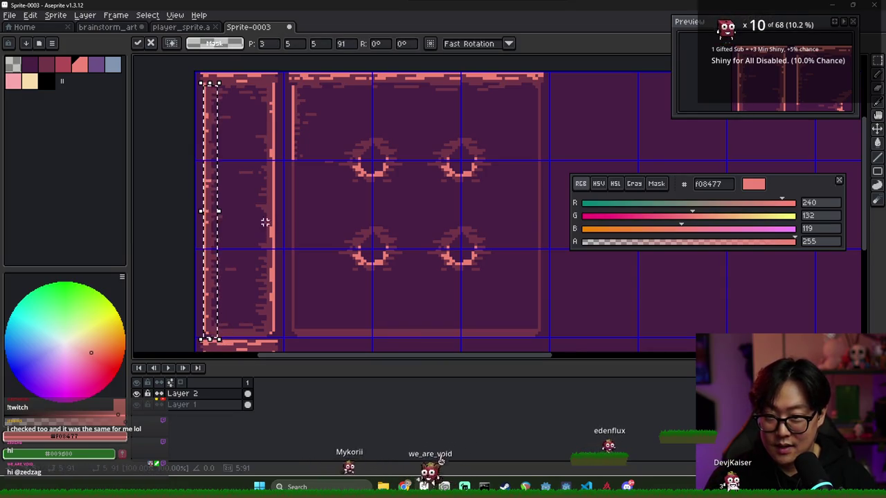
{"action": "left_click_drag", "start_coordinate": [217, 221], "coordinate": [310, 224]}
- Select the small patch of edge pixels beside the block, then release it
{"action": "scroll", "coordinate": [310, 224], "scroll_direction": "up", "scroll_amount": 2}
{"action": "left_click_drag", "start_coordinate": [404, 232], "coordinate": [459, 273]}
{"action": "key", "text": "ctrl+d"}
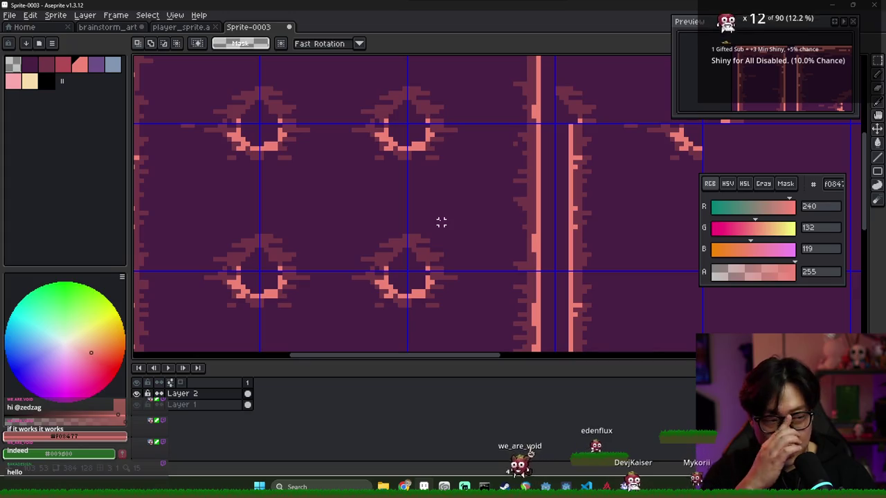
{"action": "scroll", "coordinate": [486, 212], "scroll_direction": "down", "scroll_amount": 1}
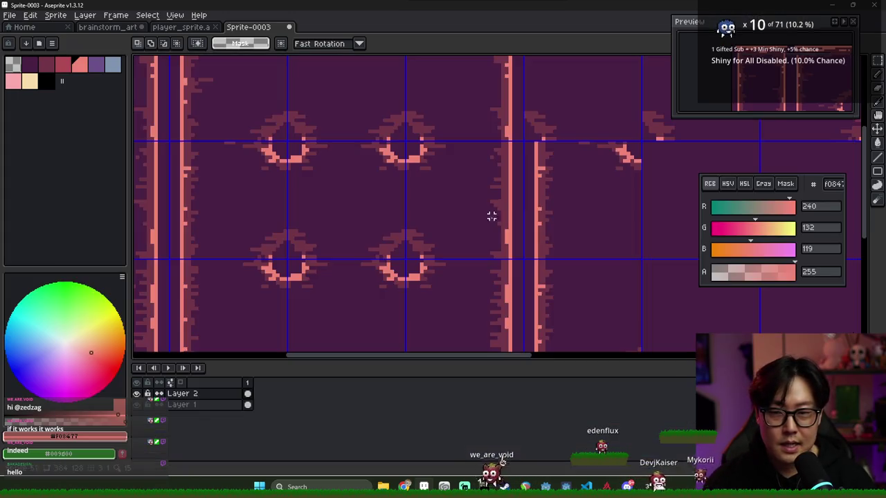
{"action": "mouse_move", "coordinate": [415, 142]}
{"action": "left_mouse_down"}
{"action": "mouse_move", "coordinate": [463, 178]}
{"action": "mouse_move", "coordinate": [456, 174]}
{"action": "left_mouse_up"}
{"action": "key", "text": "ctrl+d"}
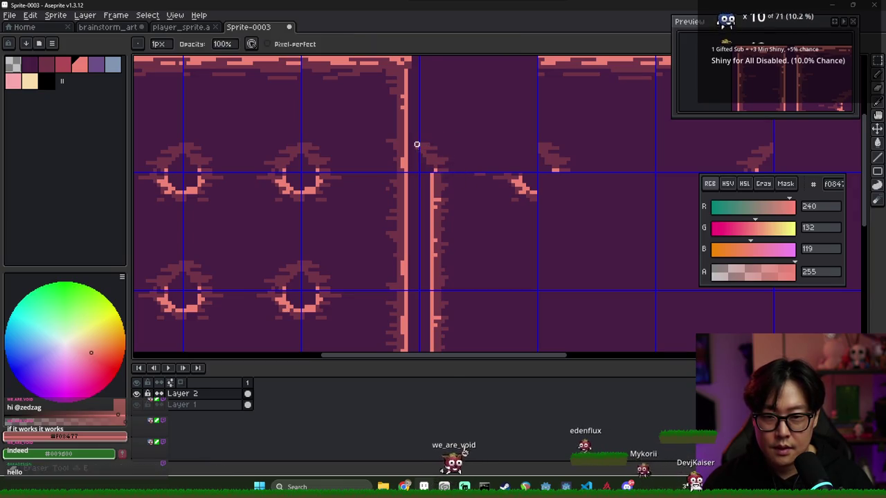
{"action": "key", "text": "b"}
{"action": "scroll", "coordinate": [491, 190], "scroll_direction": "down", "scroll_amount": 3}
{"action": "scroll", "coordinate": [491, 192], "scroll_direction": "up", "scroll_amount": 4}
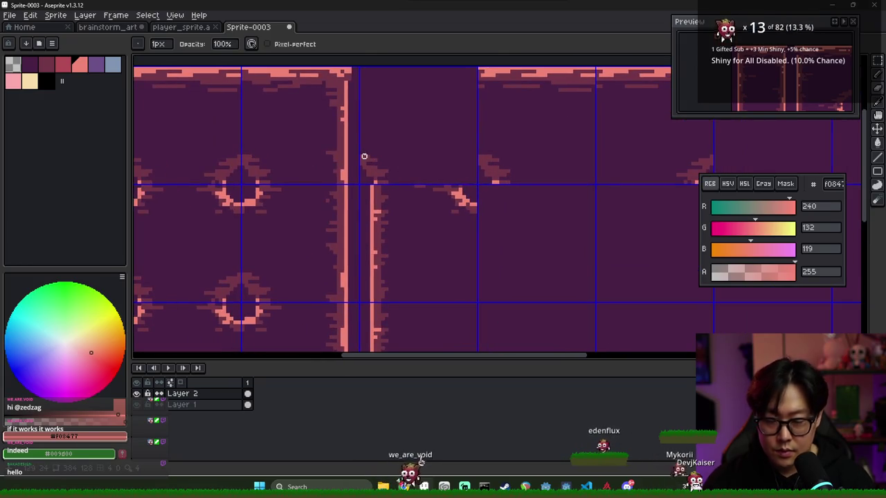
- Erase the stray pink pixels and place a copy of the diagonal corner piece to the right
{"action": "key", "text": "m"}
{"action": "left_click_drag", "start_coordinate": [353, 146], "coordinate": [399, 186]}
{"action": "left_click_drag", "start_coordinate": [469, 147], "coordinate": [517, 187]}
{"action": "key", "text": "Delete"}
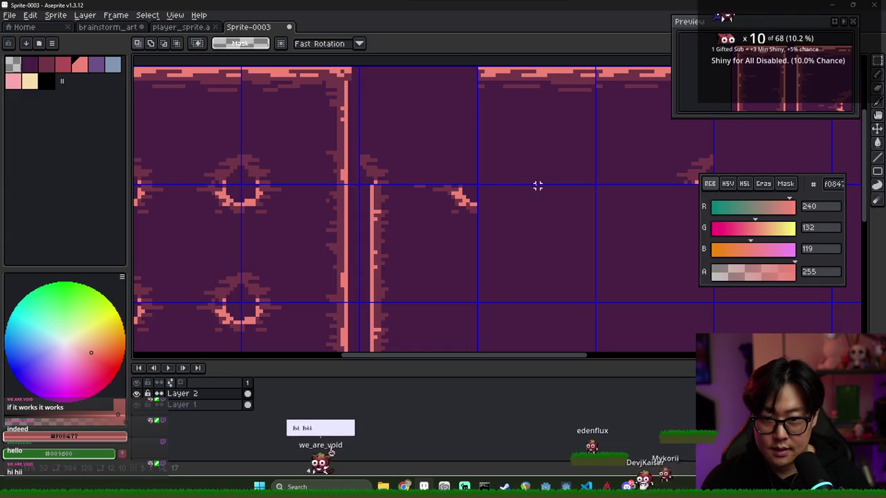
{"action": "key", "text": "ctrl+shift+d"}
{"action": "left_click_drag", "start_coordinate": [386, 174], "coordinate": [500, 171]}
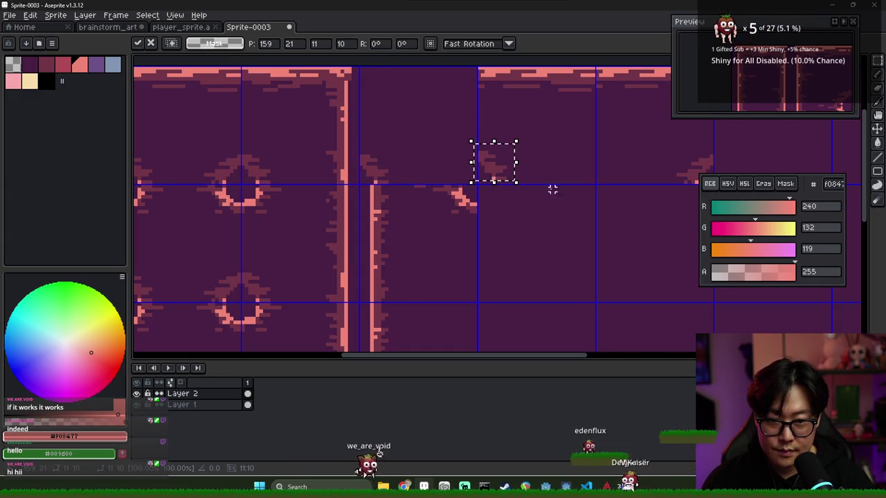
{"action": "key", "text": "ctrl+d"}
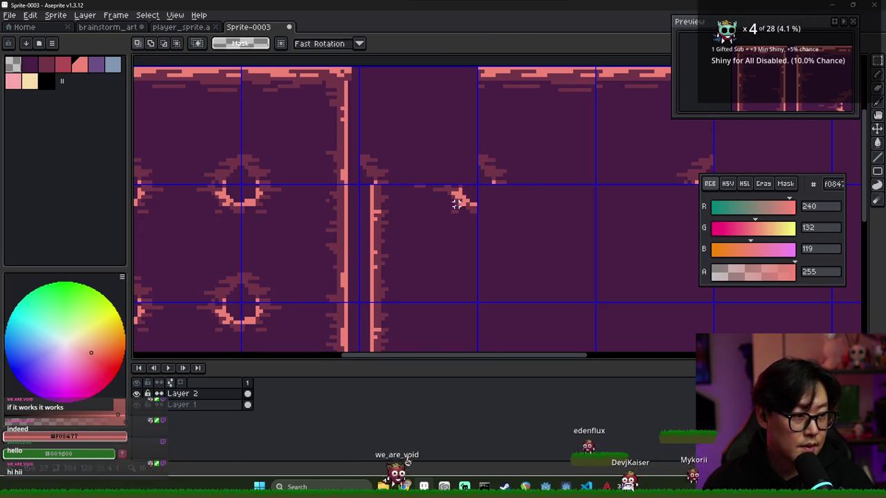
- Copy a hole detail into the new tile, nudge it up and commit it
{"action": "key", "text": "alt+Tab"}
{"action": "key", "text": "alt+Tab"}
{"action": "scroll", "coordinate": [483, 200], "scroll_direction": "down", "scroll_amount": 1}
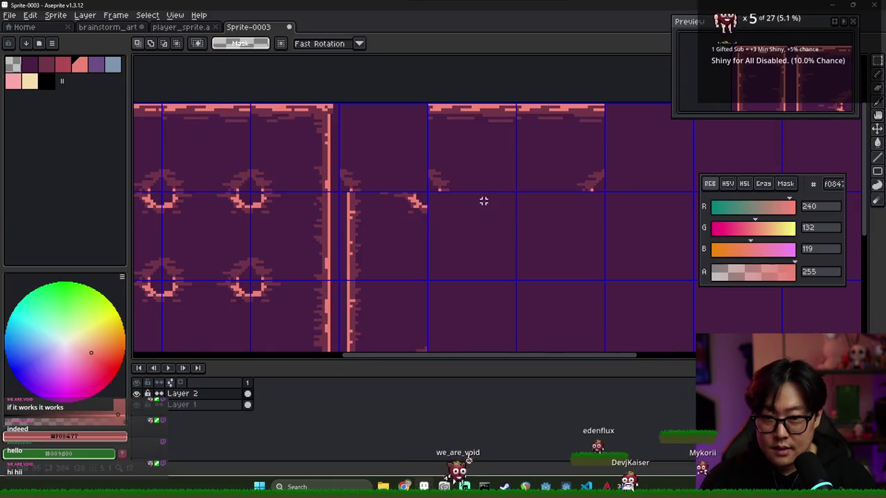
{"action": "mouse_move", "coordinate": [224, 168]}
{"action": "left_mouse_down"}
{"action": "mouse_move", "coordinate": [291, 227]}
{"action": "mouse_move", "coordinate": [406, 202]}
{"action": "mouse_move", "coordinate": [444, 206]}
{"action": "mouse_move", "coordinate": [443, 216]}
{"action": "mouse_move", "coordinate": [447, 201]}
{"action": "mouse_move", "coordinate": [455, 219]}
{"action": "left_mouse_up"}
{"action": "key", "text": "ctrl+d"}
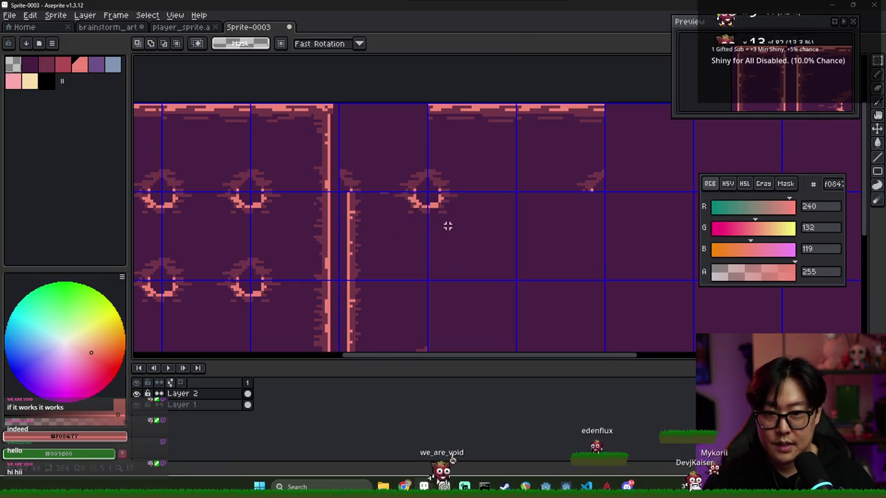
{"action": "scroll", "coordinate": [421, 218], "scroll_direction": "down", "scroll_amount": 1}
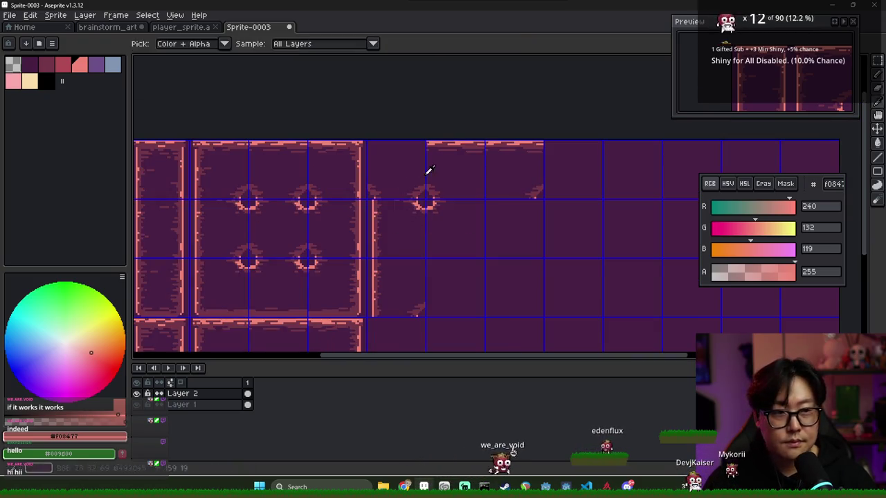
- Consult the Godot tileset docs, then place the selected hole pixels along the block's top edge
{"action": "key", "text": "alt+Tab"}
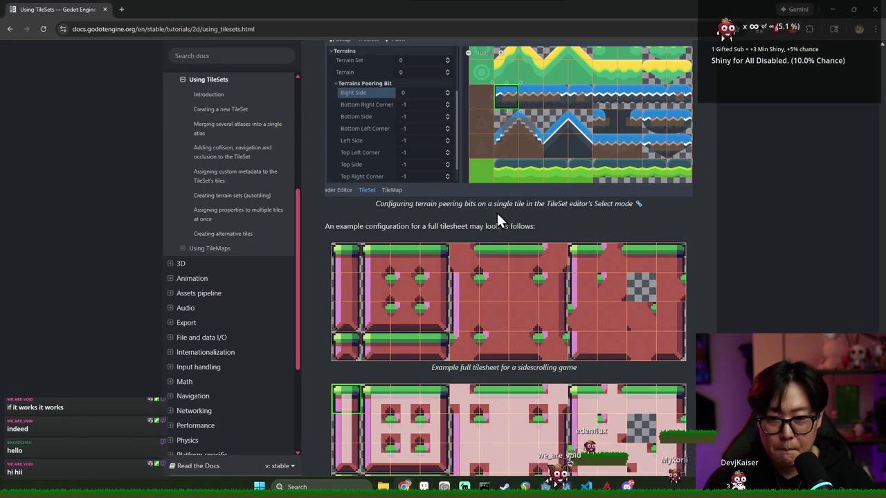
{"action": "key", "text": "alt+Tab"}
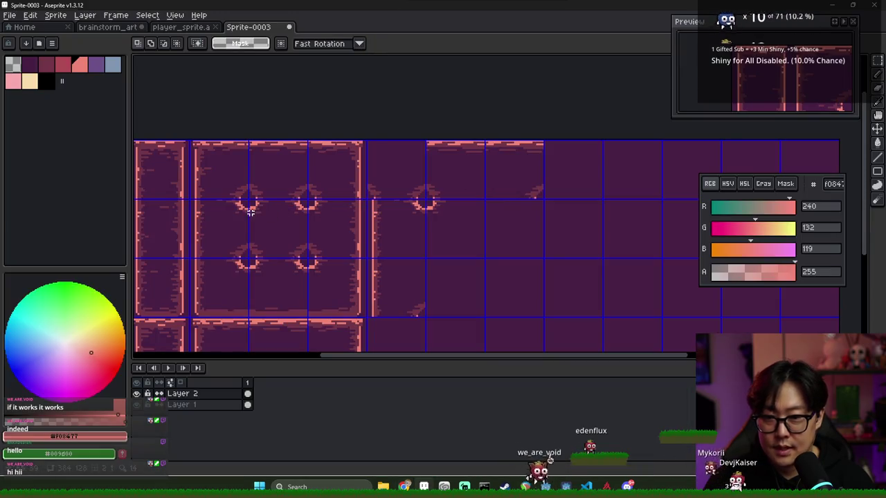
{"action": "scroll", "coordinate": [251, 212], "scroll_direction": "up", "scroll_amount": 2}
{"action": "key", "text": "alt+Tab"}
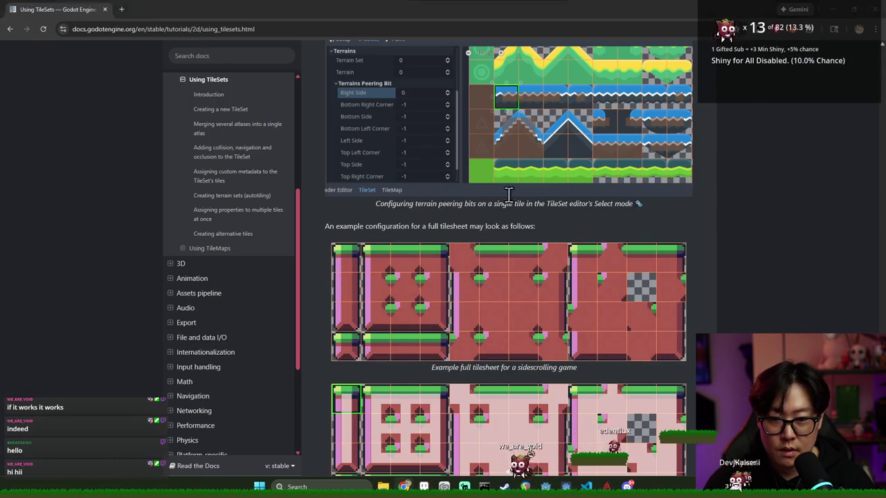
{"action": "key", "text": "alt+Tab"}
{"action": "key", "text": "m"}
{"action": "left_click_drag", "start_coordinate": [247, 219], "coordinate": [183, 185]}
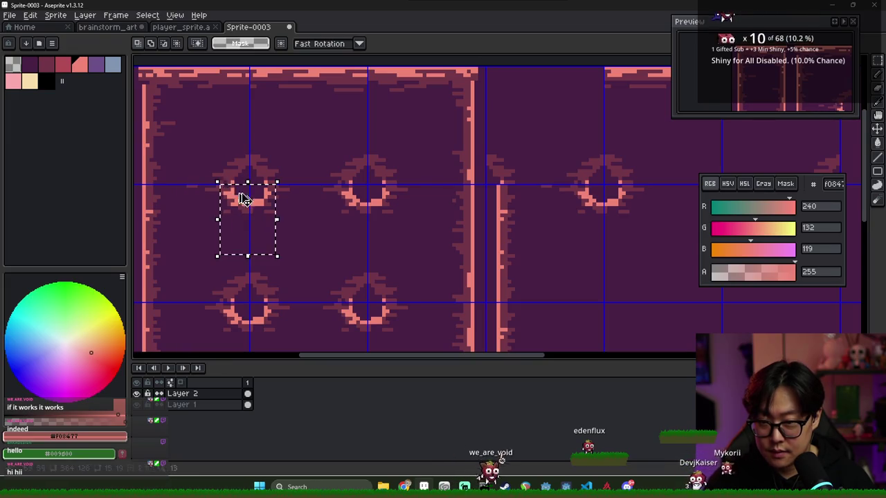
{"action": "key", "text": "ctrl+d"}
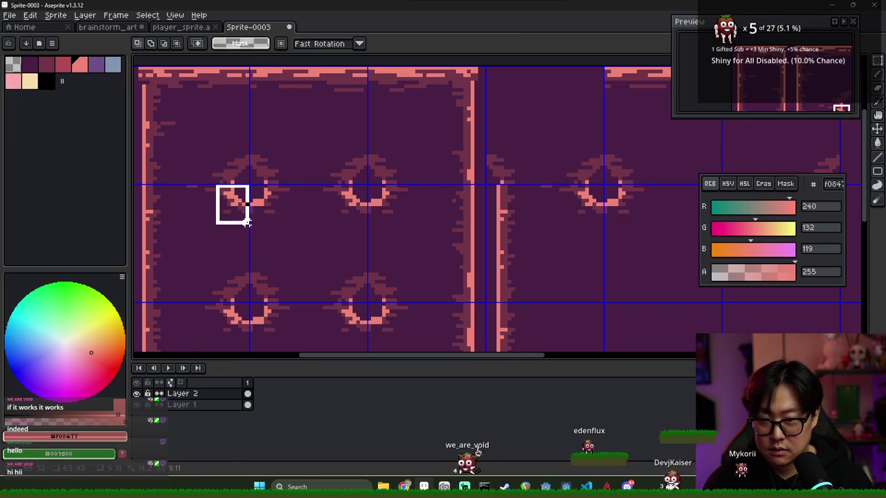
{"action": "mouse_move", "coordinate": [269, 219]}
{"action": "left_mouse_down"}
{"action": "mouse_move", "coordinate": [406, 184]}
{"action": "mouse_move", "coordinate": [600, 100]}
{"action": "left_mouse_up"}
- Commit the corner piece and select the left hole ring, checking the Godot tileset docs
{"action": "key", "text": "alt+Tab"}
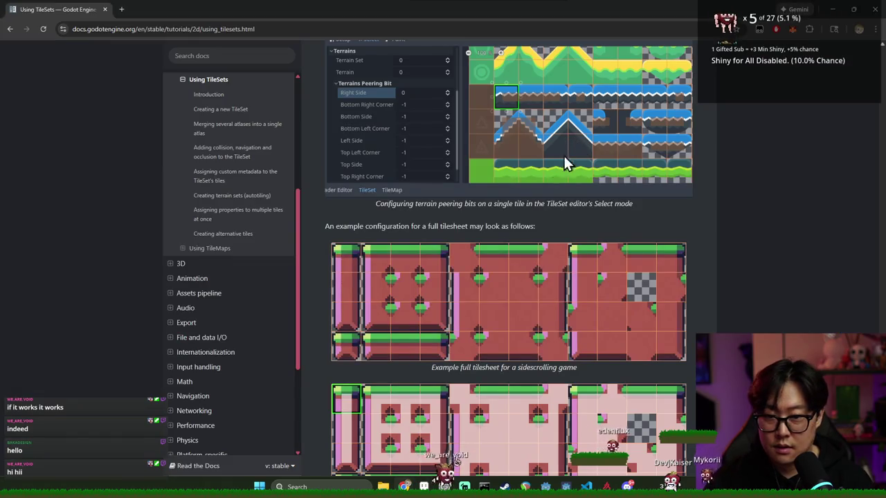
{"action": "key", "text": "alt+Tab"}
{"action": "scroll", "coordinate": [496, 145], "scroll_direction": "up", "scroll_amount": 4}
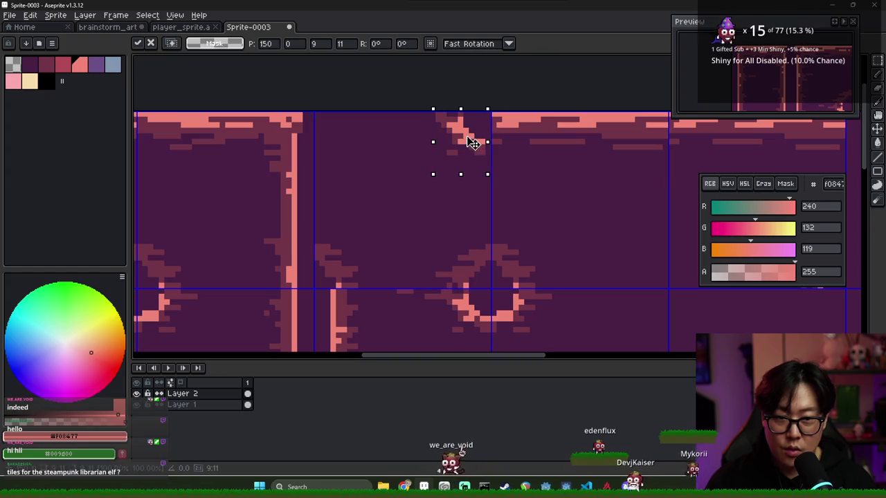
{"action": "scroll", "coordinate": [504, 137], "scroll_direction": "down", "scroll_amount": 3}
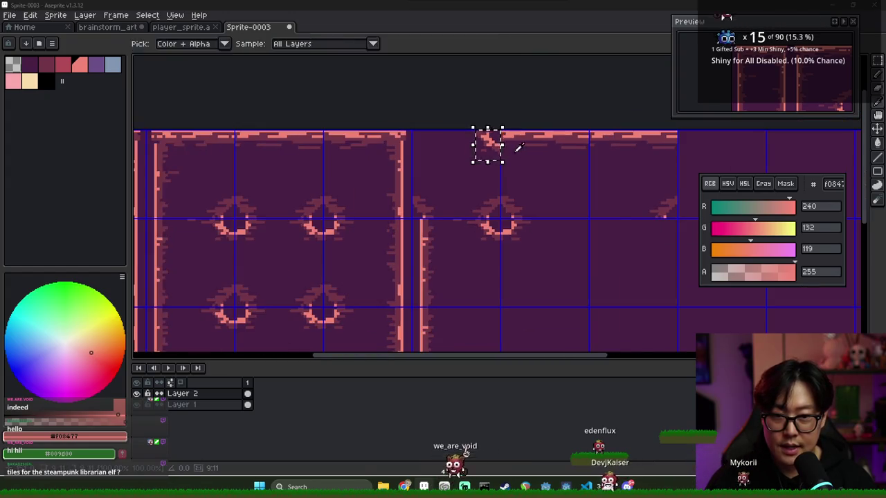
{"action": "key", "text": "alt+Tab"}
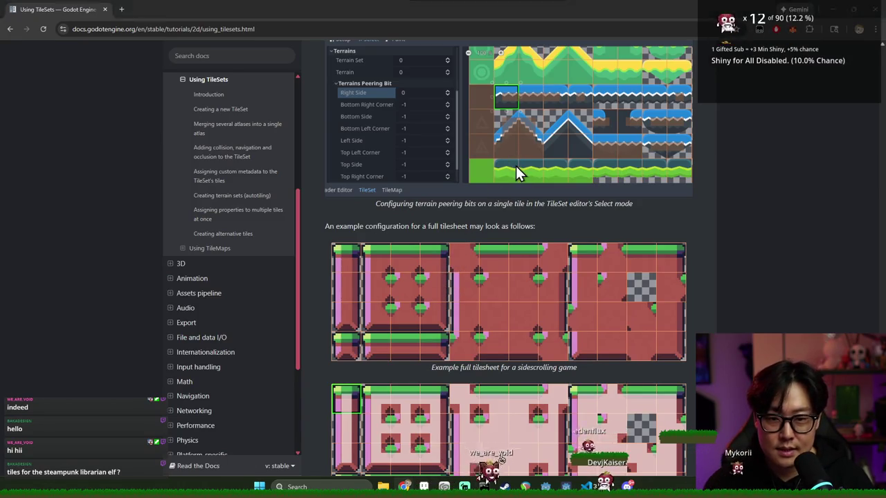
{"action": "key", "text": "alt+Tab"}
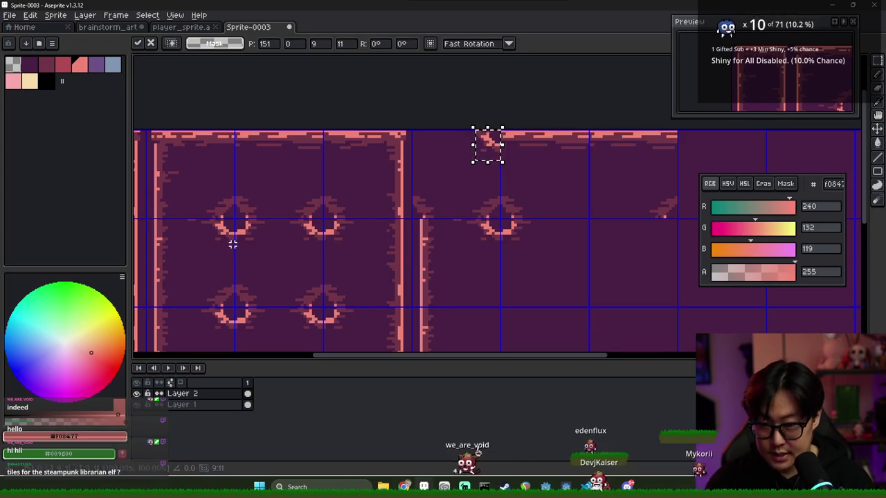
{"action": "left_click_drag", "start_coordinate": [232, 243], "coordinate": [196, 221]}
{"action": "scroll", "coordinate": [226, 240], "scroll_direction": "up", "scroll_amount": 2}
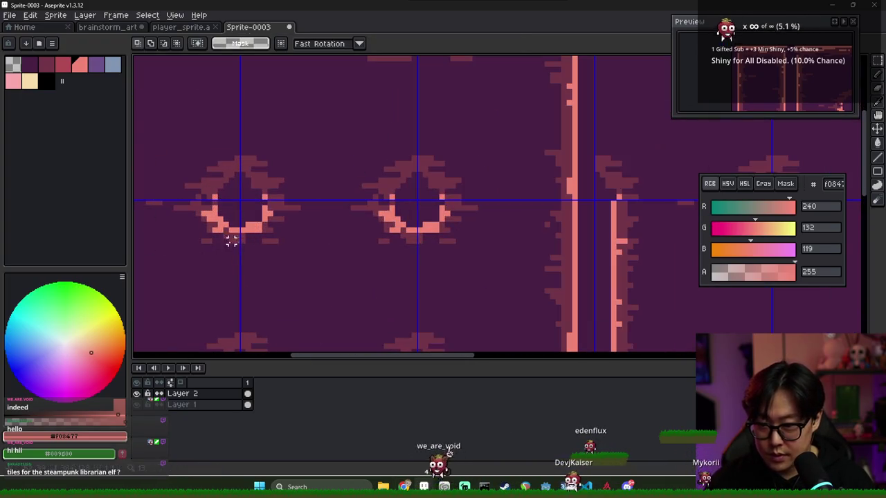
{"action": "left_click_drag", "start_coordinate": [237, 253], "coordinate": [185, 204]}
{"action": "scroll", "coordinate": [212, 222], "scroll_direction": "down", "scroll_amount": 1}
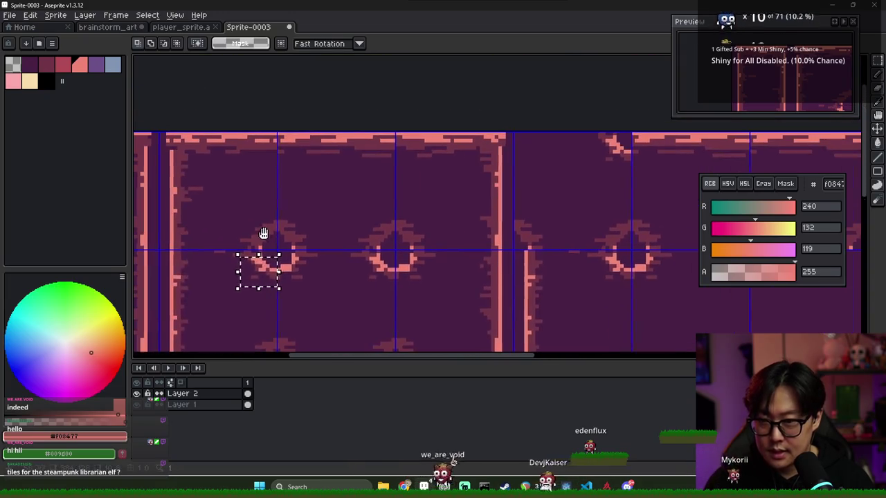
{"action": "key", "text": "alt+Tab"}
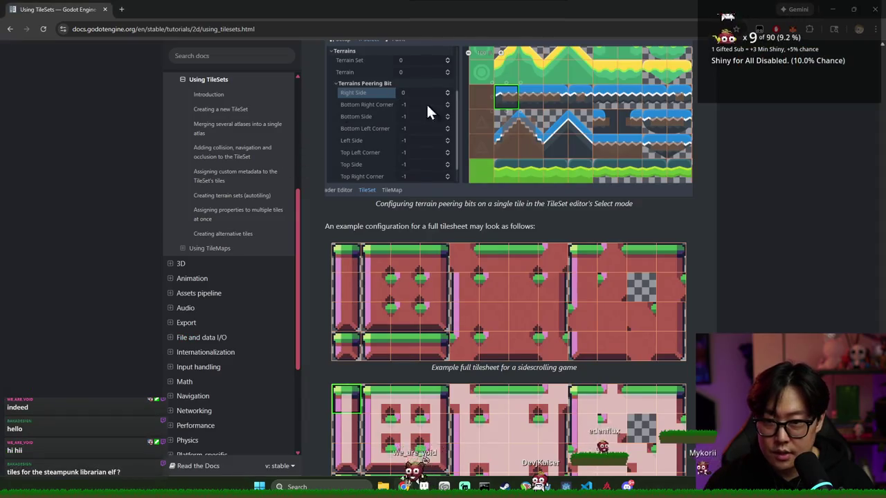
{"action": "scroll", "coordinate": [344, 240], "scroll_direction": "up", "scroll_amount": 2}
{"action": "scroll", "coordinate": [386, 249], "scroll_direction": "down", "scroll_amount": 1}
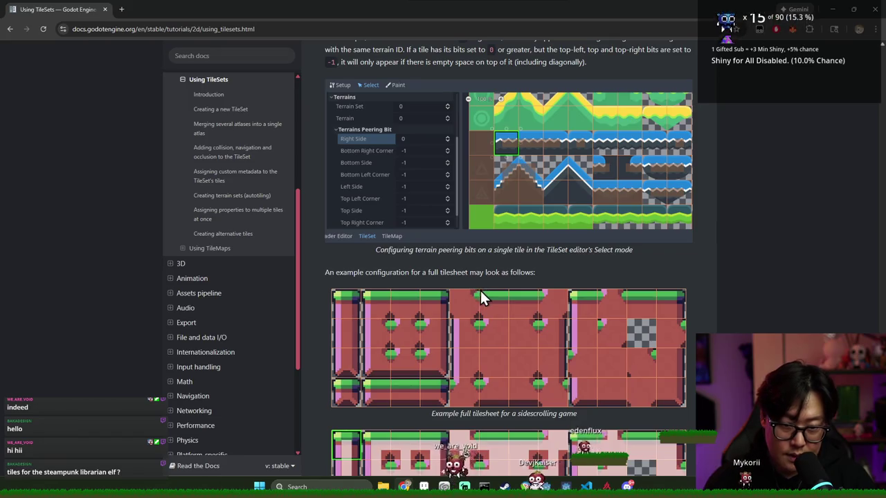
{"action": "key", "text": "alt+Tab"}
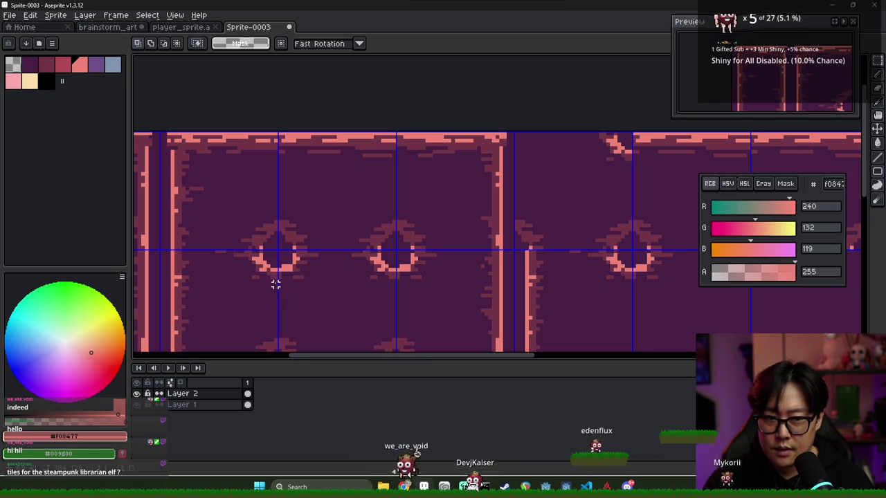
{"action": "scroll", "coordinate": [261, 241], "scroll_direction": "down", "scroll_amount": 1}
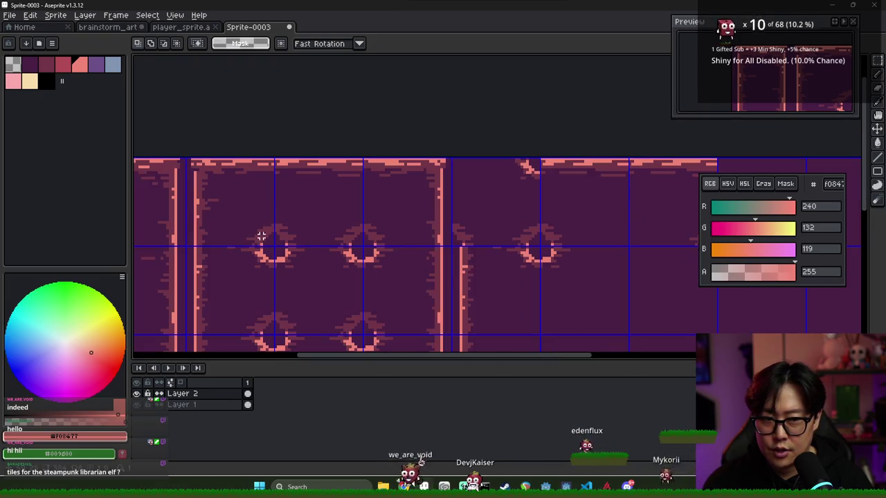
{"action": "key", "text": "alt+Tab"}
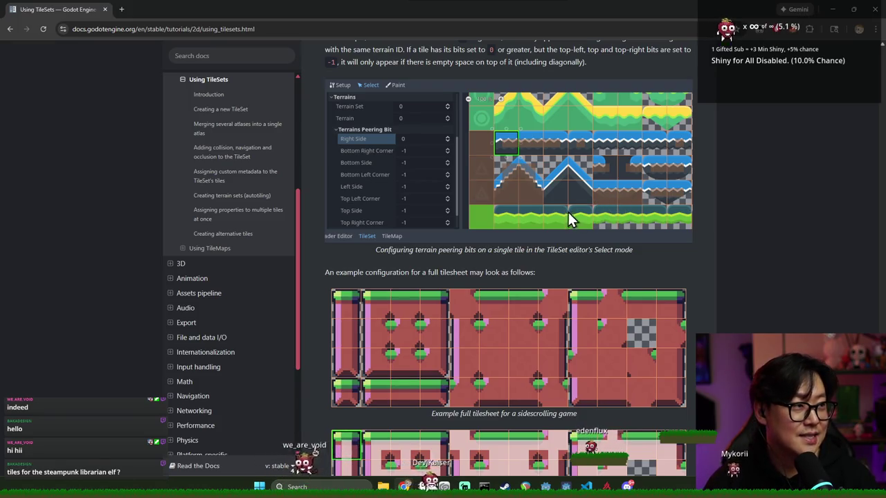
{"action": "key", "text": "alt+Tab"}
{"action": "scroll", "coordinate": [375, 275], "scroll_direction": "down", "scroll_amount": 3}
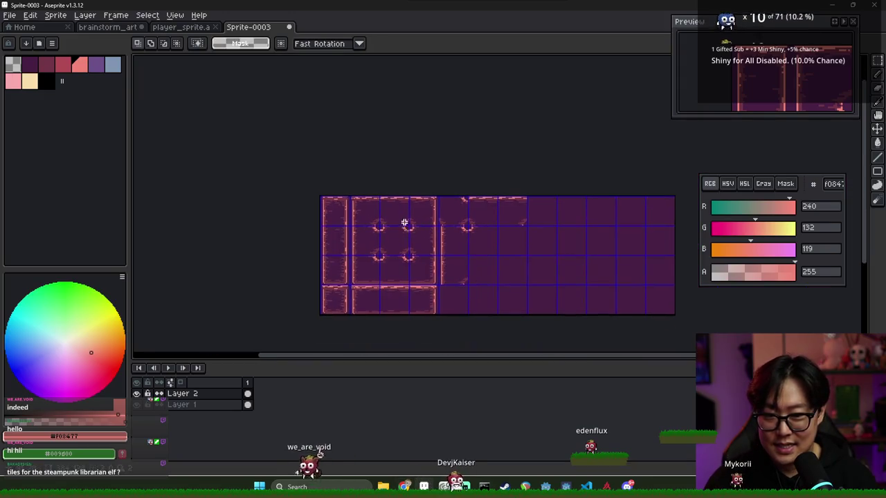
{"action": "scroll", "coordinate": [463, 210], "scroll_direction": "up", "scroll_amount": 3}
{"action": "scroll", "coordinate": [469, 218], "scroll_direction": "down", "scroll_amount": 1}
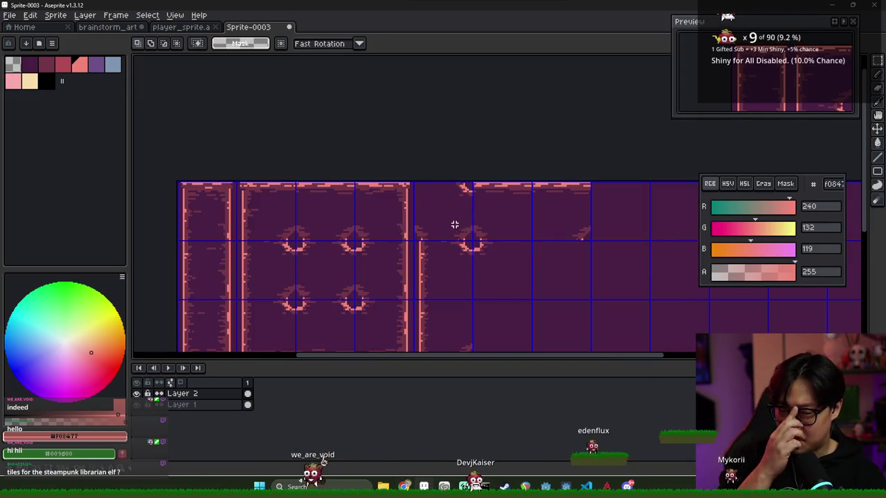
{"action": "key", "text": "alt+Tab"}
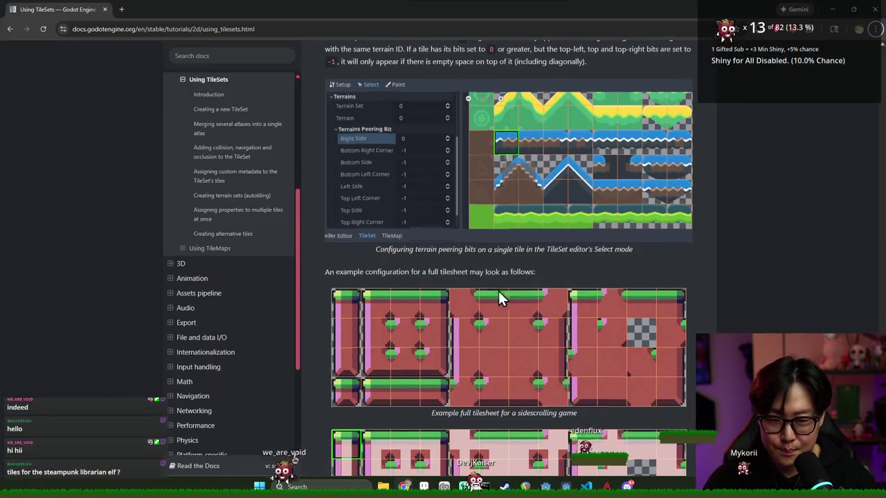
{"action": "key", "text": "alt+Tab"}
{"action": "key", "text": "alt+Tab"}
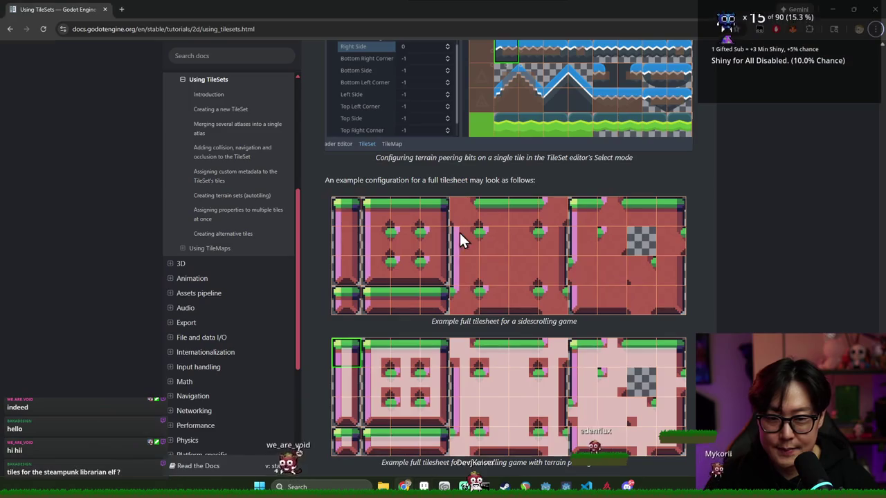
{"action": "scroll", "coordinate": [478, 224], "scroll_direction": "up", "scroll_amount": 1}
{"action": "scroll", "coordinate": [482, 224], "scroll_direction": "down", "scroll_amount": 1}
{"action": "key", "text": "alt+Tab"}
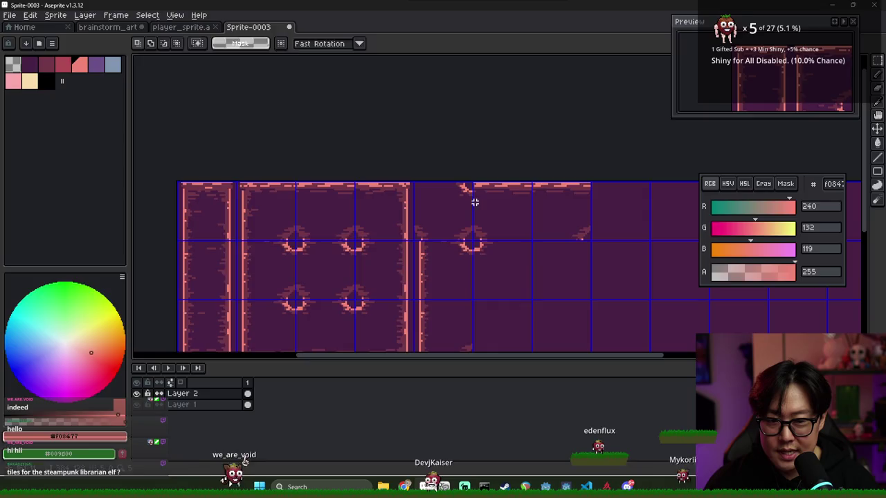
{"action": "key", "text": "alt+Tab"}
{"action": "key", "text": "alt+Tab"}
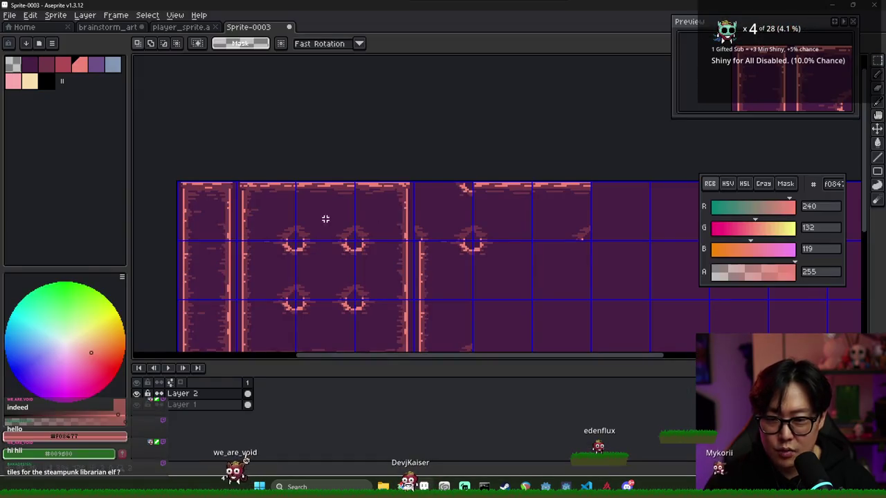
{"action": "key", "text": "alt+Tab"}
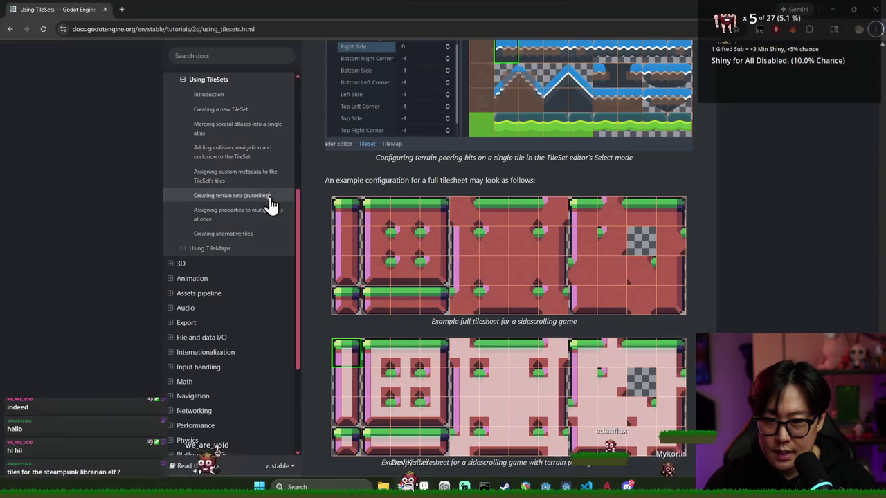
{"action": "key", "text": "alt+Tab"}
{"action": "scroll", "coordinate": [470, 189], "scroll_direction": "up", "scroll_amount": 3}
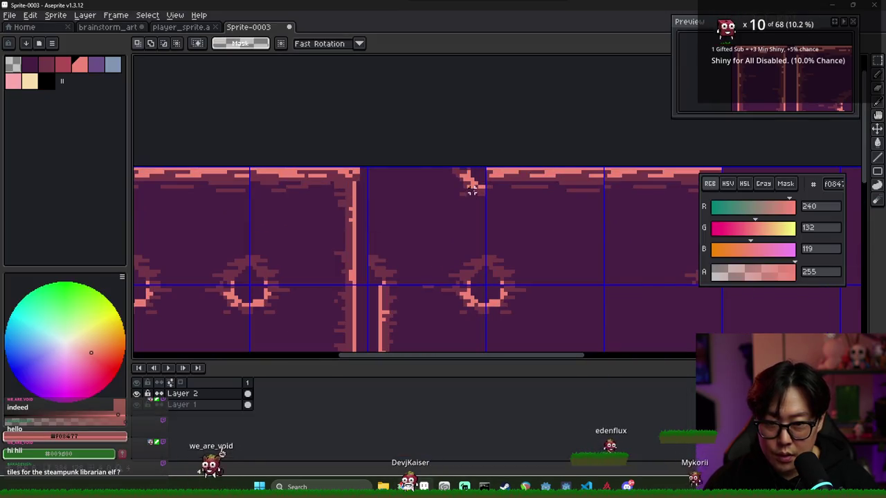
{"action": "scroll", "coordinate": [469, 197], "scroll_direction": "down", "scroll_amount": 1}
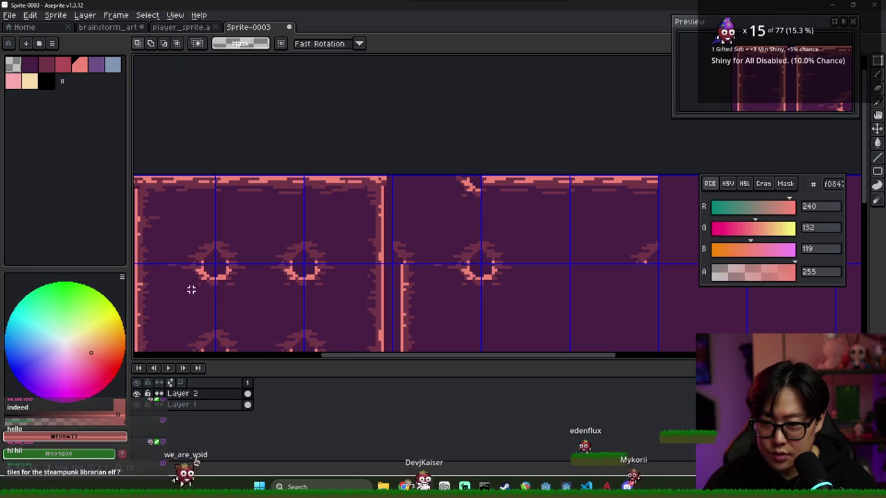
{"action": "mouse_move", "coordinate": [251, 275]}
{"action": "left_mouse_down"}
{"action": "mouse_move", "coordinate": [333, 281]}
{"action": "mouse_move", "coordinate": [337, 269]}
{"action": "left_mouse_up"}
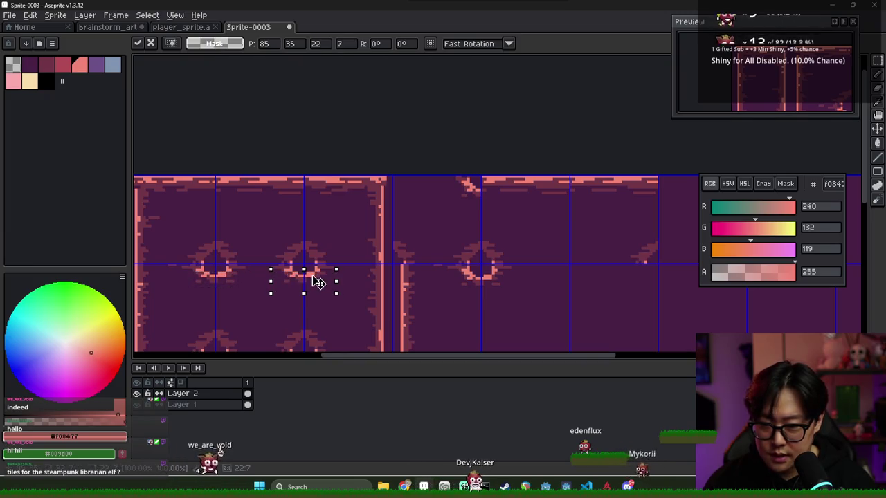
{"action": "scroll", "coordinate": [318, 283], "scroll_direction": "down", "scroll_amount": 3}
{"action": "mouse_move", "coordinate": [200, 305]}
{"action": "left_mouse_down"}
{"action": "mouse_move", "coordinate": [276, 338]}
{"action": "mouse_move", "coordinate": [355, 332]}
{"action": "left_mouse_up"}
{"action": "mouse_move", "coordinate": [291, 311]}
{"action": "left_mouse_down"}
{"action": "mouse_move", "coordinate": [349, 334]}
{"action": "mouse_move", "coordinate": [326, 316]}
{"action": "mouse_move", "coordinate": [397, 291]}
{"action": "mouse_move", "coordinate": [454, 228]}
{"action": "mouse_move", "coordinate": [518, 243]}
{"action": "left_mouse_up"}
- Shift the top edge strip of the right-hand block into line
{"action": "left_click", "coordinate": [475, 222]}
{"action": "left_click_drag", "start_coordinate": [463, 213], "coordinate": [542, 248]}
{"action": "left_click", "coordinate": [495, 135]}
{"action": "scroll", "coordinate": [498, 135], "scroll_direction": "down", "scroll_amount": 1}
{"action": "scroll", "coordinate": [489, 131], "scroll_direction": "up", "scroll_amount": 1}
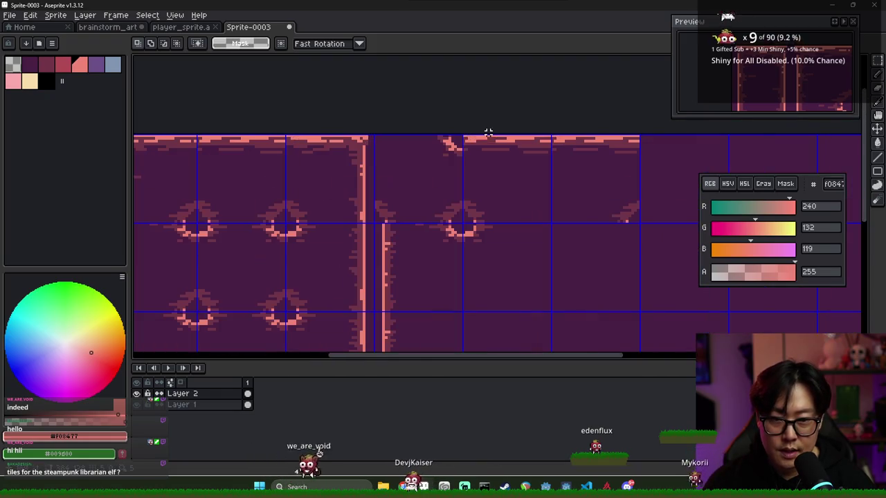
{"action": "left_click_drag", "start_coordinate": [461, 135], "coordinate": [653, 171]}
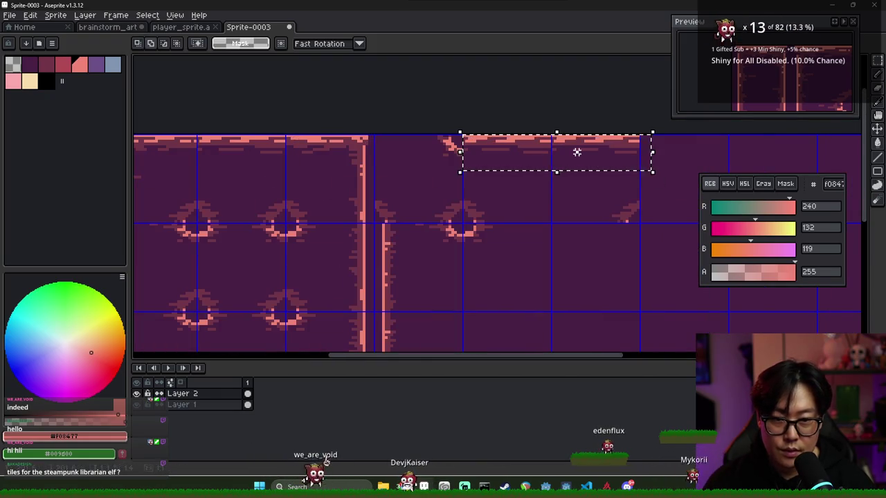
{"action": "left_click", "coordinate": [537, 155]}
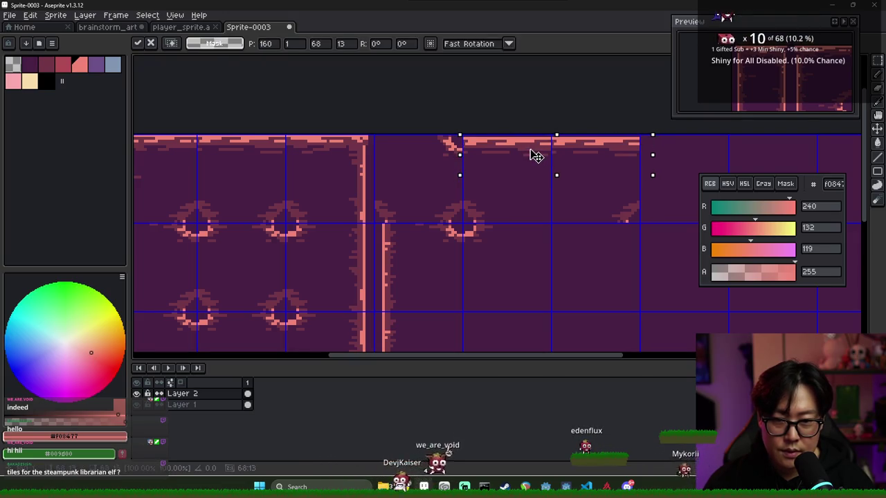
{"action": "left_click", "coordinate": [454, 154]}
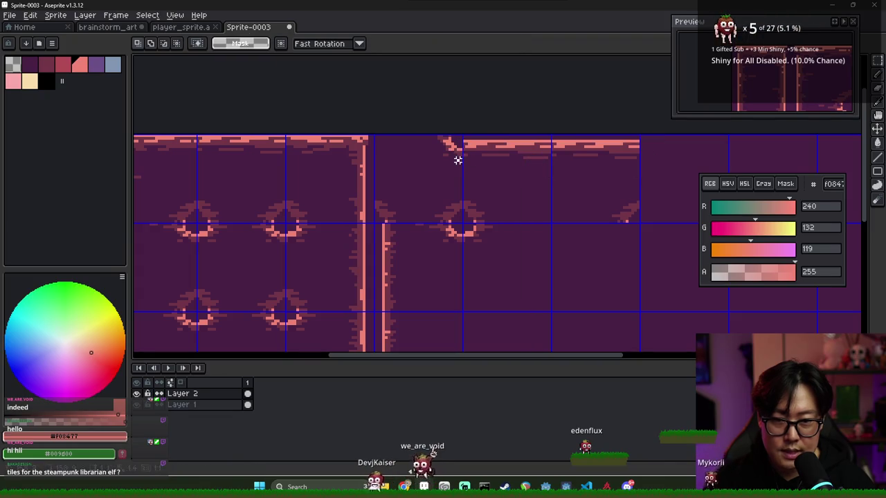
{"action": "left_click", "coordinate": [458, 160]}
- Reposition the small corner piece on the top edge and commit it
{"action": "left_click_drag", "start_coordinate": [438, 140], "coordinate": [466, 164]}
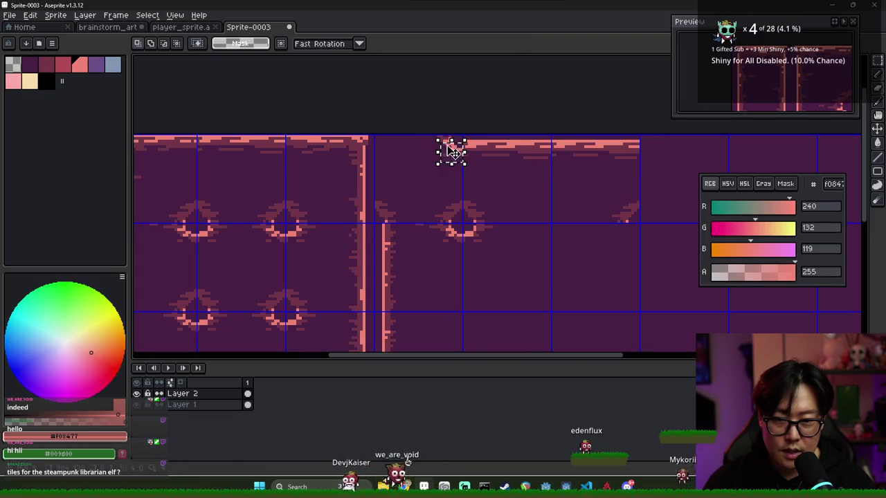
{"action": "left_click", "coordinate": [458, 156]}
{"action": "key", "text": "Return"}
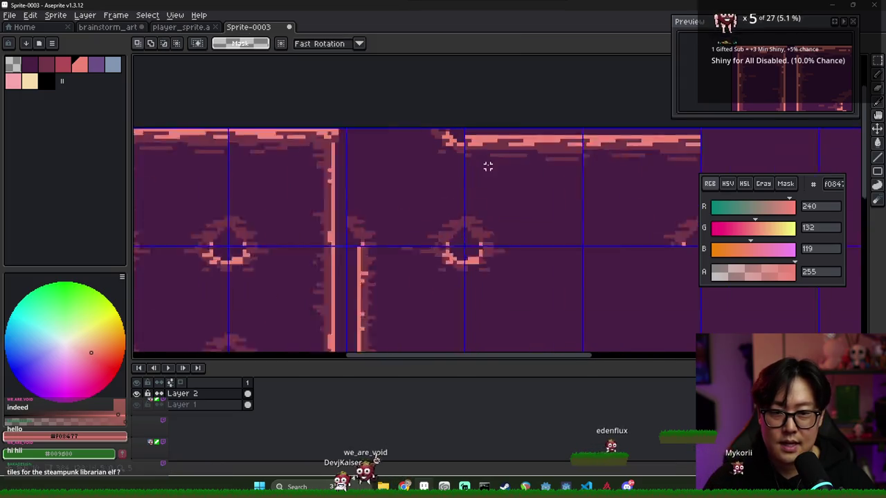
{"action": "scroll", "coordinate": [472, 157], "scroll_direction": "up", "scroll_amount": 3}
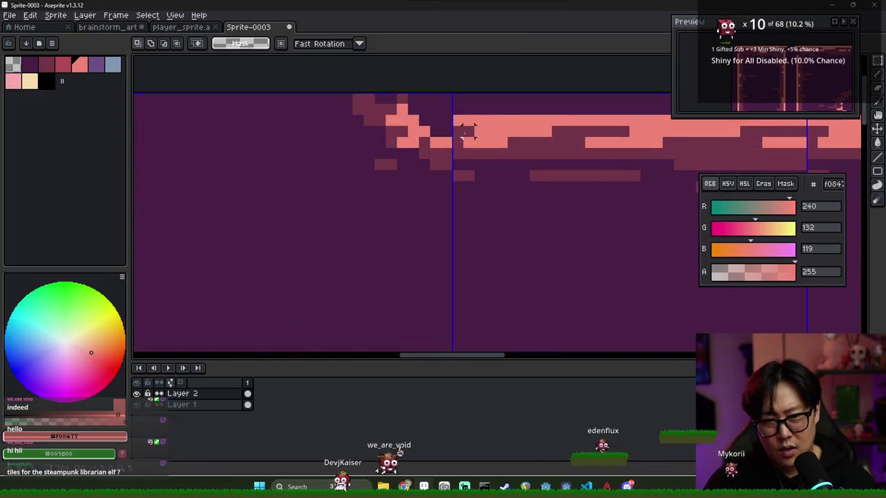
{"action": "scroll", "coordinate": [467, 131], "scroll_direction": "down", "scroll_amount": 1}
{"action": "scroll", "coordinate": [459, 123], "scroll_direction": "down", "scroll_amount": 1}
{"action": "scroll", "coordinate": [326, 142], "scroll_direction": "down", "scroll_amount": 1}
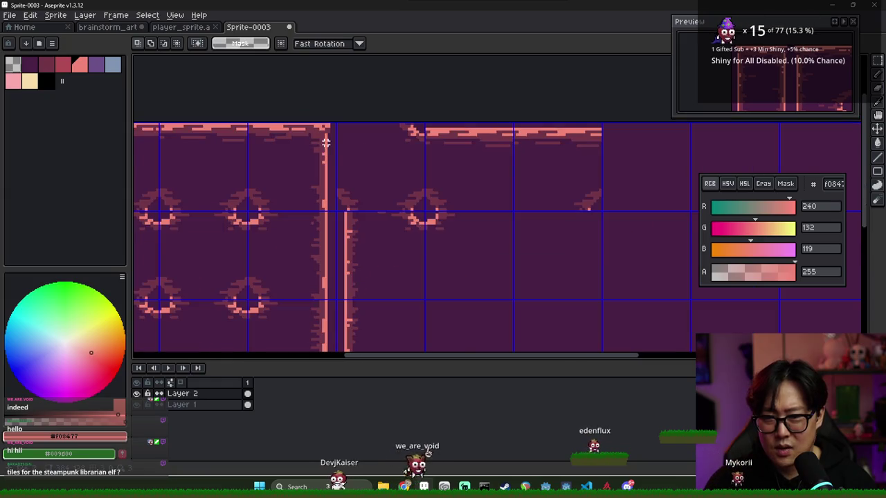
{"action": "left_click_drag", "start_coordinate": [450, 138], "coordinate": [608, 151]}
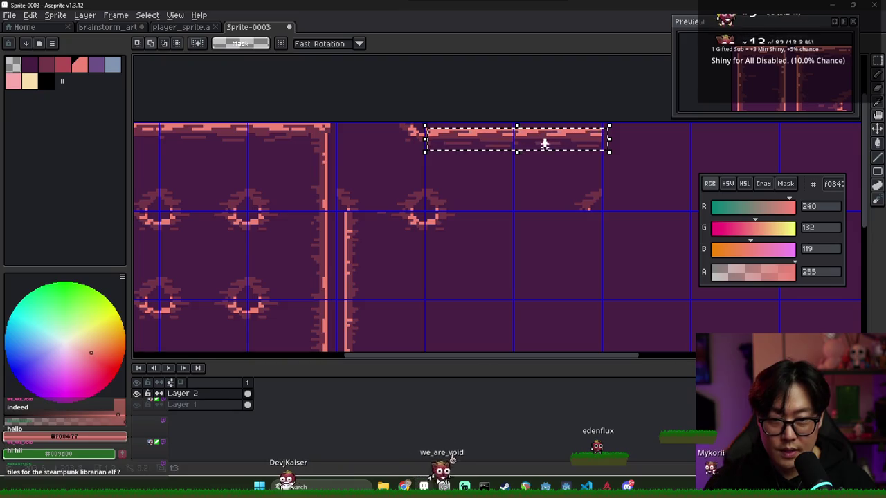
{"action": "key", "text": "ctrl+d"}
- Cycle through the Pencil, Eyedropper and Eraser tools
{"action": "scroll", "coordinate": [425, 137], "scroll_direction": "up", "scroll_amount": 1}
{"action": "scroll", "coordinate": [422, 129], "scroll_direction": "up", "scroll_amount": 1}
{"action": "key", "text": "b"}
{"action": "scroll", "coordinate": [451, 125], "scroll_direction": "down", "scroll_amount": 1}
{"action": "key", "text": "i"}
{"action": "key", "text": "e"}
{"action": "scroll", "coordinate": [348, 145], "scroll_direction": "down", "scroll_amount": 3}
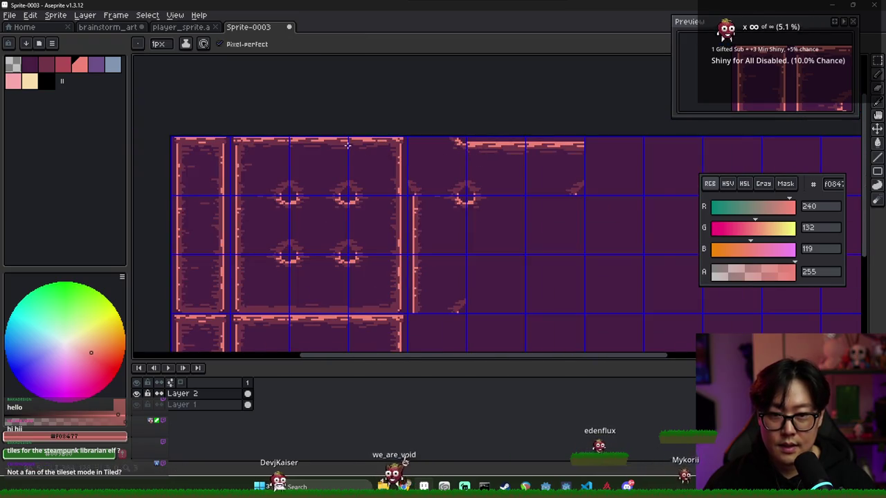
- Eyedrop purple #713547, then pink #f08477 as foreground, and select the upper-left hole arc
{"action": "left_click_drag", "start_coordinate": [348, 144], "coordinate": [413, 149]}
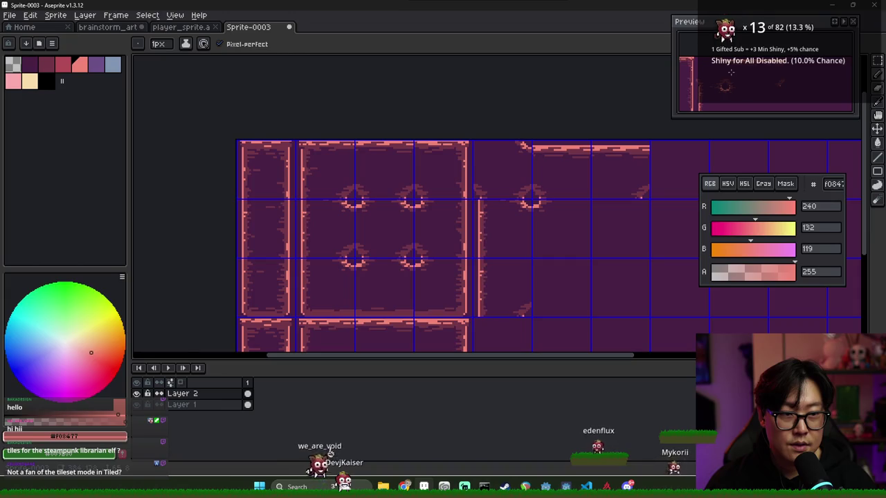
{"action": "scroll", "coordinate": [531, 133], "scroll_direction": "up", "scroll_amount": 2}
{"action": "scroll", "coordinate": [533, 157], "scroll_direction": "down", "scroll_amount": 3}
{"action": "scroll", "coordinate": [347, 247], "scroll_direction": "up", "scroll_amount": 2}
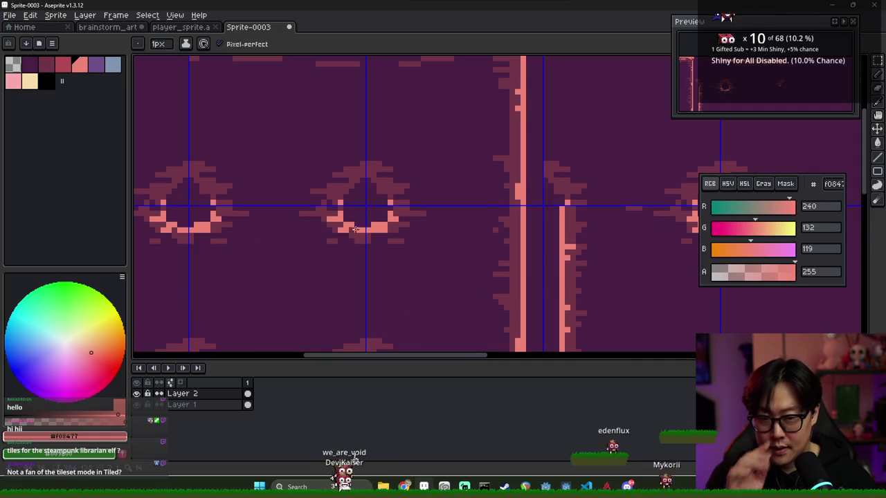
{"action": "scroll", "coordinate": [279, 200], "scroll_direction": "down", "scroll_amount": 1}
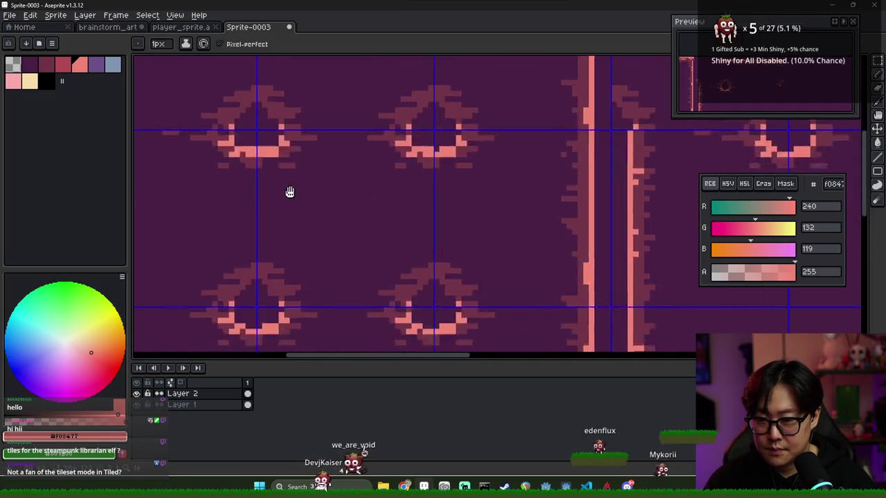
{"action": "left_click", "coordinate": [345, 182], "text": "alt"}
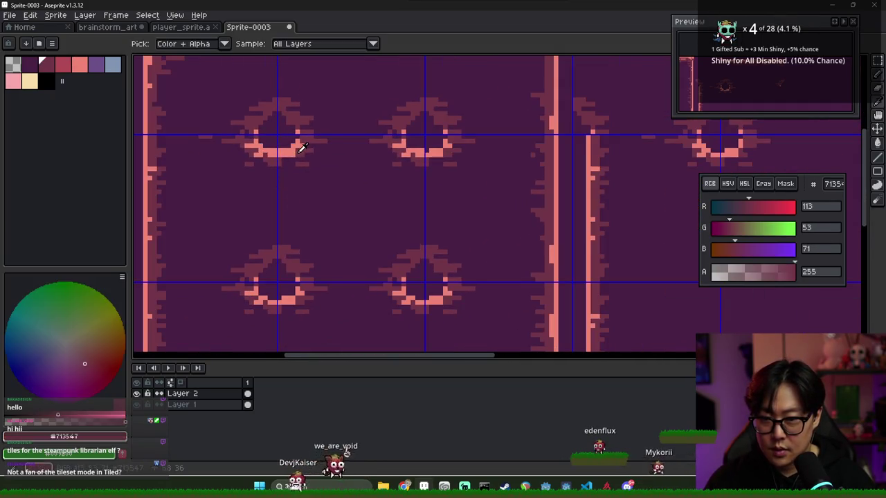
{"action": "scroll", "coordinate": [319, 176], "scroll_direction": "down", "scroll_amount": 1}
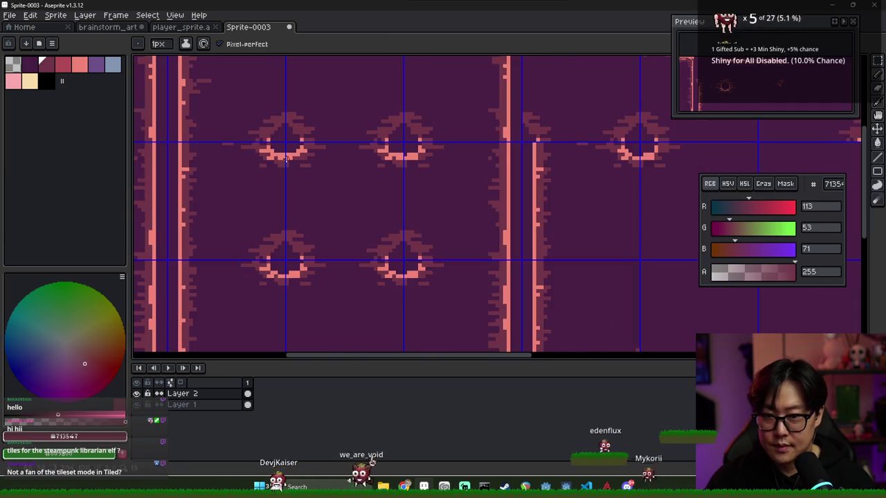
{"action": "left_click", "coordinate": [268, 148], "text": "alt"}
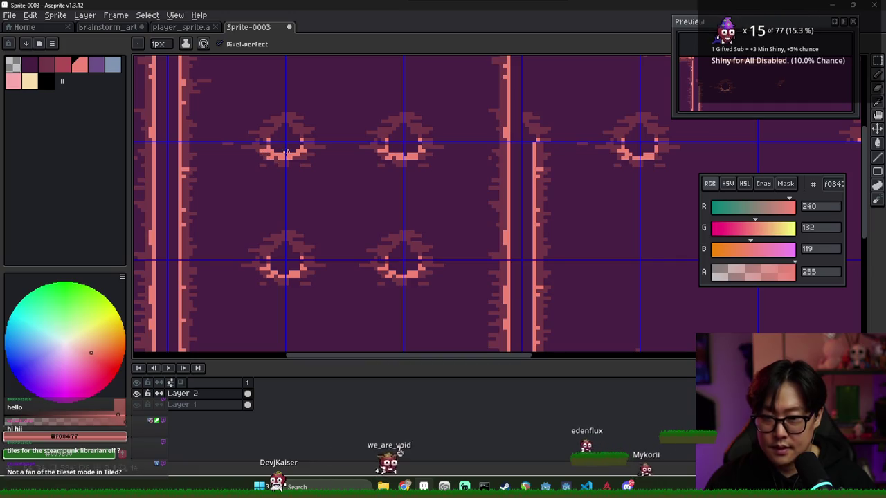
{"action": "key", "text": "m"}
{"action": "mouse_move", "coordinate": [342, 186]}
{"action": "left_mouse_down"}
{"action": "mouse_move", "coordinate": [230, 155]}
{"action": "mouse_move", "coordinate": [216, 141]}
{"action": "left_mouse_up"}
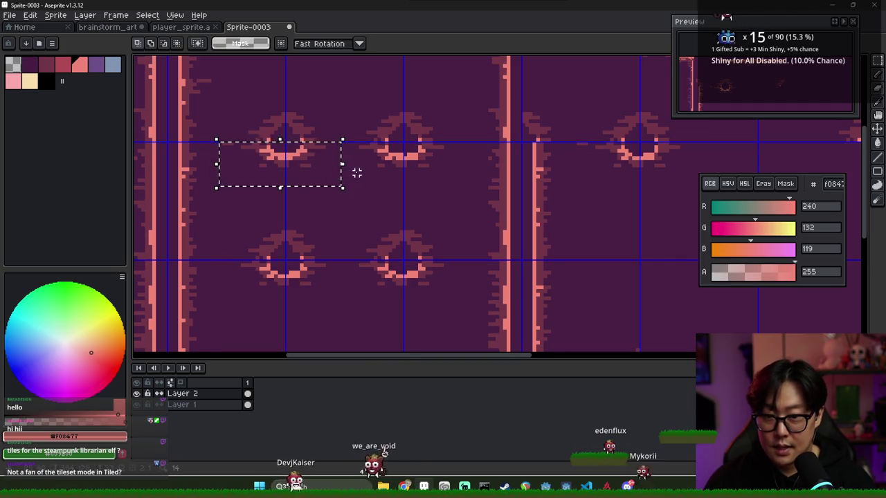
- Move the upper-left arc down to the lower row of the block
{"action": "left_click_drag", "start_coordinate": [353, 142], "coordinate": [468, 198]}
{"action": "key", "text": "ctrl+z"}
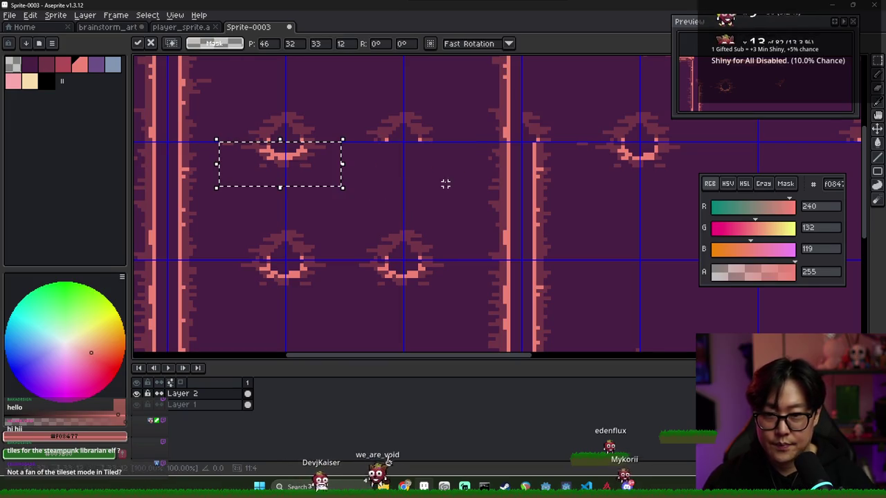
{"action": "left_click_drag", "start_coordinate": [313, 164], "coordinate": [429, 166]}
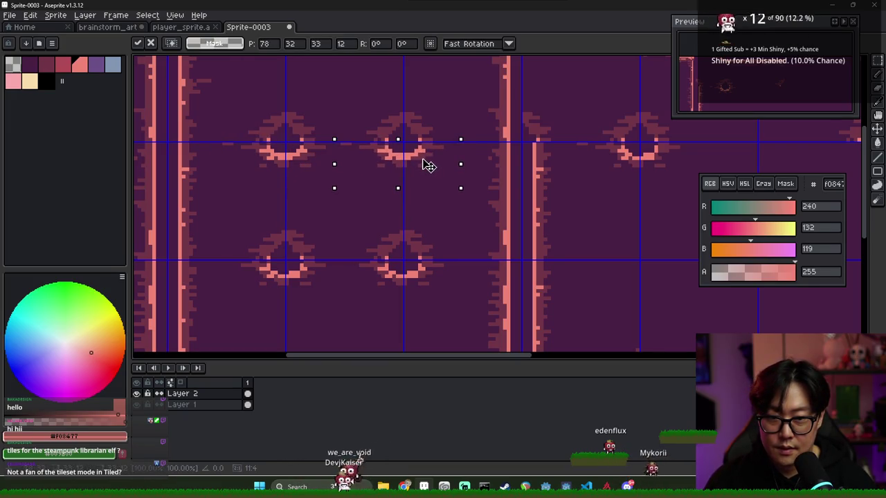
{"action": "left_click_drag", "start_coordinate": [328, 213], "coordinate": [388, 173]}
{"action": "key", "text": "ctrl+z"}
{"action": "left_click_drag", "start_coordinate": [350, 138], "coordinate": [362, 279]}
{"action": "key", "text": "Return"}
- Cut the lower arc and paste it back into place on the lower row
{"action": "left_click_drag", "start_coordinate": [406, 296], "coordinate": [282, 223]}
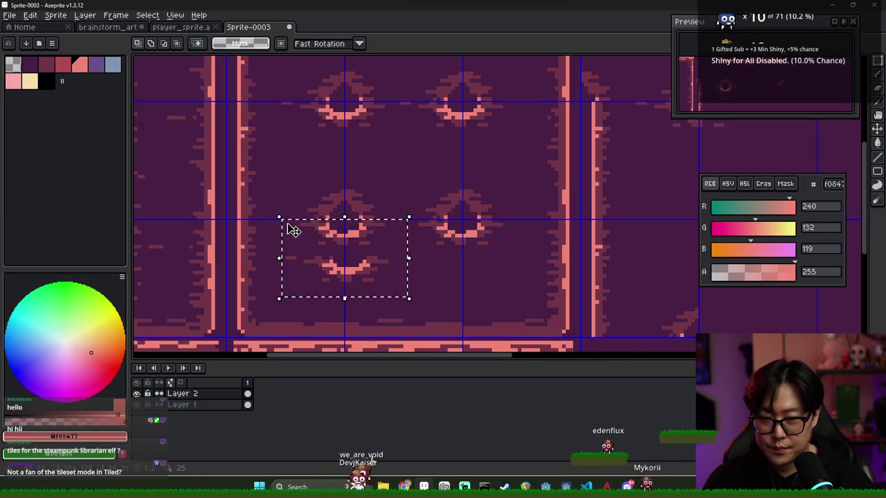
{"action": "key", "text": "ctrl+x"}
{"action": "key", "text": "ctrl+v"}
{"action": "mouse_move", "coordinate": [353, 141]}
{"action": "left_mouse_down"}
{"action": "mouse_move", "coordinate": [348, 263]}
{"action": "mouse_move", "coordinate": [352, 254]}
{"action": "left_mouse_up"}
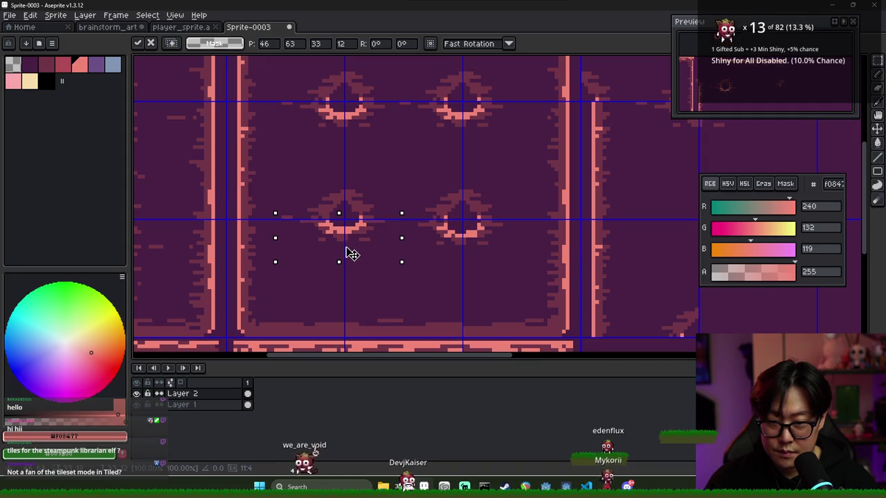
{"action": "key", "text": "Return"}
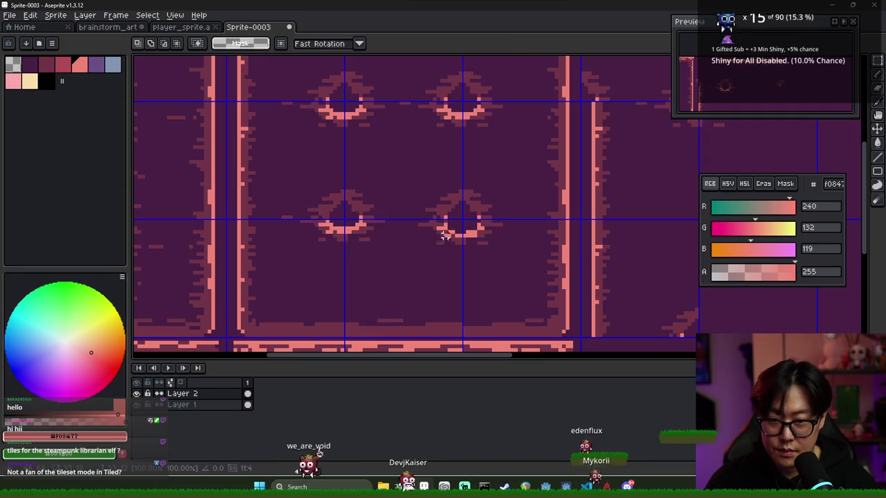
{"action": "key", "text": "ctrl+z"}
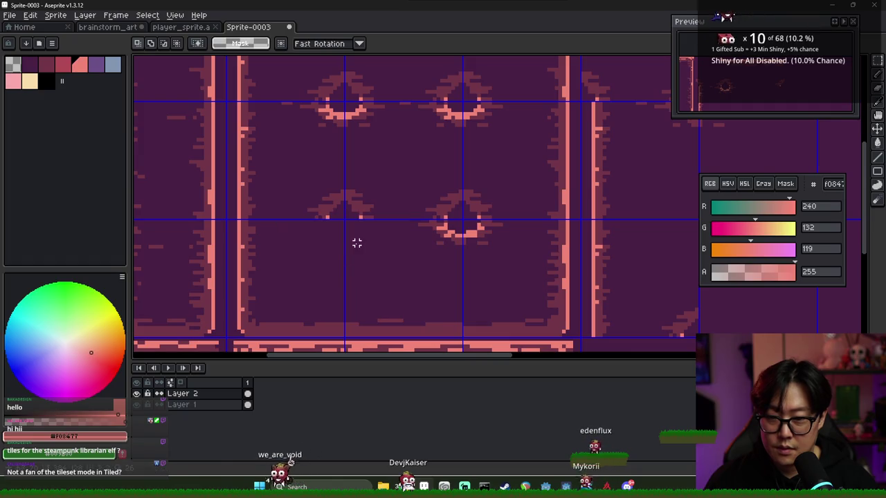
{"action": "key", "text": "ctrl+v"}
{"action": "left_click_drag", "start_coordinate": [352, 137], "coordinate": [348, 259]}
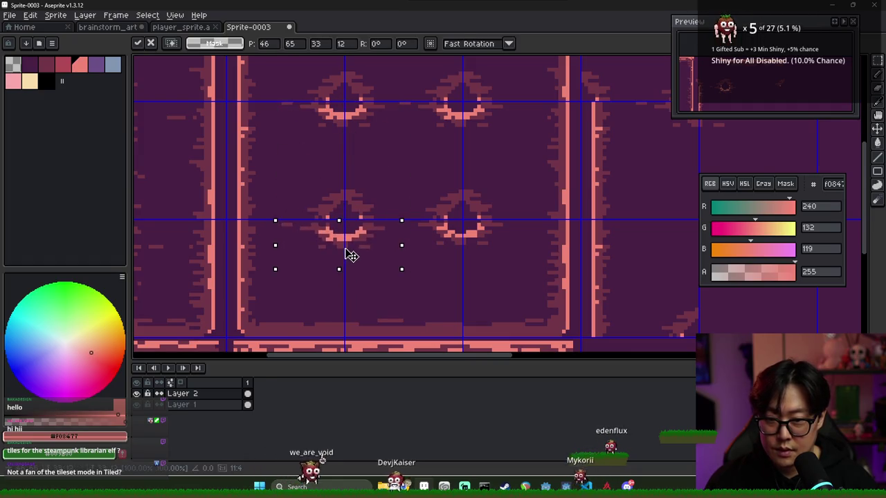
{"action": "key", "text": "ctrl+d"}
- Paste another arc copy into the lower-left spot of the block
{"action": "left_click_drag", "start_coordinate": [431, 240], "coordinate": [402, 238]}
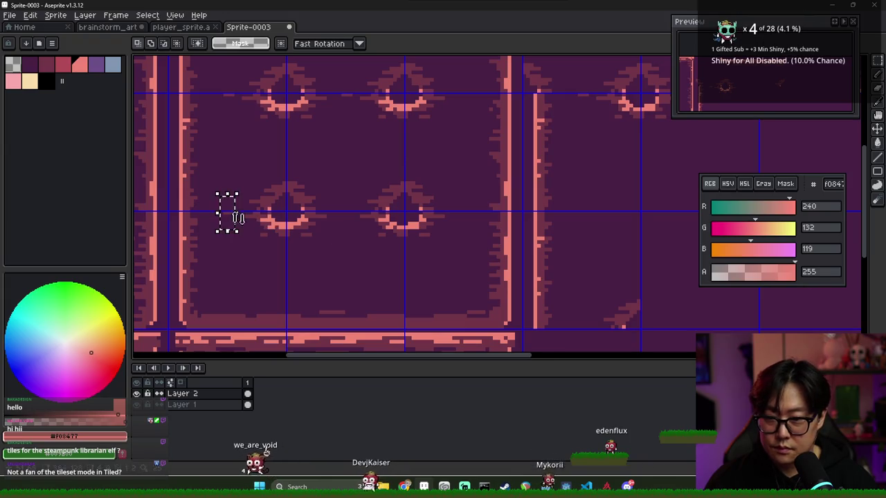
{"action": "key", "text": "ctrl+v"}
{"action": "left_click_drag", "start_coordinate": [305, 127], "coordinate": [429, 271]}
{"action": "key", "text": "ctrl+d"}
- Delete the misplaced and leftover arcs, then paste a copy into the lower-right position
{"action": "left_click_drag", "start_coordinate": [463, 302], "coordinate": [332, 227]}
{"action": "key", "text": "Delete"}
{"action": "left_click_drag", "start_coordinate": [463, 241], "coordinate": [355, 212]}
{"action": "key", "text": "Delete"}
{"action": "key", "text": "ctrl+v"}
{"action": "left_click_drag", "start_coordinate": [295, 124], "coordinate": [414, 239]}
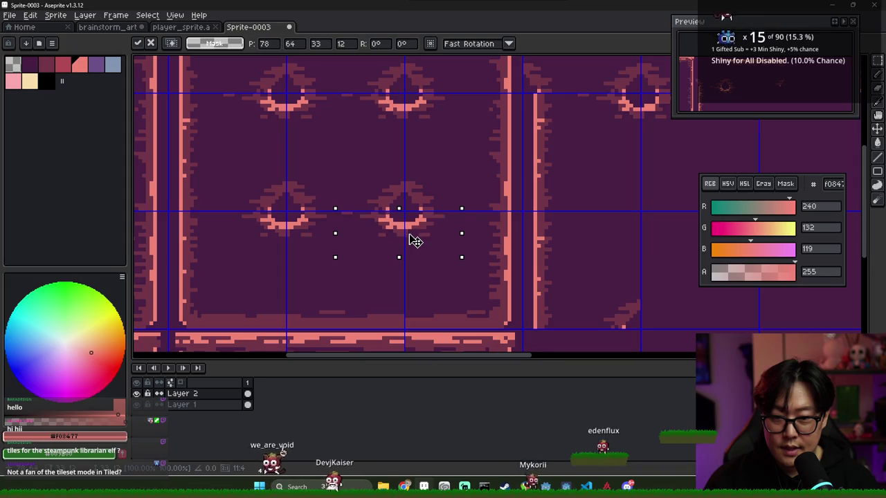
{"action": "key", "text": "Return"}
- Select the lower-right arc, then cut the arc from the right-hand tile
{"action": "left_click_drag", "start_coordinate": [335, 201], "coordinate": [357, 229]}
{"action": "scroll", "coordinate": [379, 212], "scroll_direction": "down", "scroll_amount": 3}
{"action": "key", "text": "ctrl+s"}
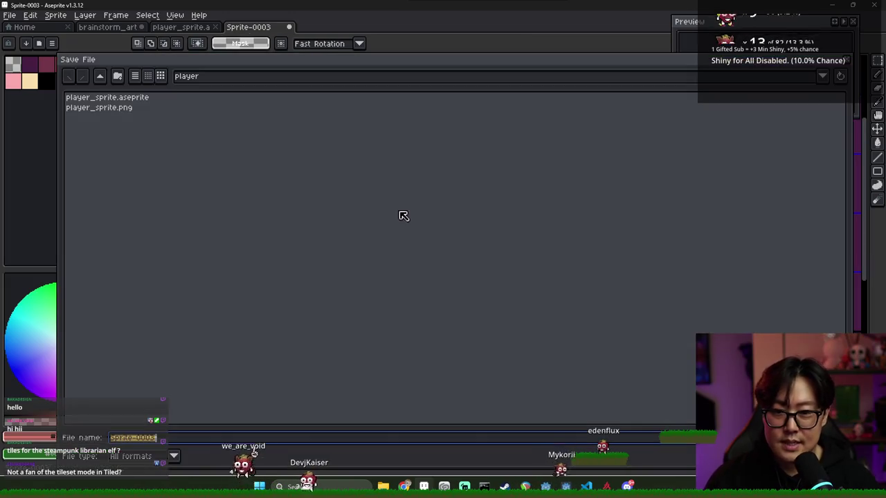
{"action": "key", "text": "Escape"}
{"action": "left_click_drag", "start_coordinate": [423, 233], "coordinate": [370, 189]}
{"action": "left_click_drag", "start_coordinate": [544, 181], "coordinate": [478, 131]}
{"action": "key", "text": "ctrl+x"}
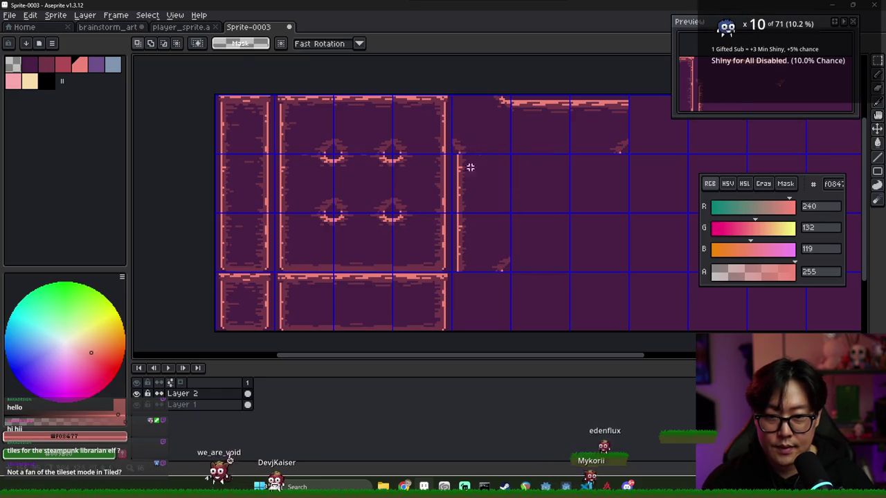
- Paste the hole arc back into the right-hand tile and commit it
{"action": "key", "text": "ctrl+v"}
{"action": "left_click_drag", "start_coordinate": [405, 210], "coordinate": [527, 158]}
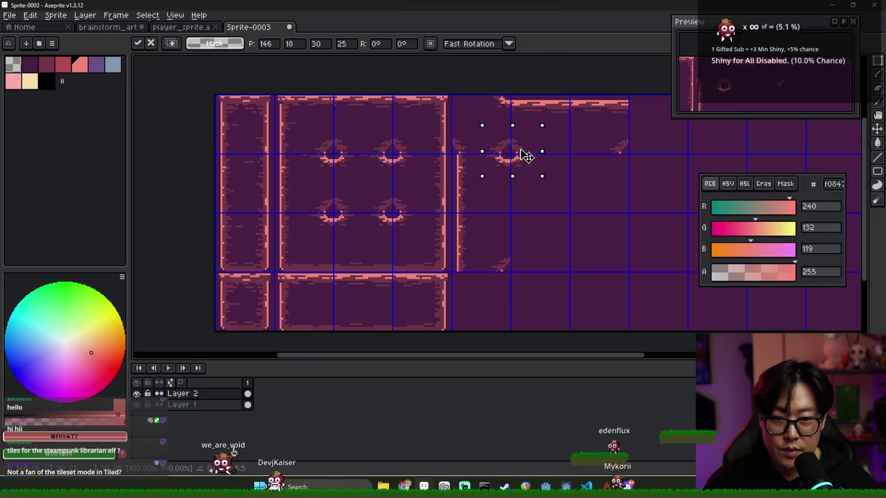
{"action": "scroll", "coordinate": [526, 158], "scroll_direction": "up", "scroll_amount": 4}
{"action": "scroll", "coordinate": [511, 158], "scroll_direction": "down", "scroll_amount": 1}
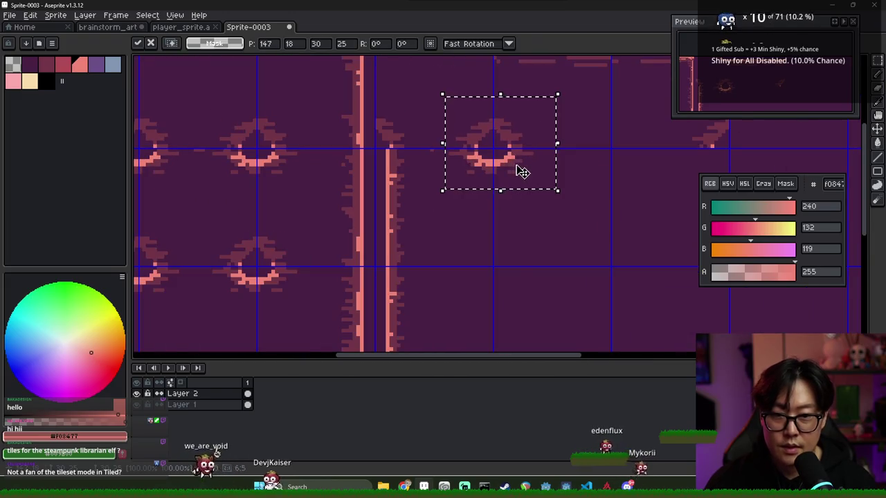
{"action": "left_click", "coordinate": [536, 193]}
{"action": "scroll", "coordinate": [516, 184], "scroll_direction": "down", "scroll_amount": 2}
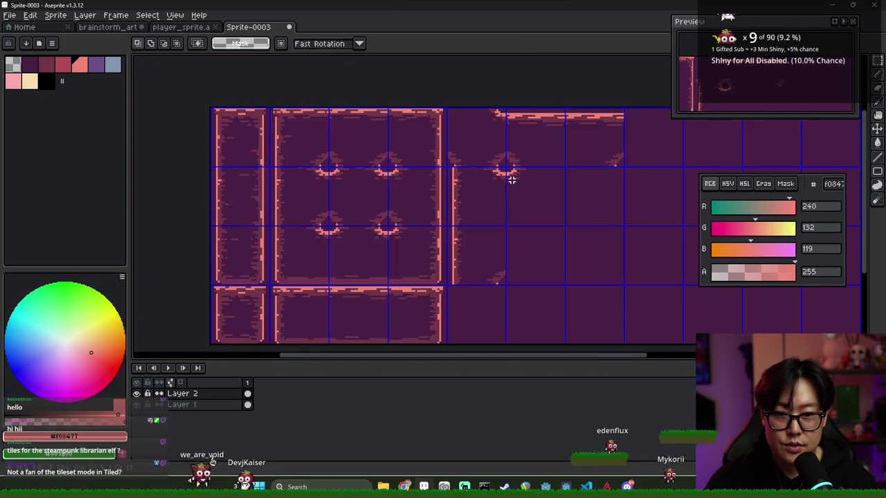
{"action": "scroll", "coordinate": [499, 181], "scroll_direction": "up", "scroll_amount": 2}
- Move the arc's pixels up onto the right tile's top edge and commit them
{"action": "left_click_drag", "start_coordinate": [513, 178], "coordinate": [461, 142]}
{"action": "scroll", "coordinate": [493, 139], "scroll_direction": "up", "scroll_amount": 2}
{"action": "left_click_drag", "start_coordinate": [507, 225], "coordinate": [488, 115]}
{"action": "scroll", "coordinate": [483, 166], "scroll_direction": "up", "scroll_amount": 2}
{"action": "left_click_drag", "start_coordinate": [482, 166], "coordinate": [498, 127]}
{"action": "key", "text": "Return"}
{"action": "scroll", "coordinate": [520, 155], "scroll_direction": "down", "scroll_amount": 1}
{"action": "key", "text": "ctrl+s"}
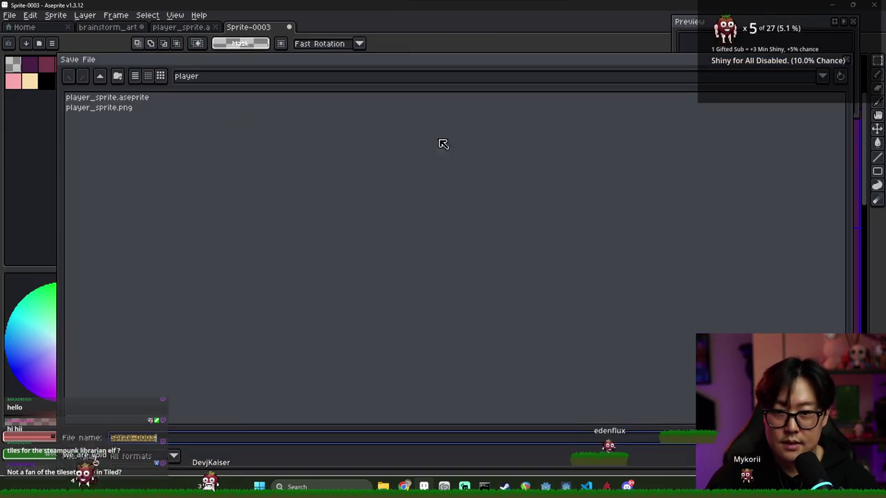
{"action": "key", "text": "Escape"}
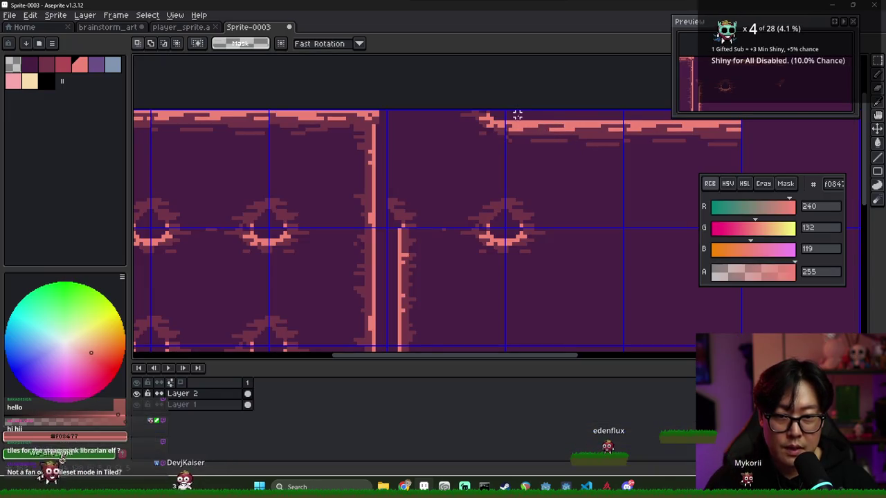
- Select the large block's top edge bar and lower it by 3 pixels
{"action": "scroll", "coordinate": [516, 115], "scroll_direction": "up", "scroll_amount": 5}
{"action": "scroll", "coordinate": [516, 107], "scroll_direction": "down", "scroll_amount": 5}
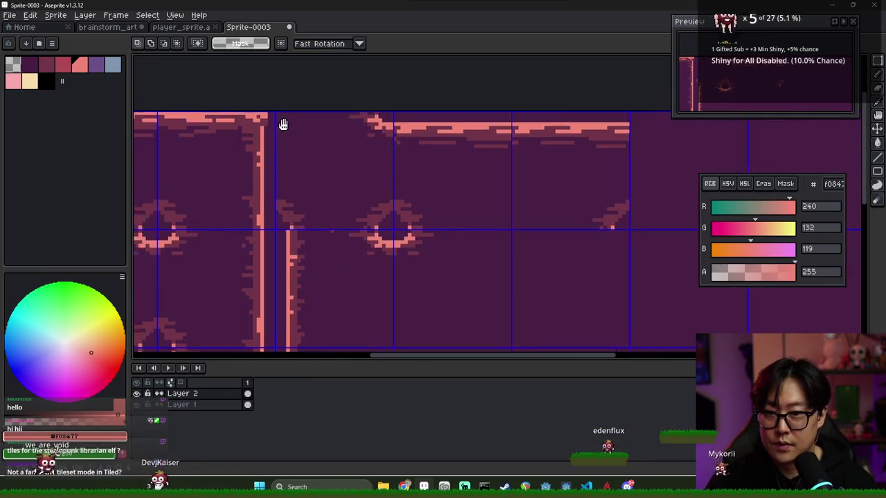
{"action": "scroll", "coordinate": [332, 139], "scroll_direction": "left", "scroll_amount": 2}
{"action": "left_click_drag", "start_coordinate": [260, 129], "coordinate": [524, 152]}
{"action": "left_click", "coordinate": [432, 142]}
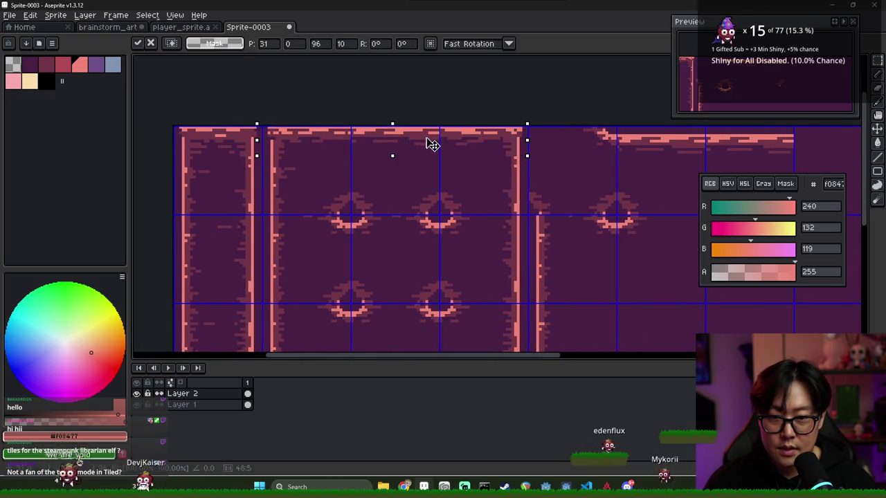
{"action": "key", "text": "Down"}
{"action": "key", "text": "Down"}
{"action": "key", "text": "Down"}
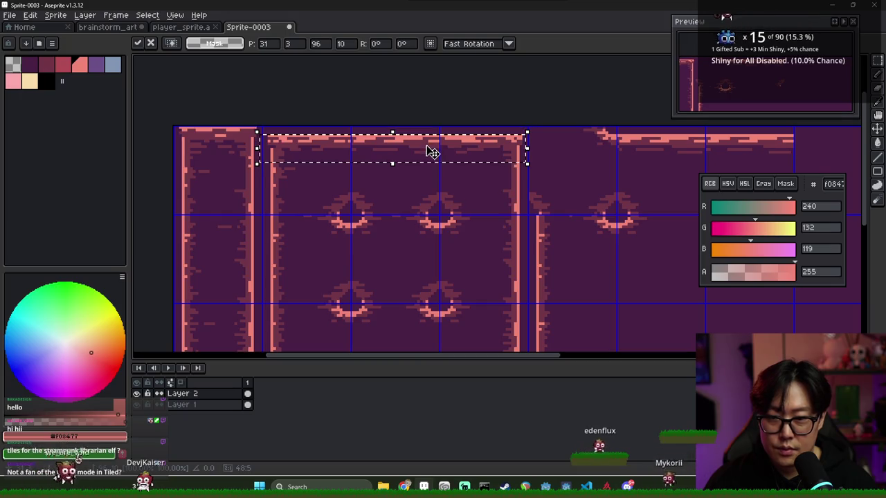
{"action": "key", "text": "Return"}
{"action": "mouse_move", "coordinate": [176, 128]}
{"action": "left_mouse_down"}
{"action": "mouse_move", "coordinate": [265, 148]}
{"action": "mouse_move", "coordinate": [266, 157]}
{"action": "left_mouse_up"}
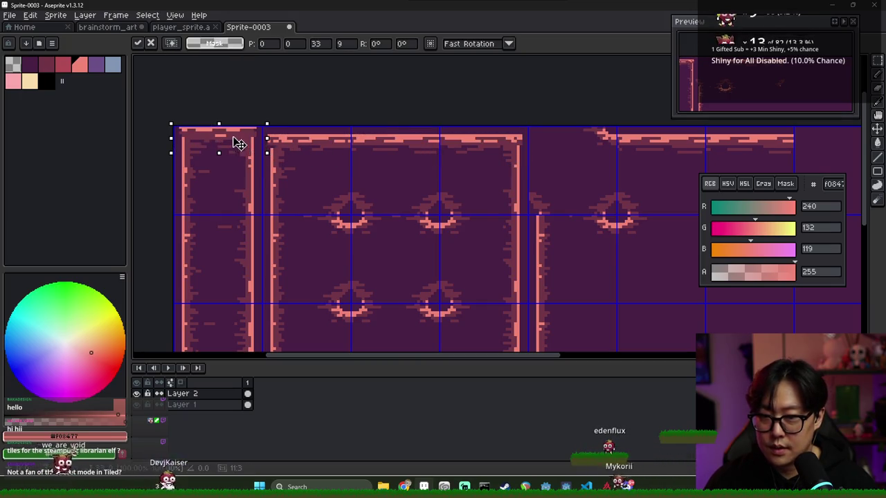
{"action": "key", "text": "Return"}
- Bring up the Save File dialog for Sprite-0003, then dismiss it without saving
{"action": "scroll", "coordinate": [300, 173], "scroll_direction": "down", "scroll_amount": 2}
{"action": "scroll", "coordinate": [291, 249], "scroll_direction": "up", "scroll_amount": 3}
{"action": "scroll", "coordinate": [291, 250], "scroll_direction": "down", "scroll_amount": 3}
{"action": "key", "text": "ctrl+s"}
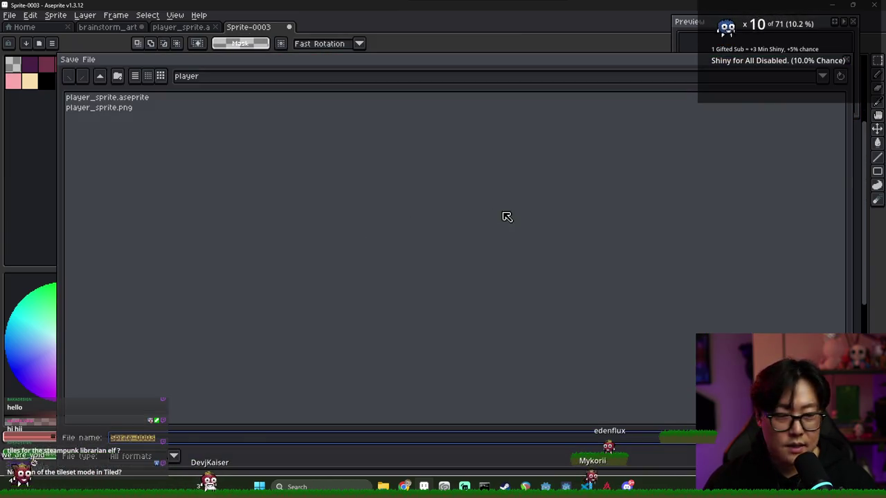
{"action": "key", "text": "Escape"}
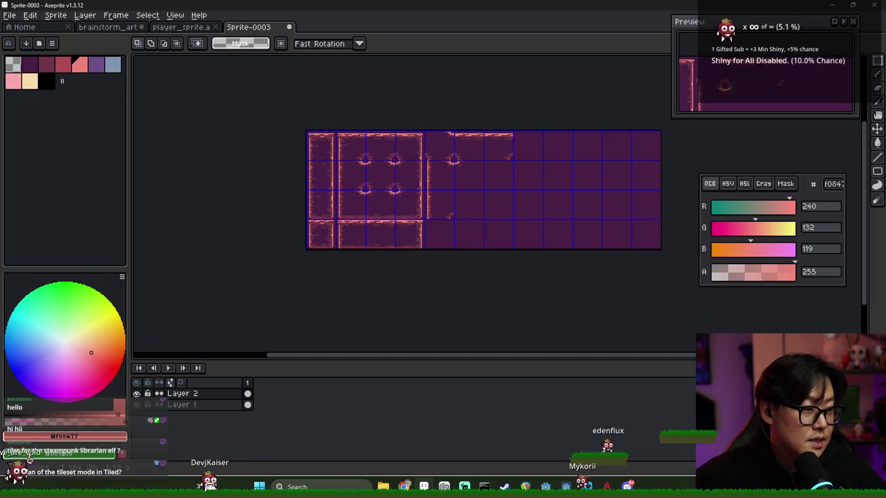
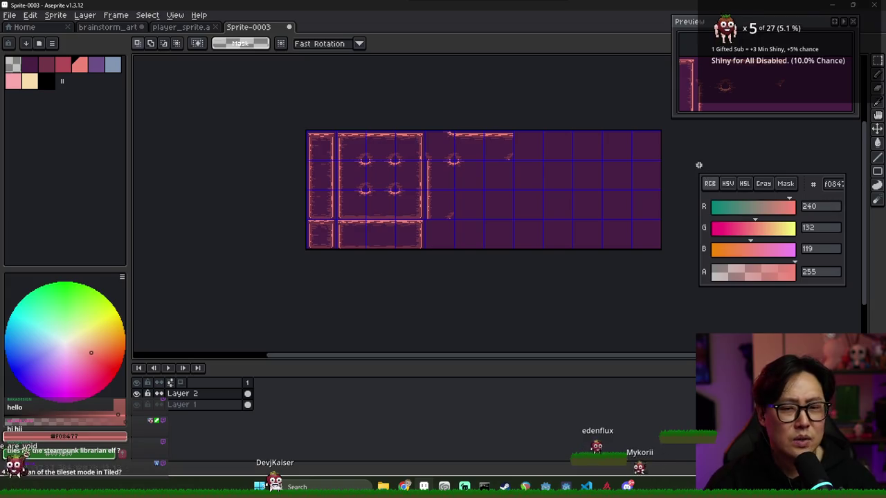
- Try nudging a block of right-side tiles a cell sideways, return it to its spot, and deselect
{"action": "scroll", "coordinate": [513, 152], "scroll_direction": "up", "scroll_amount": 2}
{"action": "scroll", "coordinate": [457, 141], "scroll_direction": "down", "scroll_amount": 1}
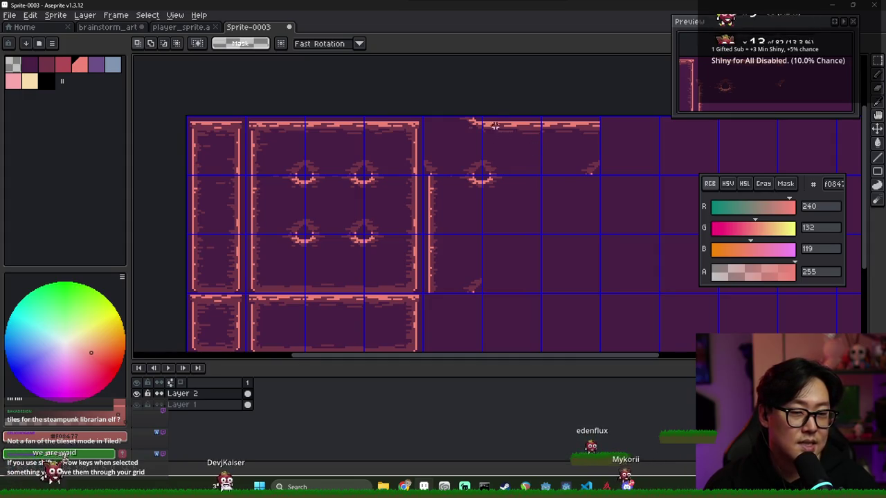
{"action": "scroll", "coordinate": [483, 120], "scroll_direction": "up", "scroll_amount": 2}
{"action": "left_click_drag", "start_coordinate": [476, 109], "coordinate": [603, 244]}
{"action": "key", "text": "shift+Right"}
{"action": "key", "text": "shift+Left"}
{"action": "key", "text": "shift+Right"}
{"action": "key", "text": "shift+Left"}
{"action": "key", "text": "shift+Left"}
{"action": "key", "text": "shift+Right"}
{"action": "key", "text": "shift+Right"}
{"action": "key", "text": "shift+Right"}
{"action": "key", "text": "shift+Left"}
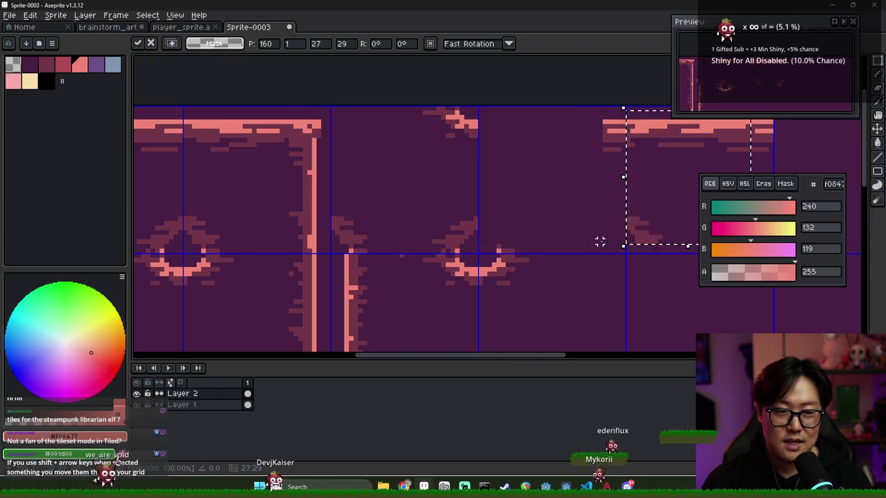
{"action": "key", "text": "shift+Left"}
{"action": "key", "text": "ctrl+d"}
- Open the save window and cancel it, then briefly glance at the Godot docs
{"action": "scroll", "coordinate": [579, 247], "scroll_direction": "down", "scroll_amount": 2}
{"action": "key", "text": "ctrl+s"}
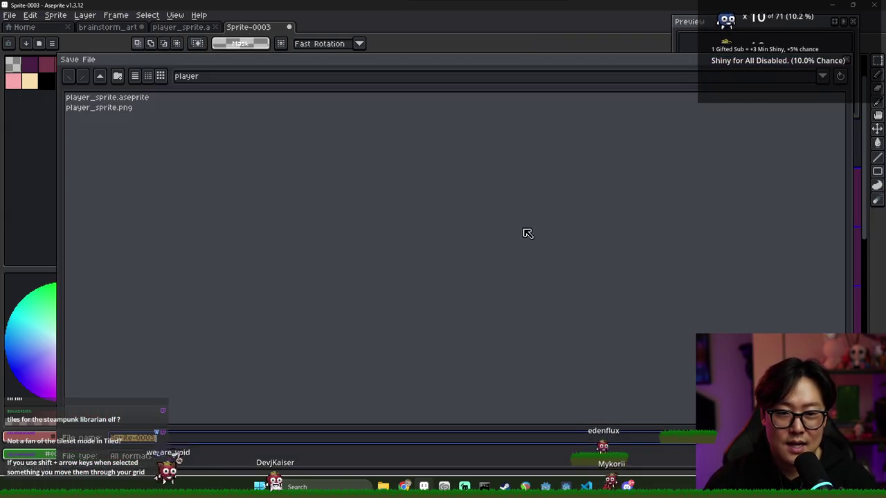
{"action": "key", "text": "Escape"}
{"action": "scroll", "coordinate": [510, 235], "scroll_direction": "down", "scroll_amount": 1}
{"action": "key", "text": "alt"}
{"action": "key", "text": "alt+Tab"}
{"action": "key", "text": "alt+Tab"}
{"action": "scroll", "coordinate": [461, 206], "scroll_direction": "up", "scroll_amount": 3}
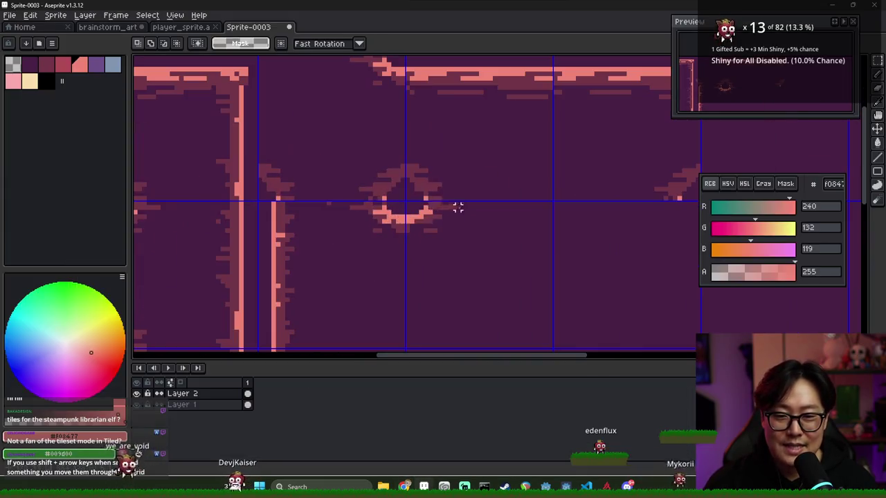
- Move the notch circle's upper-left quarter several tiles right, then view Godot's example tilesheet
{"action": "left_click_drag", "start_coordinate": [350, 150], "coordinate": [409, 206]}
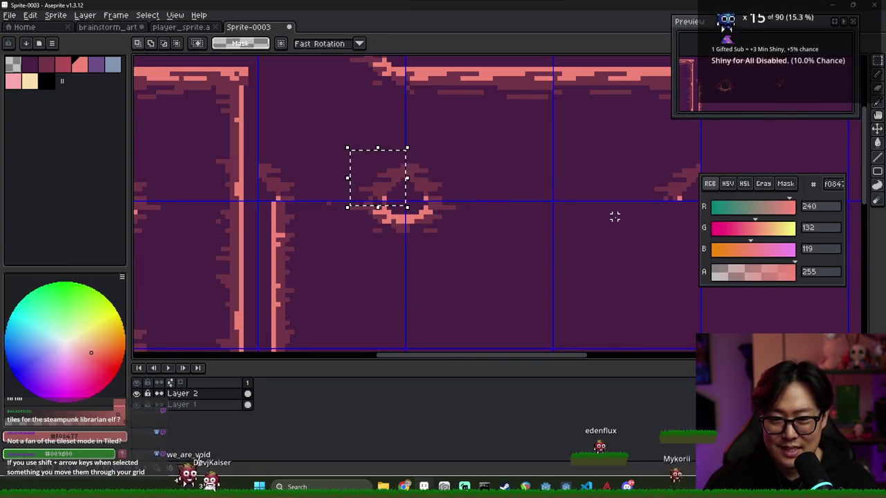
{"action": "left_click_drag", "start_coordinate": [615, 217], "coordinate": [491, 212]}
{"action": "key", "text": "ctrl+t"}
{"action": "mouse_move", "coordinate": [265, 182]}
{"action": "left_mouse_down"}
{"action": "mouse_move", "coordinate": [399, 191]}
{"action": "mouse_move", "coordinate": [575, 187]}
{"action": "mouse_move", "coordinate": [561, 185]}
{"action": "left_mouse_up"}
{"action": "key", "text": "Return"}
{"action": "key", "text": "ctrl+d"}
{"action": "scroll", "coordinate": [437, 229], "scroll_direction": "down", "scroll_amount": 2}
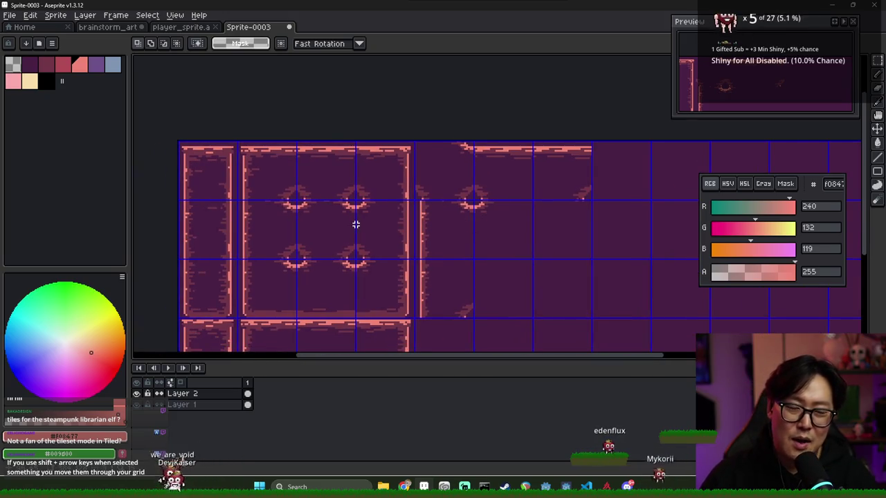
{"action": "key", "text": "alt+Tab"}
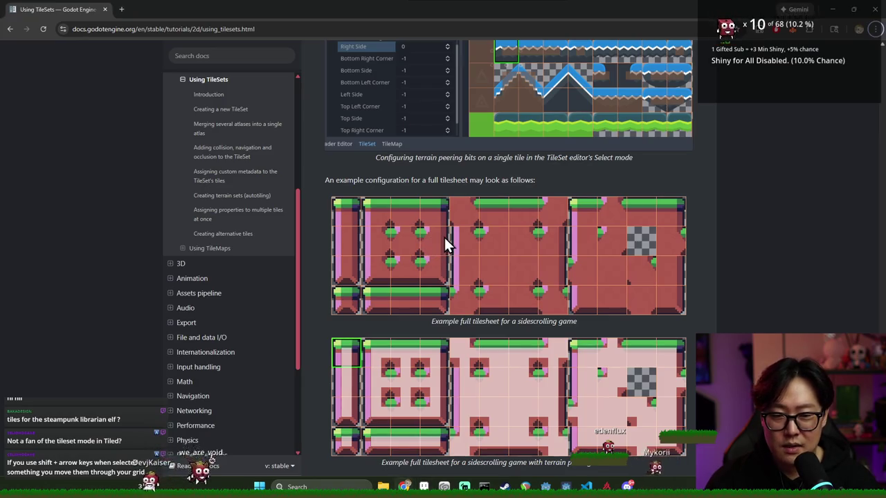
{"action": "key", "text": "alt+Tab"}
{"action": "mouse_move", "coordinate": [365, 211]}
{"action": "left_mouse_down"}
{"action": "mouse_move", "coordinate": [593, 214]}
{"action": "mouse_move", "coordinate": [603, 198]}
{"action": "mouse_move", "coordinate": [588, 199]}
{"action": "left_mouse_up"}
{"action": "scroll", "coordinate": [595, 212], "scroll_direction": "up", "scroll_amount": 3}
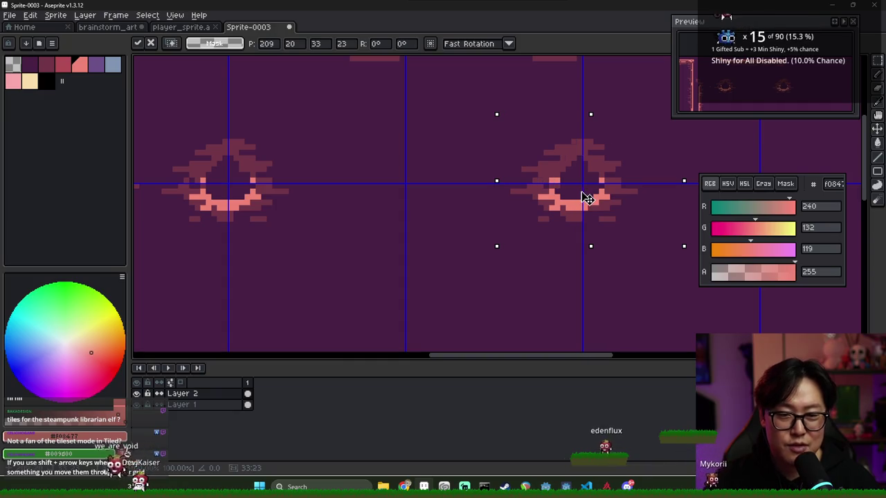
{"action": "key", "text": "Return"}
{"action": "scroll", "coordinate": [530, 212], "scroll_direction": "down", "scroll_amount": 3}
{"action": "key", "text": "ctrl+s"}
{"action": "key", "text": "Escape"}
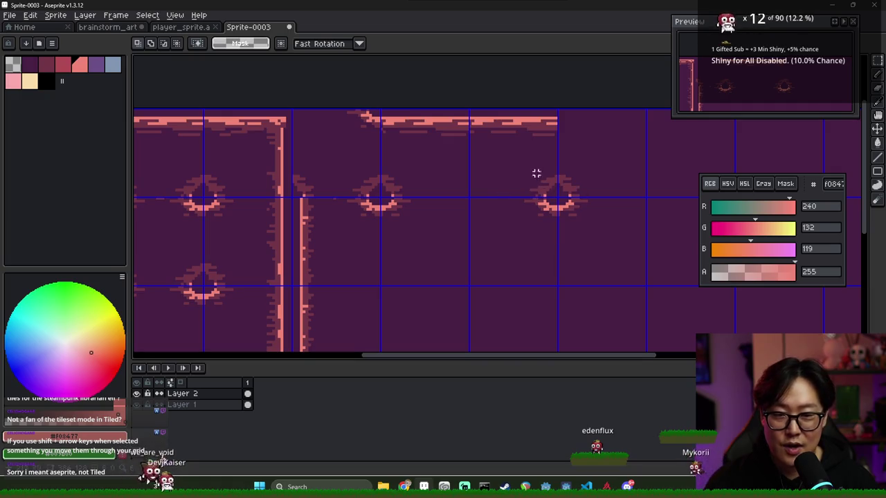
{"action": "key", "text": "alt+Tab"}
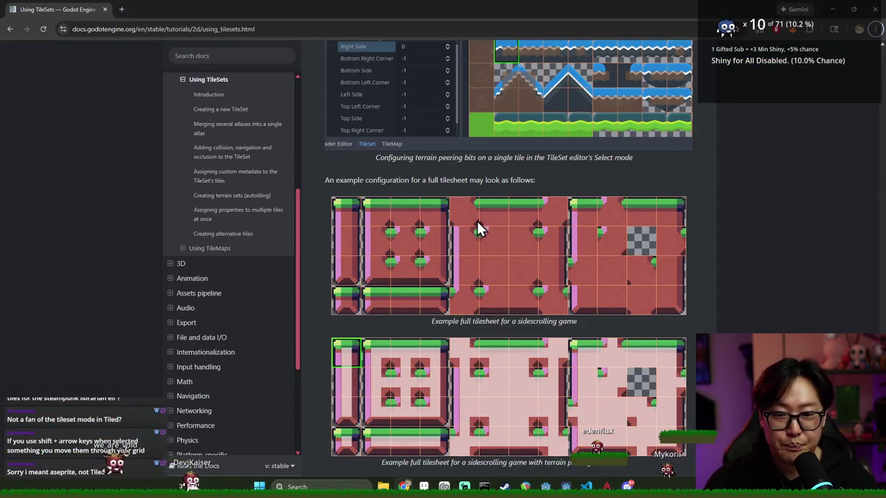
{"action": "key", "text": "alt+Tab"}
{"action": "left_click_drag", "start_coordinate": [380, 198], "coordinate": [415, 251]}
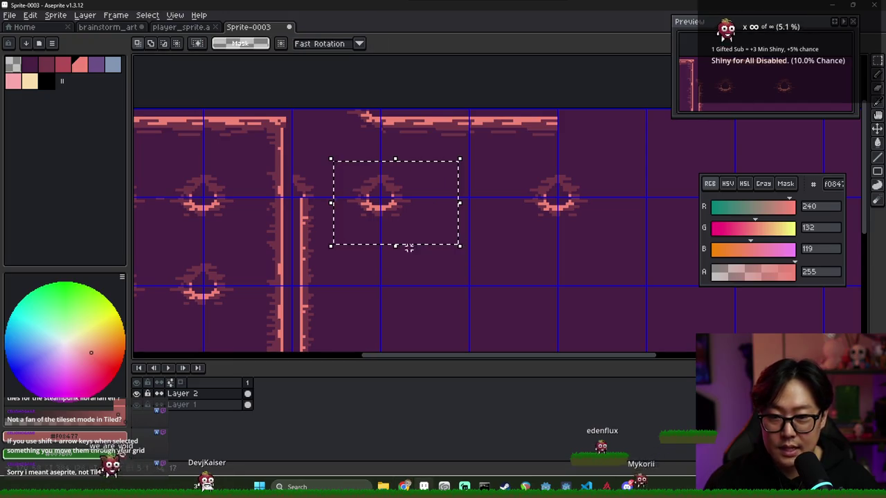
{"action": "mouse_move", "coordinate": [464, 236]}
{"action": "left_mouse_down"}
{"action": "mouse_move", "coordinate": [453, 357]}
{"action": "mouse_move", "coordinate": [450, 311]}
{"action": "left_mouse_up"}
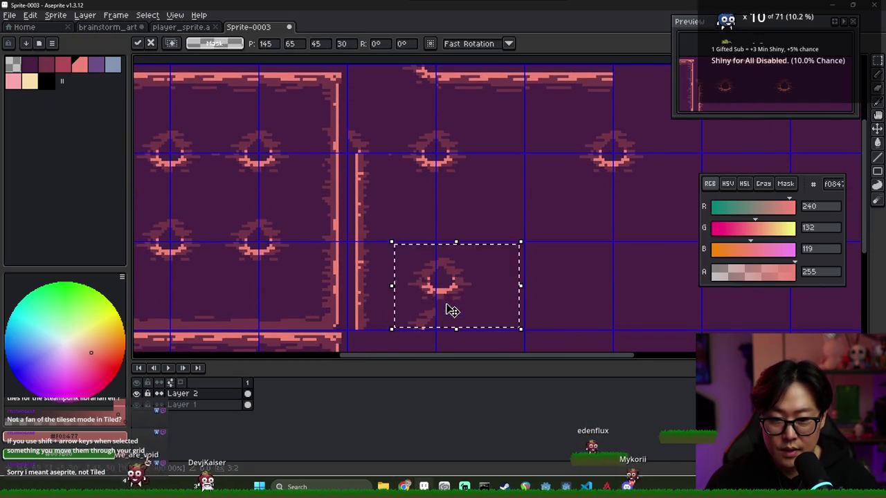
{"action": "key", "text": "Return"}
{"action": "left_click_drag", "start_coordinate": [395, 240], "coordinate": [477, 340]}
{"action": "key", "text": "Delete"}
{"action": "scroll", "coordinate": [440, 298], "scroll_direction": "down", "scroll_amount": 2}
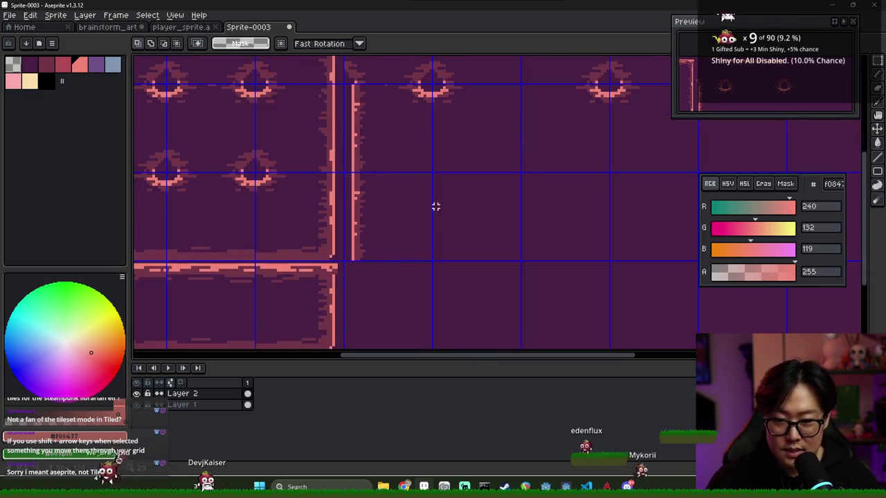
{"action": "key", "text": "ctrl+v"}
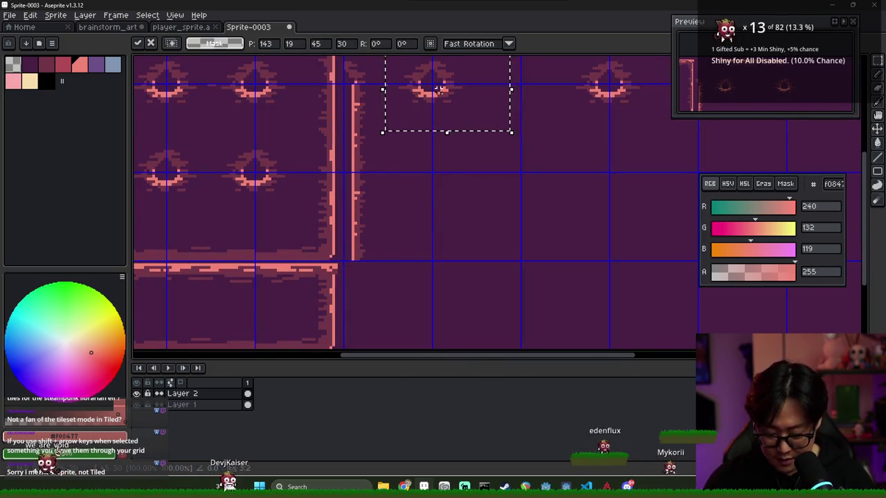
{"action": "key", "text": "shift+Down"}
{"action": "key", "text": "shift+Down"}
{"action": "left_click", "coordinate": [587, 109]}
{"action": "scroll", "coordinate": [587, 109], "scroll_direction": "up", "scroll_amount": 1}
{"action": "scroll", "coordinate": [587, 108], "scroll_direction": "right", "scroll_amount": 1}
{"action": "left_click_drag", "start_coordinate": [512, 105], "coordinate": [630, 166]}
{"action": "key", "text": "shift+Down"}
{"action": "key", "text": "shift+Down"}
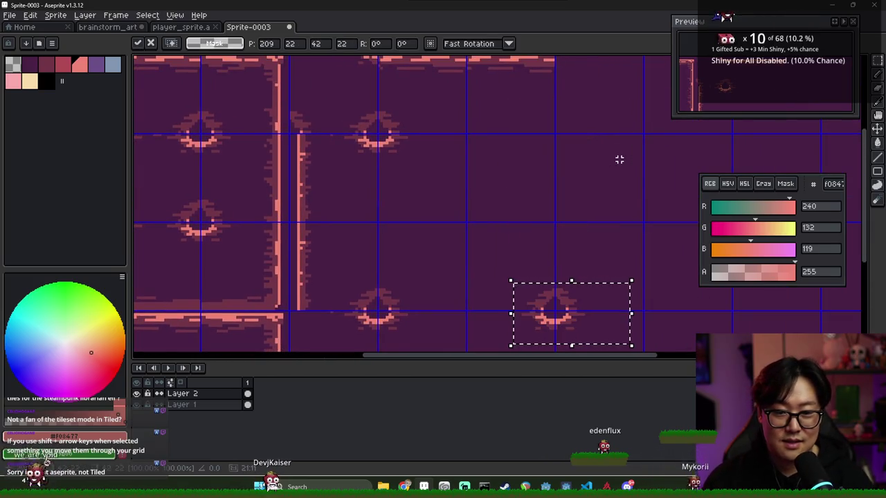
{"action": "key", "text": "shift+Up"}
{"action": "key", "text": "shift+Up"}
{"action": "key", "text": "alt+Tab"}
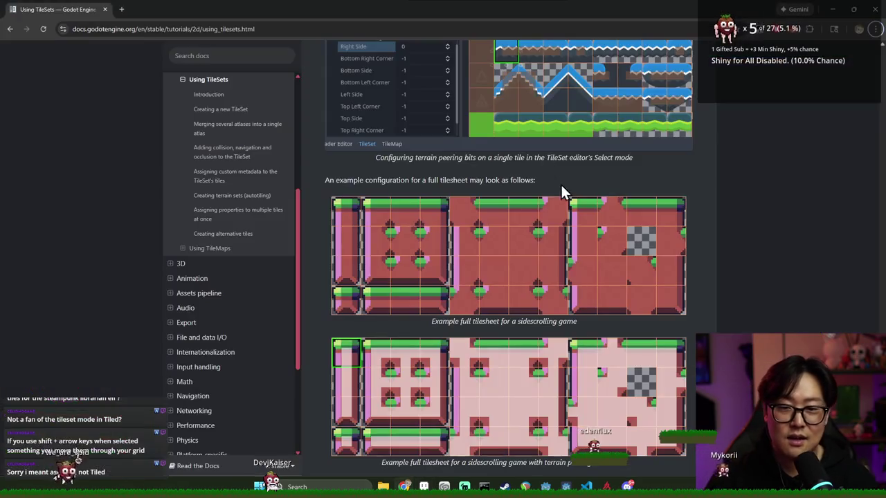
{"action": "key", "text": "alt+Tab"}
{"action": "scroll", "coordinate": [593, 251], "scroll_direction": "down", "scroll_amount": 3}
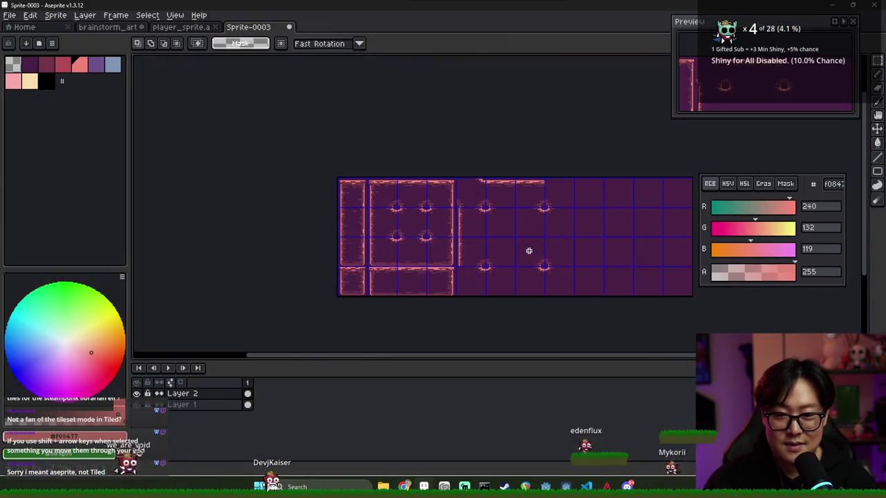
{"action": "key", "text": "ctrl+Tab"}
{"action": "key", "text": "ctrl+shift+Tab"}
{"action": "scroll", "coordinate": [522, 243], "scroll_direction": "up", "scroll_amount": 3}
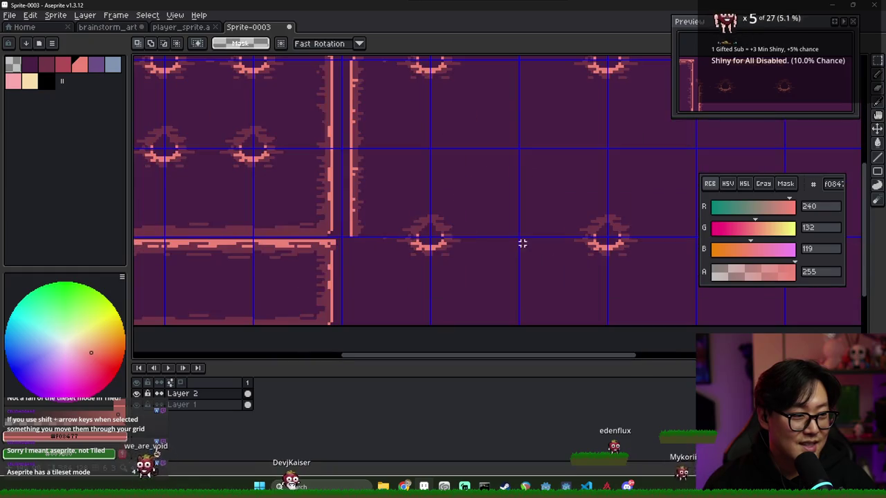
{"action": "key", "text": "alt+Tab"}
{"action": "key", "text": "alt+Tab"}
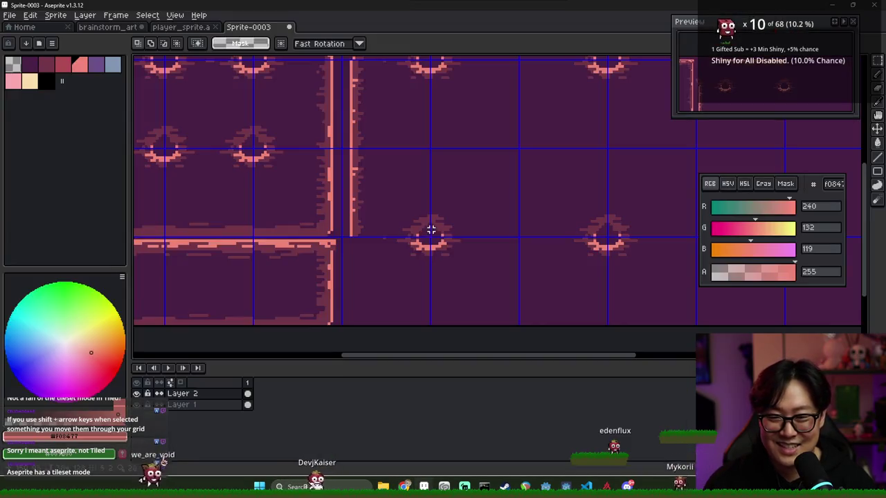
{"action": "scroll", "coordinate": [385, 175], "scroll_direction": "down", "scroll_amount": 3}
{"action": "scroll", "coordinate": [385, 175], "scroll_direction": "up", "scroll_amount": 1}
{"action": "scroll", "coordinate": [386, 175], "scroll_direction": "up", "scroll_amount": 1}
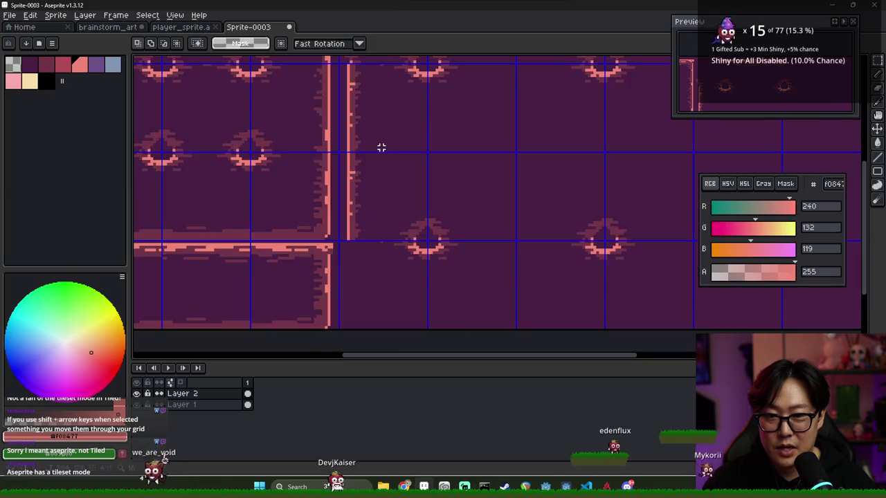
{"action": "key", "text": "alt+Tab"}
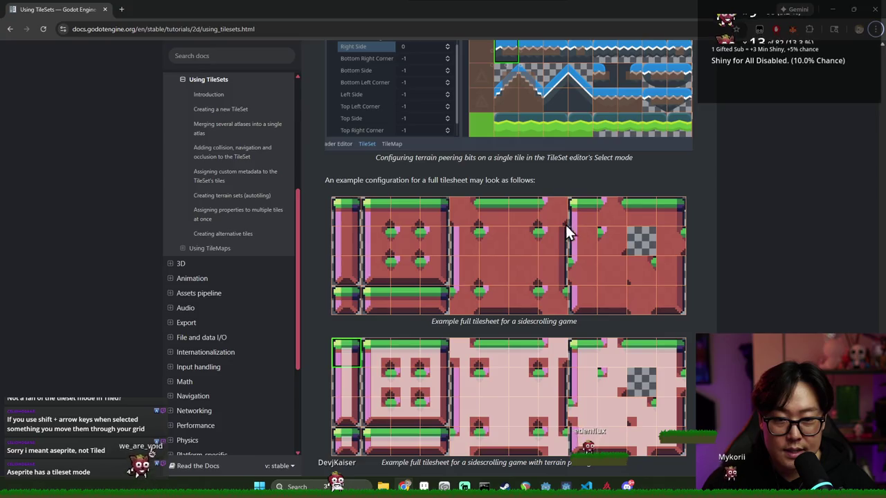
{"action": "key", "text": "alt+Tab"}
{"action": "scroll", "coordinate": [447, 168], "scroll_direction": "down", "scroll_amount": 1}
{"action": "left_click_drag", "start_coordinate": [398, 131], "coordinate": [423, 145]}
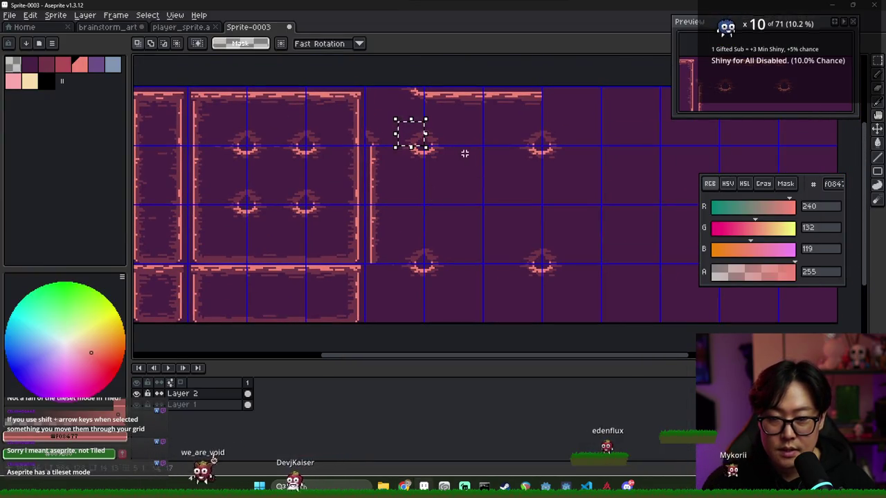
{"action": "key", "text": "shift+Right"}
{"action": "key", "text": "shift+Right"}
{"action": "key", "text": "shift+Right"}
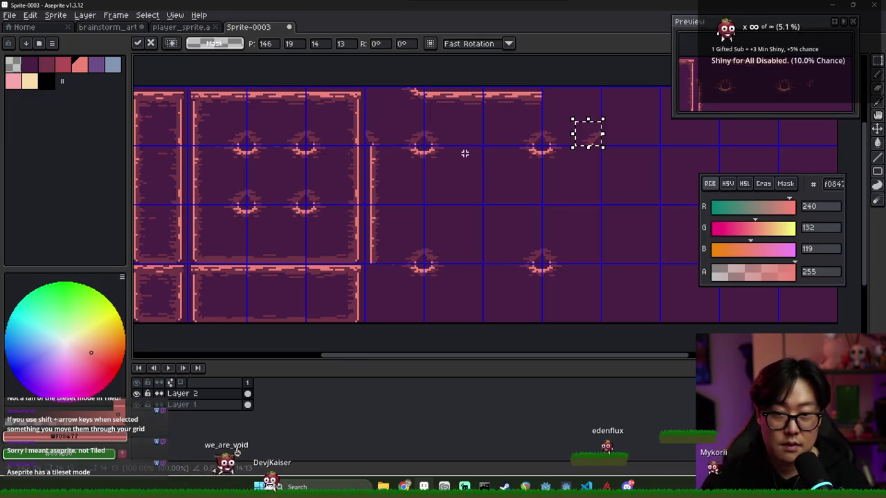
{"action": "key", "text": "alt+Tab"}
{"action": "key", "text": "alt+Tab"}
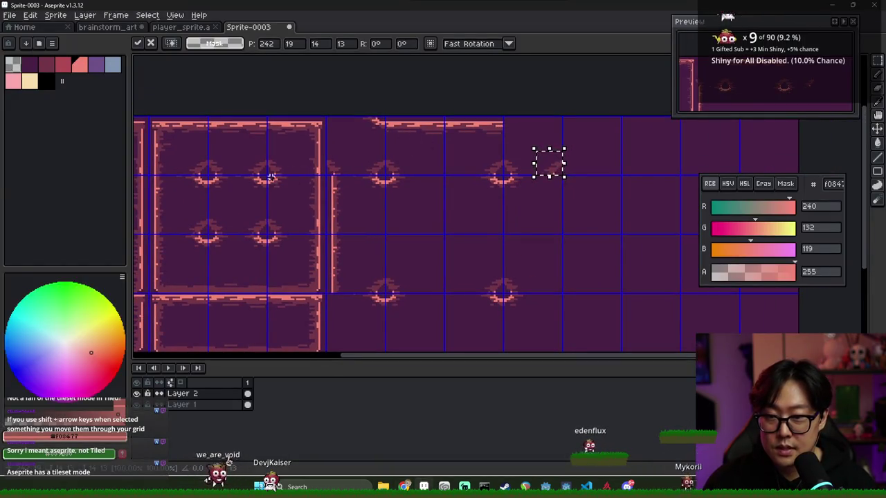
{"action": "left_click", "coordinate": [269, 178]}
{"action": "scroll", "coordinate": [282, 188], "scroll_direction": "up", "scroll_amount": 1}
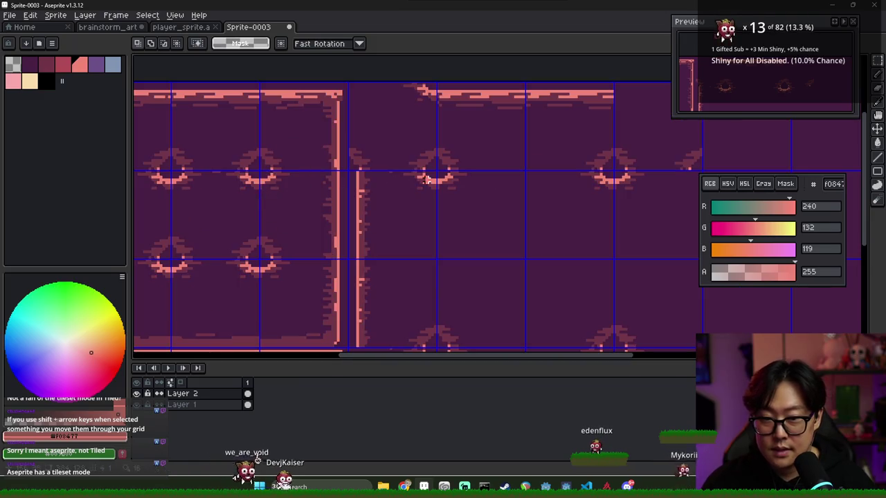
{"action": "scroll", "coordinate": [440, 175], "scroll_direction": "up", "scroll_amount": 3}
{"action": "scroll", "coordinate": [425, 157], "scroll_direction": "up", "scroll_amount": 1}
{"action": "mouse_move", "coordinate": [419, 149]}
{"action": "left_mouse_down"}
{"action": "mouse_move", "coordinate": [510, 233]}
{"action": "mouse_move", "coordinate": [566, 255]}
{"action": "left_mouse_up"}
{"action": "scroll", "coordinate": [533, 212], "scroll_direction": "down", "scroll_amount": 8}
{"action": "scroll", "coordinate": [605, 209], "scroll_direction": "up", "scroll_amount": 4}
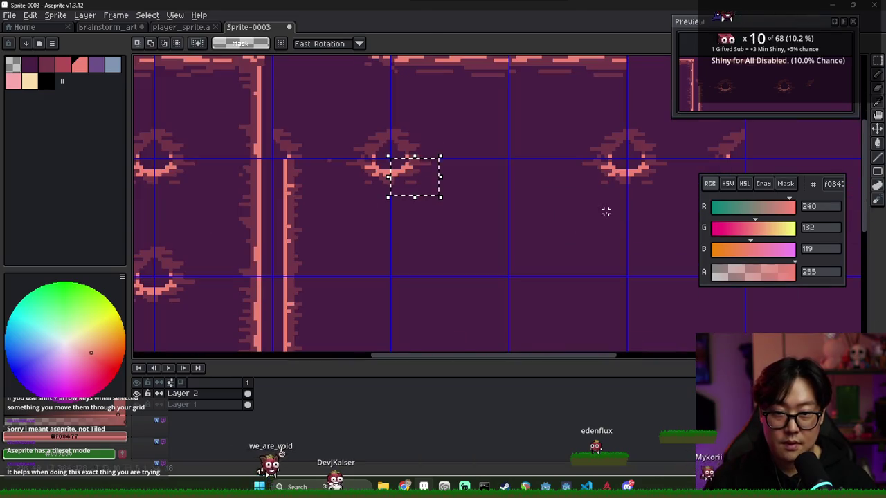
{"action": "scroll", "coordinate": [595, 204], "scroll_direction": "down", "scroll_amount": 2}
{"action": "key", "text": "shift+Right"}
{"action": "key", "text": "shift+Right"}
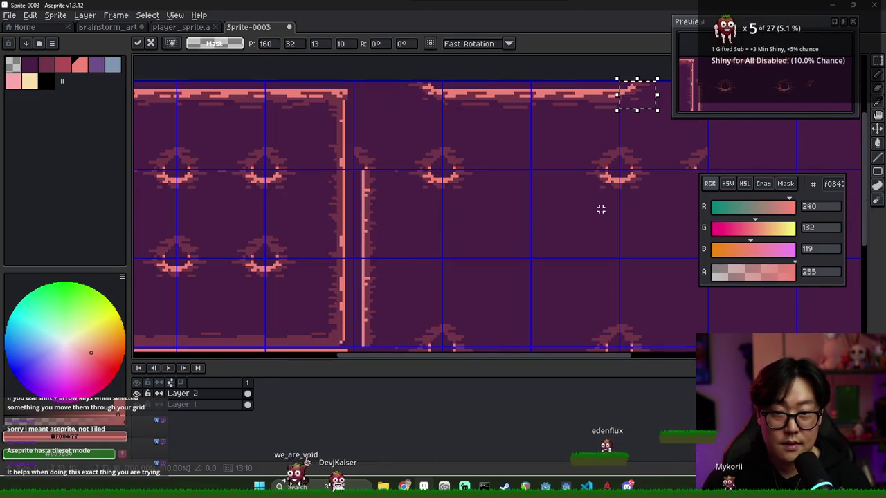
{"action": "key", "text": "ctrl+d"}
{"action": "scroll", "coordinate": [508, 207], "scroll_direction": "right", "scroll_amount": 2}
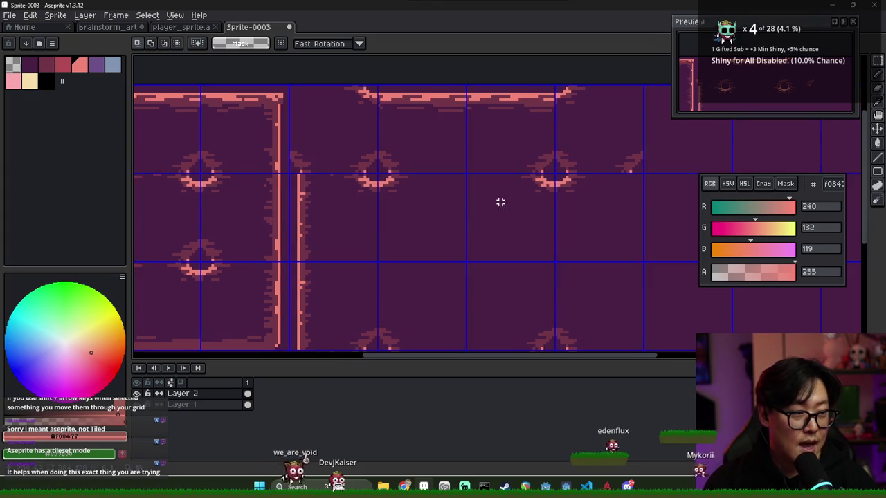
{"action": "scroll", "coordinate": [546, 204], "scroll_direction": "right", "scroll_amount": 1}
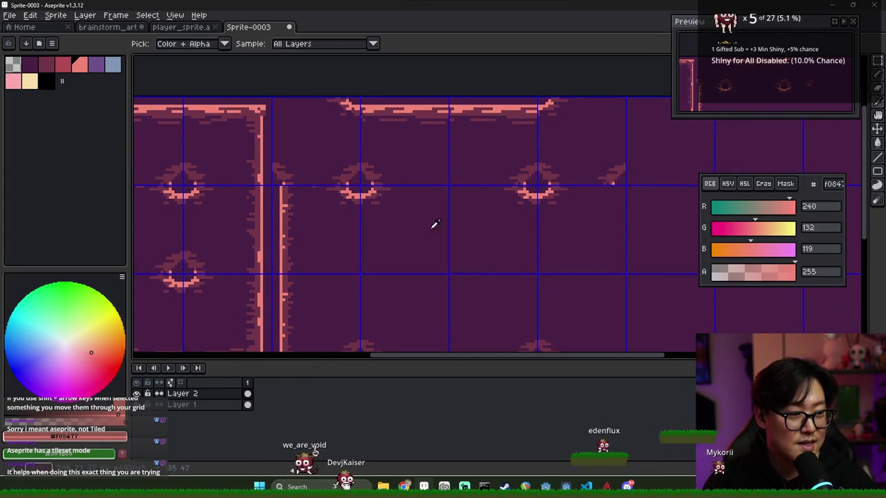
{"action": "key", "text": "alt+Tab"}
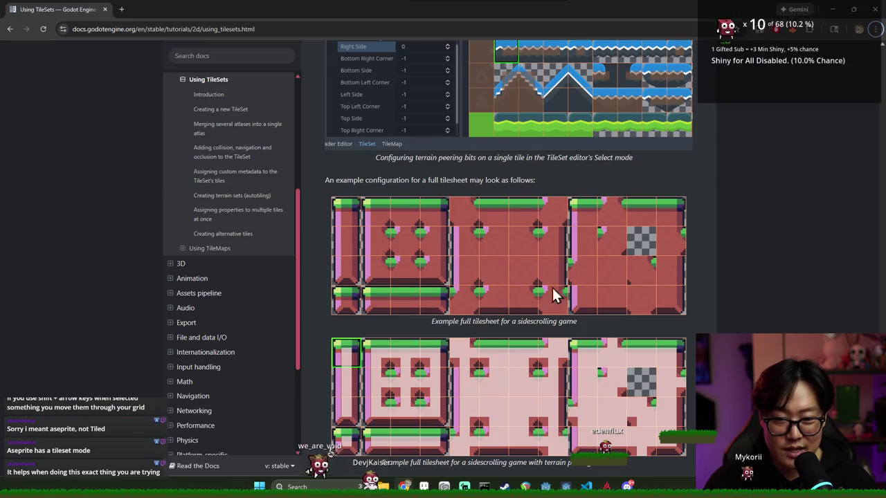
{"action": "key", "text": "alt+Tab"}
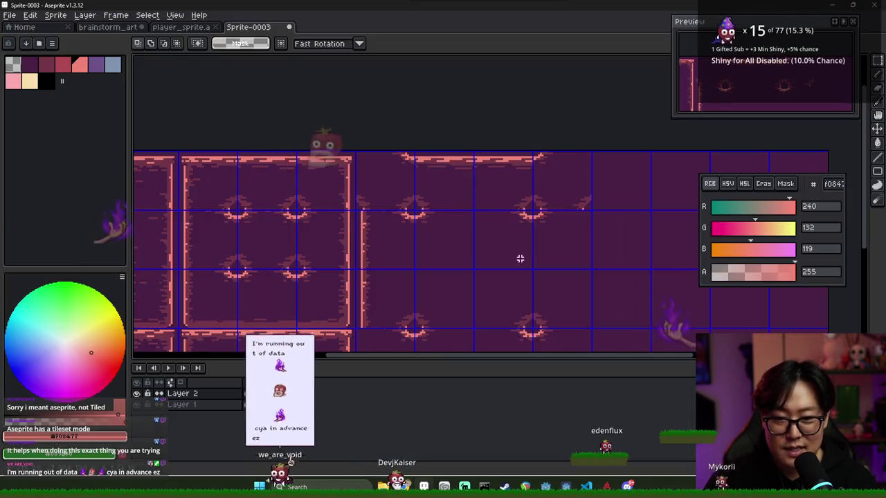
{"action": "key", "text": "alt+Tab"}
{"action": "key", "text": "alt+Tab"}
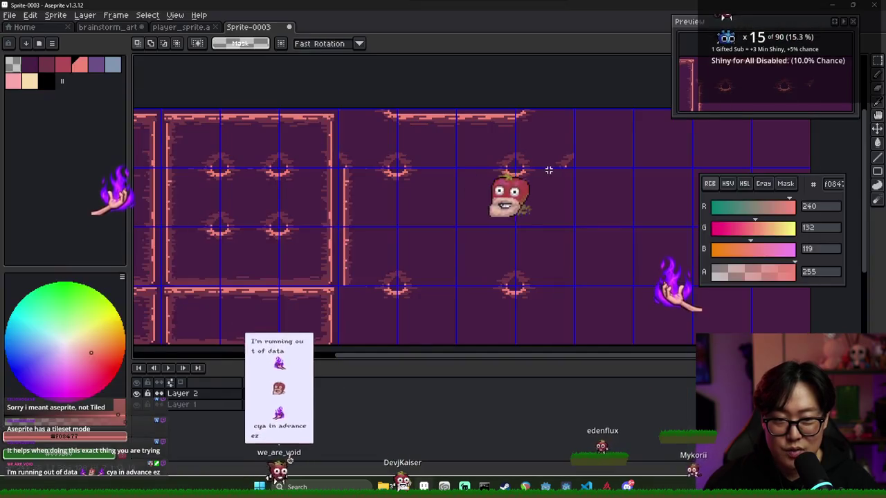
{"action": "key", "text": "alt+Tab"}
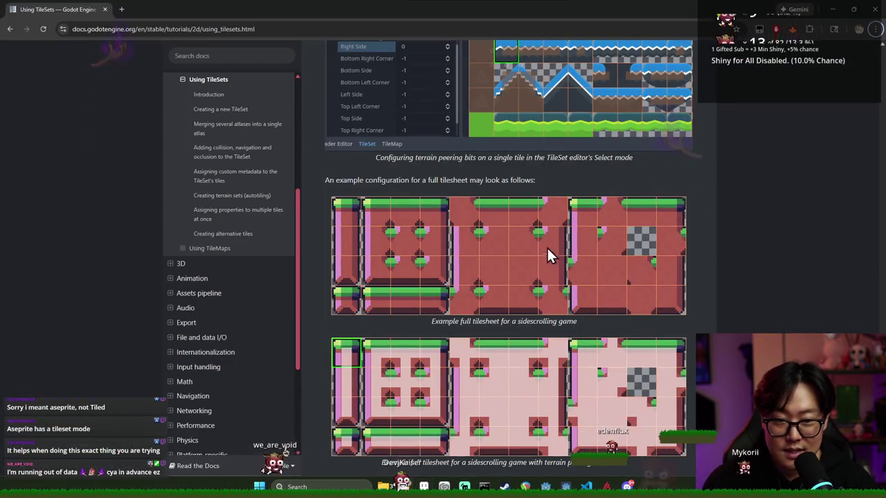
{"action": "key", "text": "alt+Tab"}
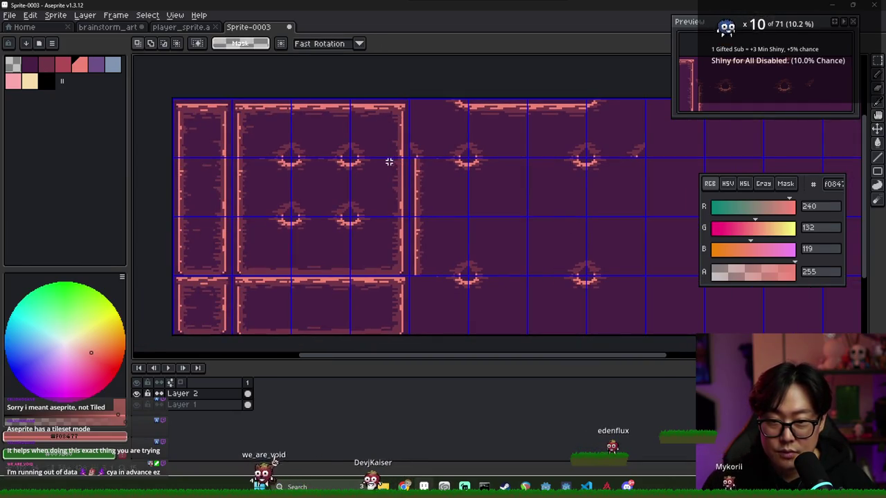
{"action": "left_click_drag", "start_coordinate": [387, 160], "coordinate": [407, 219]}
- Shift the vertical wall-edge strip right beside the middle block and deselect, checking Godot's tilesheet
{"action": "key", "text": "shift+Right"}
{"action": "key", "text": "shift+Right"}
{"action": "key", "text": "shift+Right"}
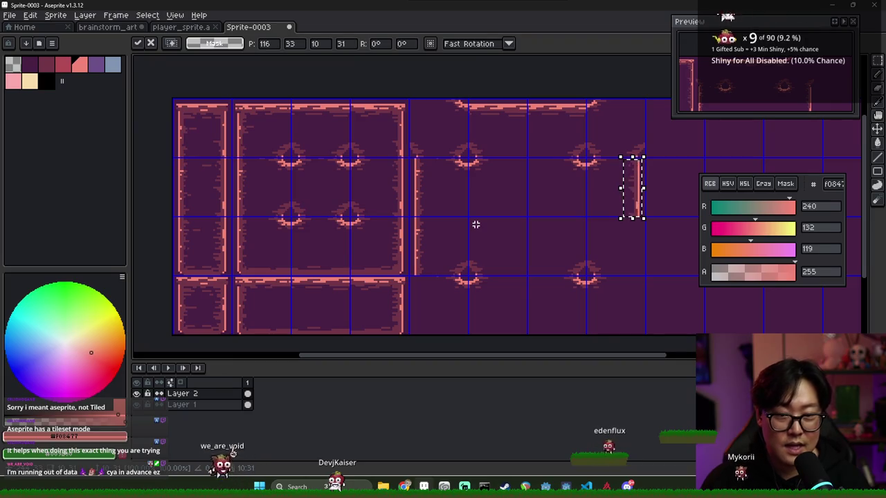
{"action": "key", "text": "Return"}
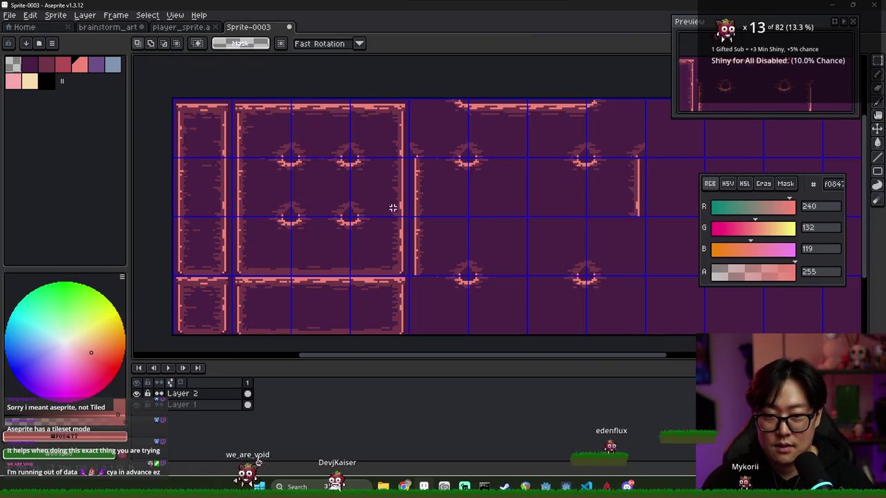
{"action": "key", "text": "alt"}
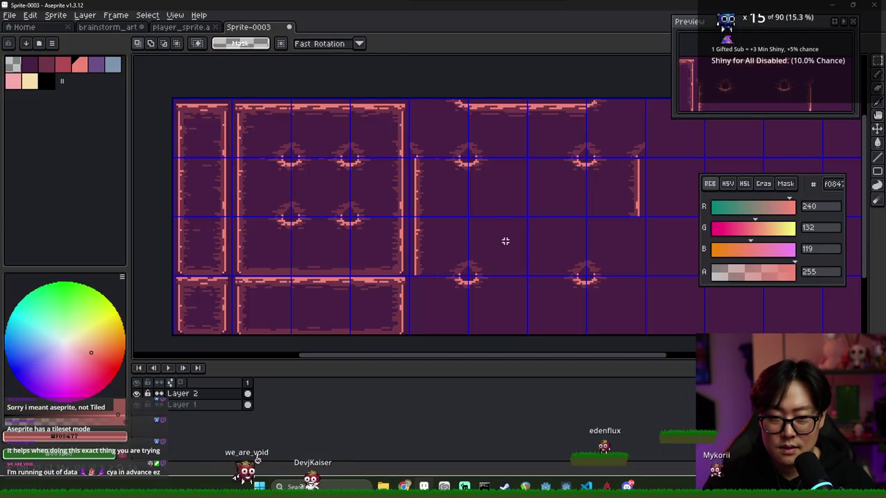
{"action": "key", "text": "ctrl+v"}
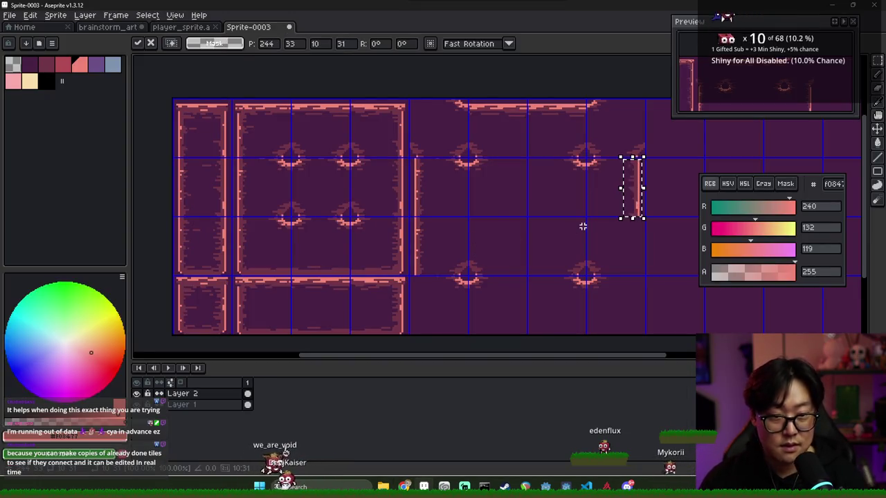
{"action": "key", "text": "alt+Tab"}
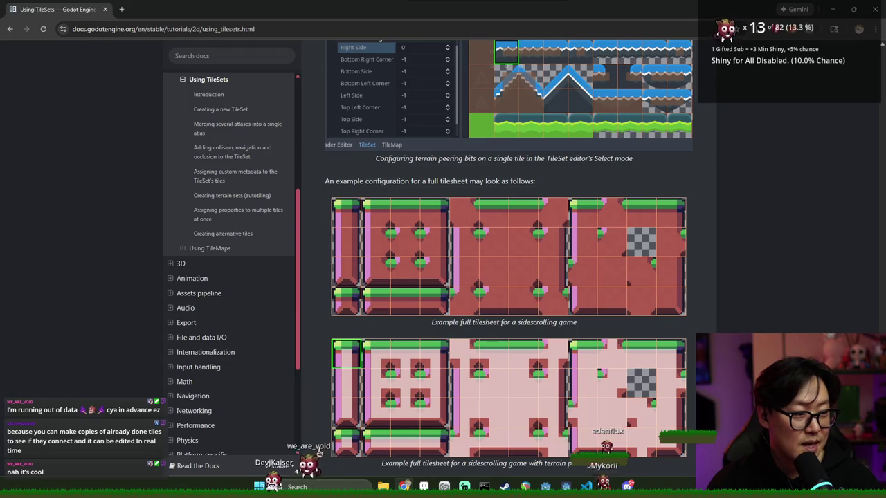
{"action": "key", "text": "alt+Tab"}
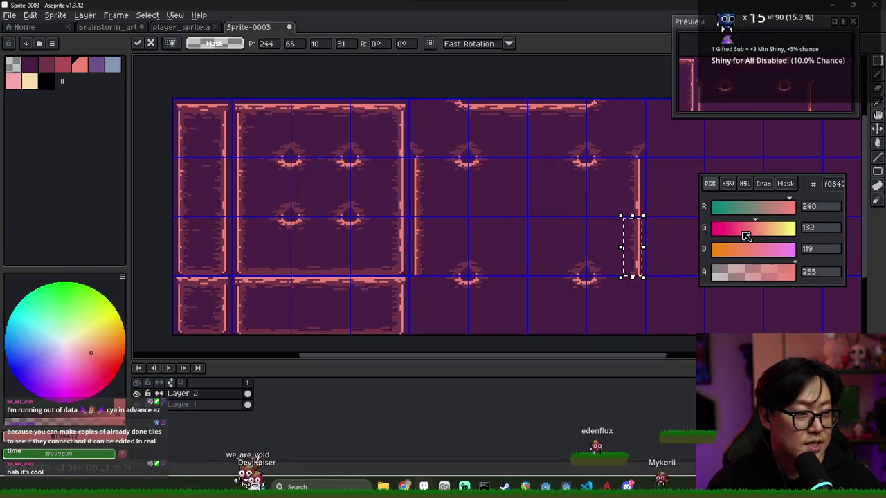
{"action": "key", "text": "ctrl+d"}
{"action": "scroll", "coordinate": [598, 260], "scroll_direction": "down", "scroll_amount": 2}
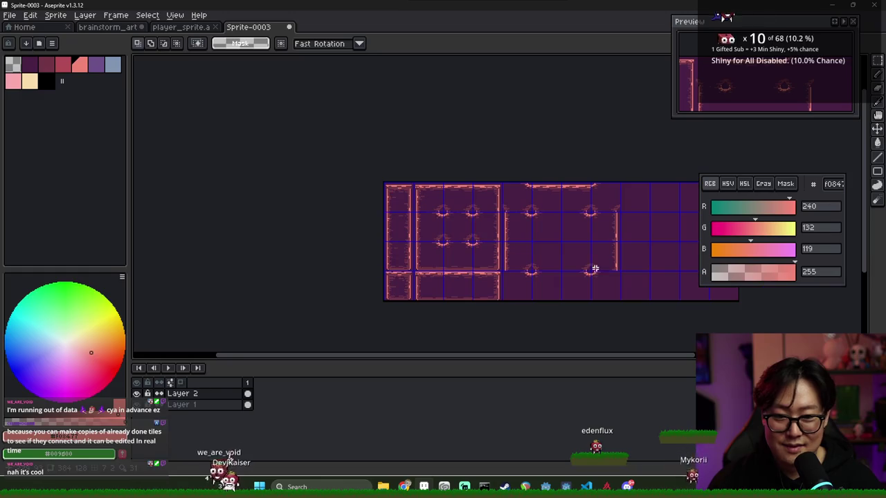
{"action": "scroll", "coordinate": [575, 242], "scroll_direction": "up", "scroll_amount": 3}
{"action": "key", "text": "alt+Tab"}
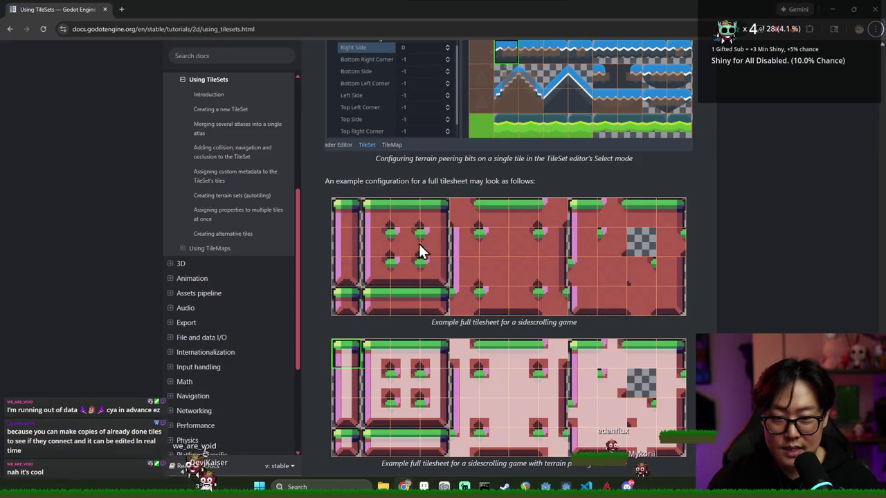
- Select a small piece of a notch in the middle block of wall tiles
{"action": "key", "text": "alt+Tab"}
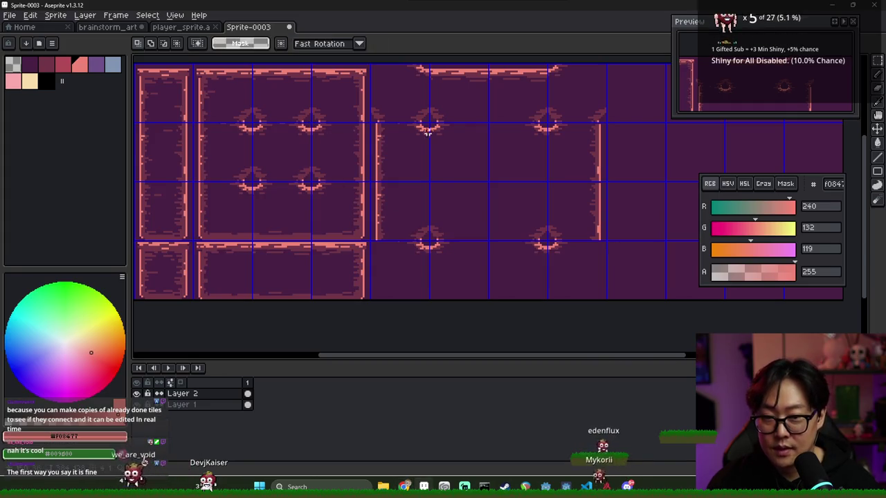
{"action": "left_click_drag", "start_coordinate": [426, 123], "coordinate": [465, 149]}
{"action": "scroll", "coordinate": [426, 131], "scroll_direction": "up", "scroll_amount": 2}
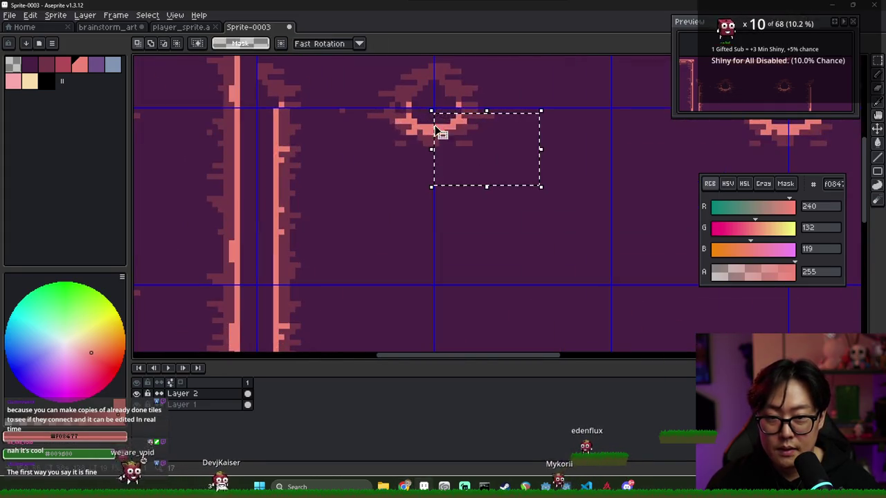
{"action": "left_click_drag", "start_coordinate": [432, 107], "coordinate": [516, 159]}
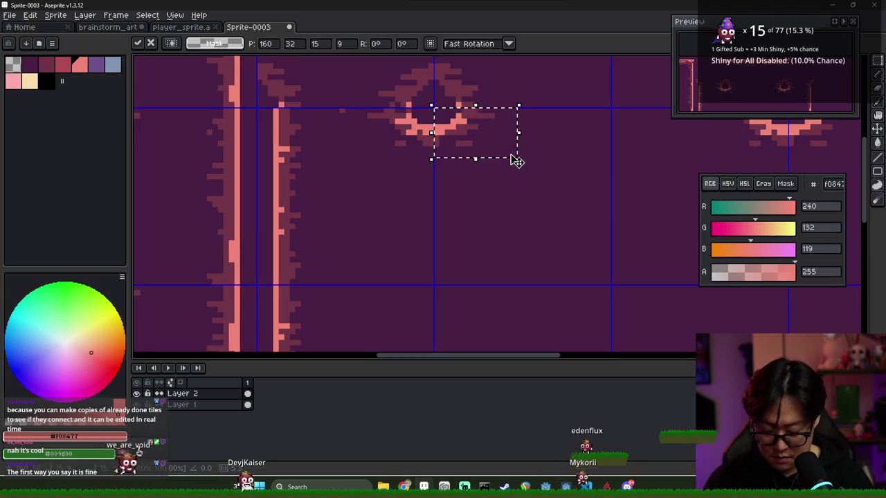
{"action": "scroll", "coordinate": [512, 126], "scroll_direction": "down", "scroll_amount": 2}
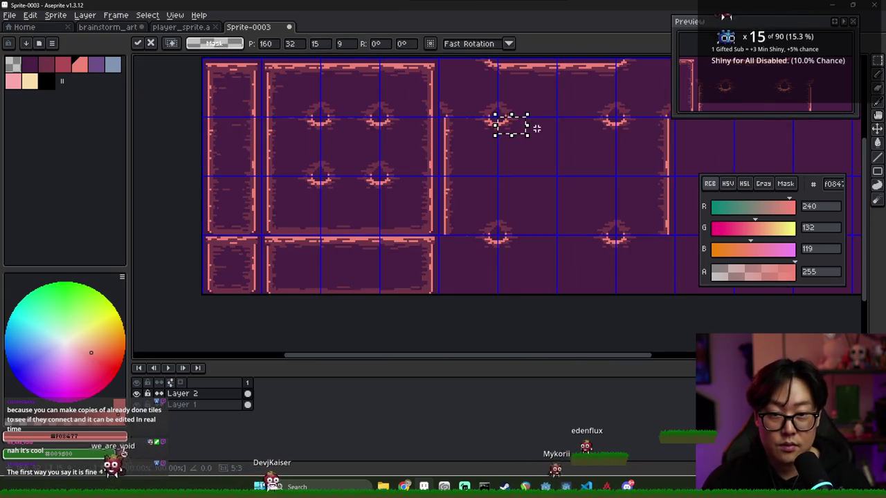
{"action": "left_click", "coordinate": [537, 128]}
{"action": "key", "text": "ctrl+z"}
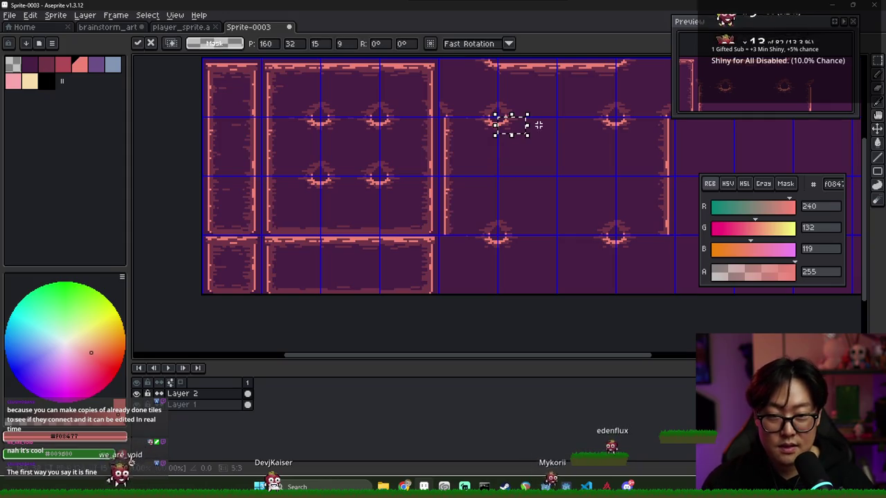
- Move the notch piece one tile down, commit it, and compare with Godot's tilesheet
{"action": "key", "text": "Down"}
{"action": "key", "text": "Left"}
{"action": "key", "text": "Left"}
{"action": "key", "text": "Right"}
{"action": "key", "text": "Return"}
{"action": "scroll", "coordinate": [492, 210], "scroll_direction": "up", "scroll_amount": 4}
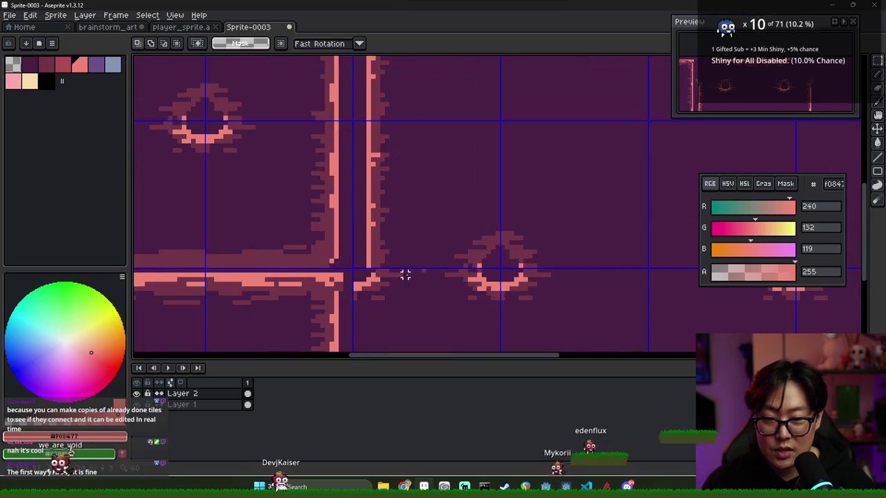
{"action": "scroll", "coordinate": [432, 250], "scroll_direction": "down", "scroll_amount": 1}
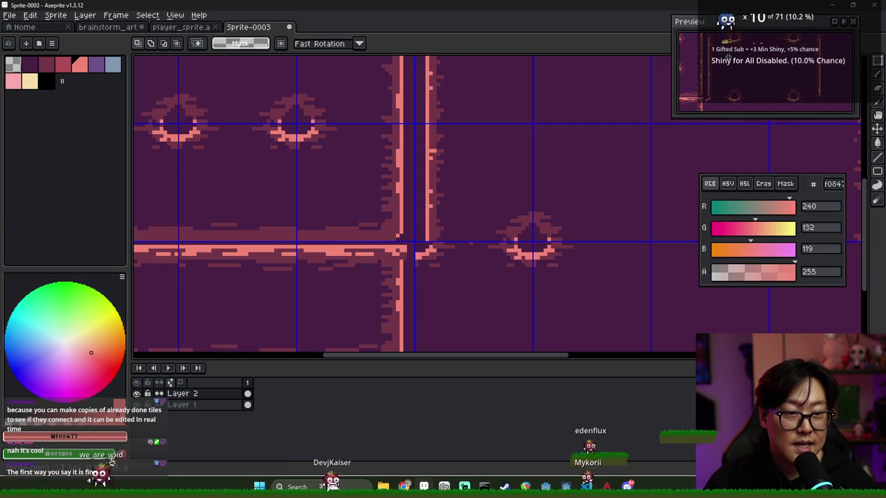
{"action": "key", "text": "i"}
{"action": "key", "text": "alt+Tab"}
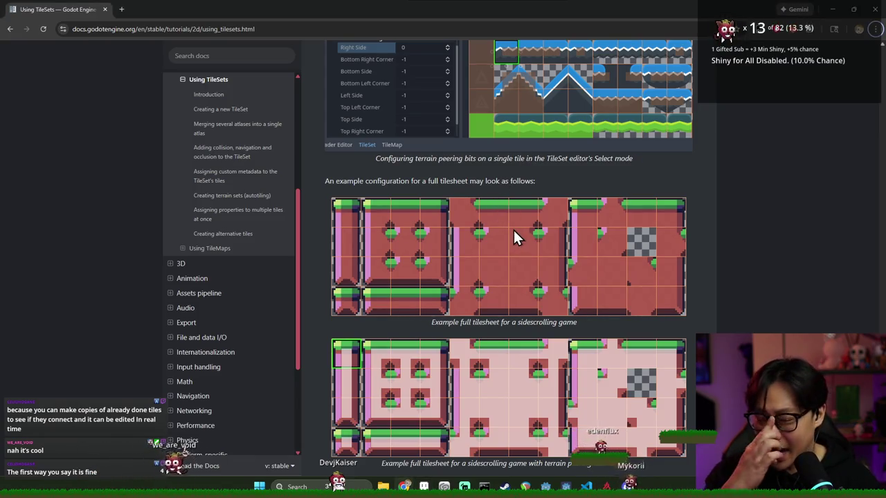
- Move the lower-row notch down to the tilesheet's bottom edge, nudge it right, and compare with Godot
{"action": "key", "text": "alt+Tab"}
{"action": "key", "text": "alt+Tab"}
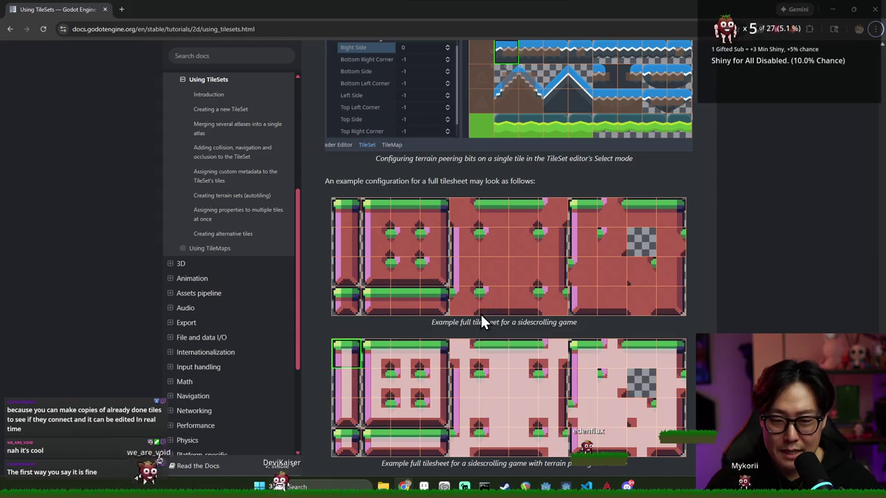
{"action": "key", "text": "alt+Tab"}
{"action": "scroll", "coordinate": [486, 171], "scroll_direction": "down", "scroll_amount": 2}
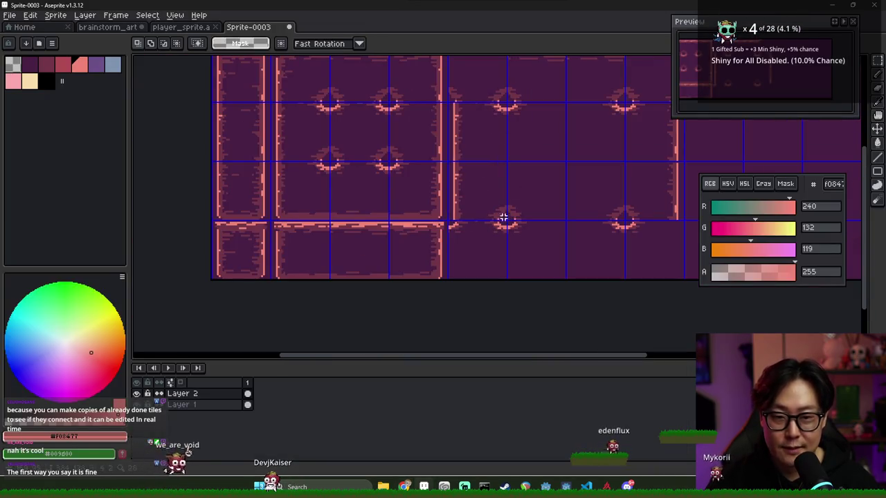
{"action": "left_click_drag", "start_coordinate": [505, 218], "coordinate": [506, 218]}
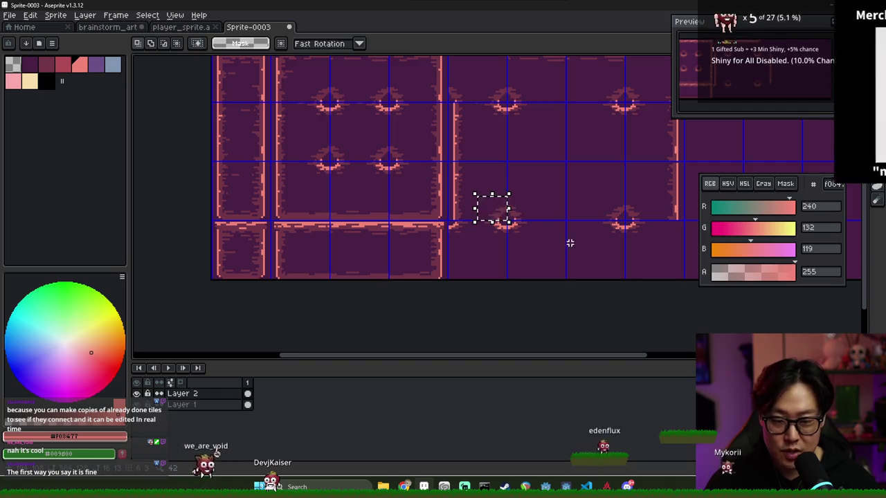
{"action": "key", "text": "Down"}
{"action": "key", "text": "Down"}
{"action": "key", "text": "Down"}
{"action": "key", "text": "shift+Up"}
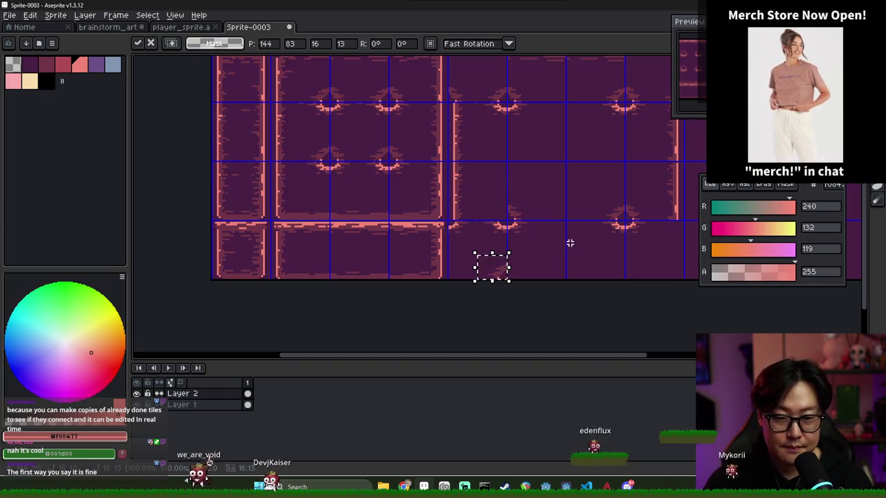
{"action": "key", "text": "Return"}
{"action": "key", "text": "shift+Right"}
{"action": "key", "text": "shift+Right"}
{"action": "key", "text": "alt+Tab"}
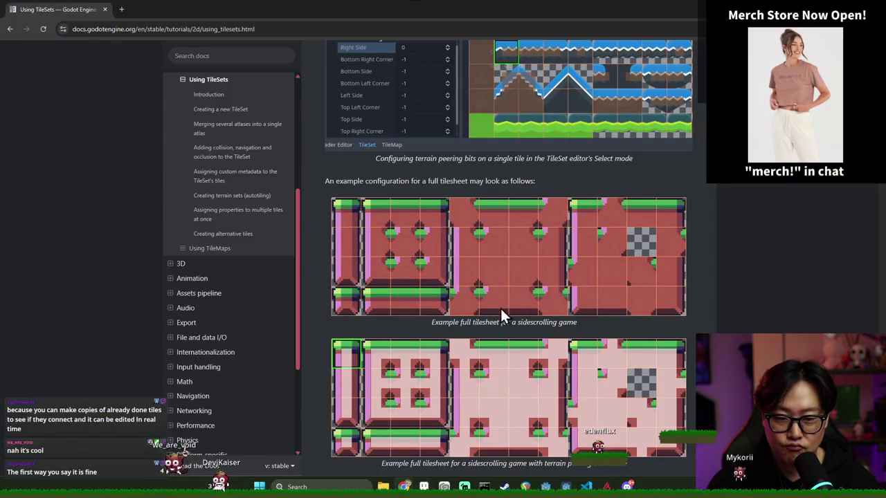
- Back in the tilesheet, select the left tile at the lower row boundary
{"action": "key", "text": "alt+Tab"}
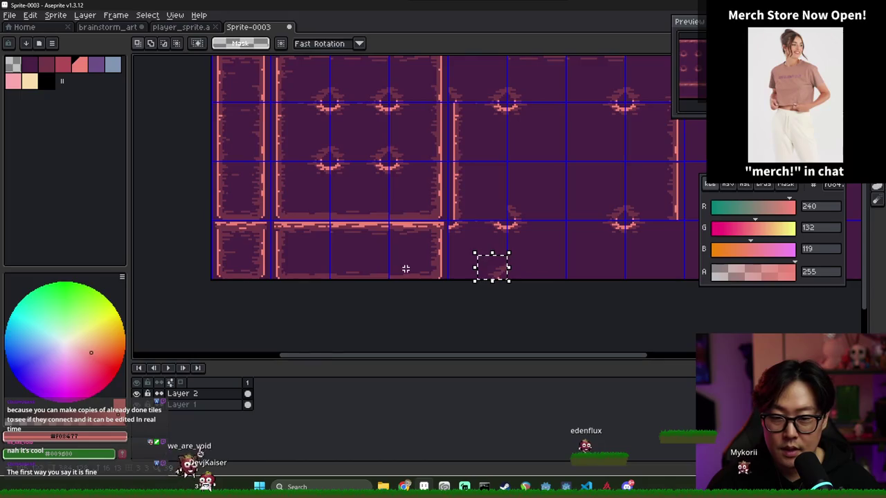
{"action": "scroll", "coordinate": [509, 280], "scroll_direction": "up", "scroll_amount": 4}
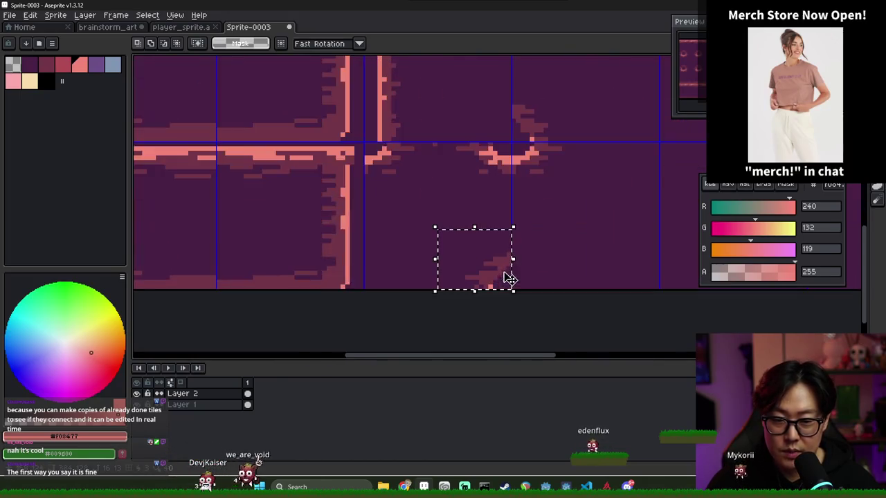
{"action": "scroll", "coordinate": [505, 277], "scroll_direction": "down", "scroll_amount": 3}
{"action": "scroll", "coordinate": [308, 164], "scroll_direction": "down", "scroll_amount": 3}
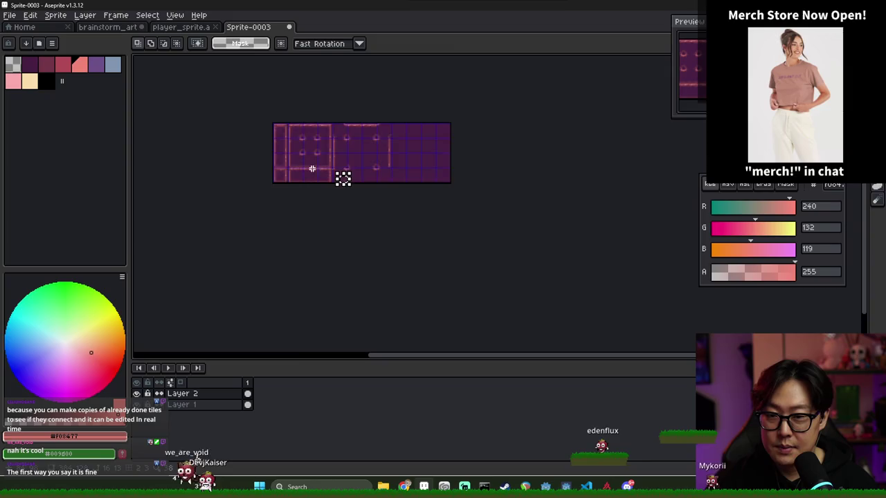
{"action": "scroll", "coordinate": [308, 164], "scroll_direction": "up", "scroll_amount": 3}
{"action": "scroll", "coordinate": [279, 165], "scroll_direction": "down", "scroll_amount": 1}
{"action": "left_click_drag", "start_coordinate": [228, 160], "coordinate": [281, 175]}
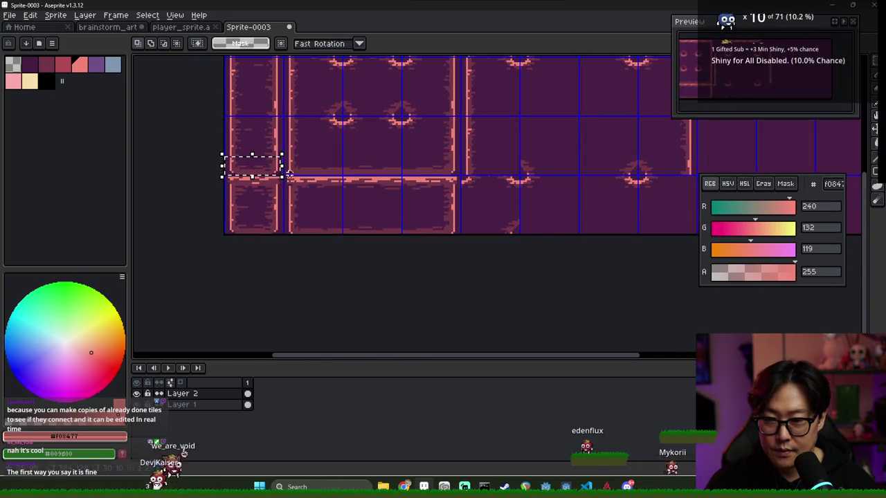
- Move a strip of wall-edge pixels up to meet the wall and commit it
{"action": "scroll", "coordinate": [512, 239], "scroll_direction": "up", "scroll_amount": 3}
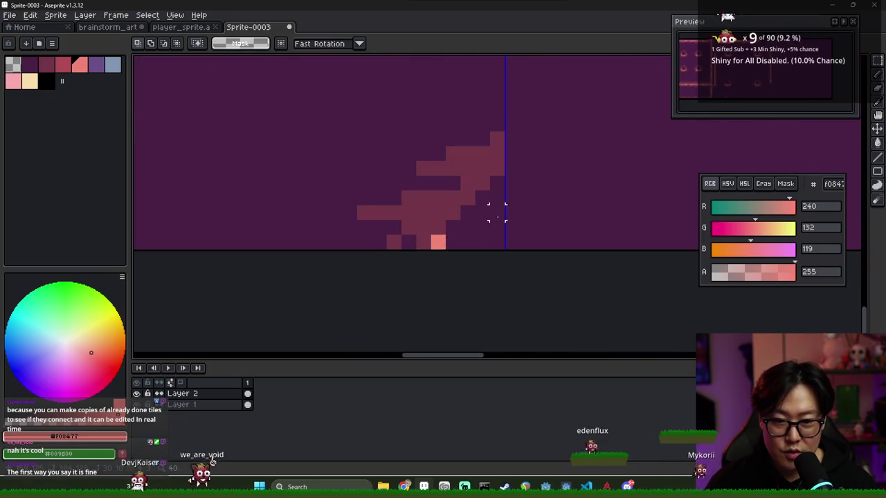
{"action": "scroll", "coordinate": [492, 198], "scroll_direction": "down", "scroll_amount": 3}
{"action": "scroll", "coordinate": [492, 198], "scroll_direction": "up", "scroll_amount": 3}
{"action": "scroll", "coordinate": [478, 207], "scroll_direction": "down", "scroll_amount": 3}
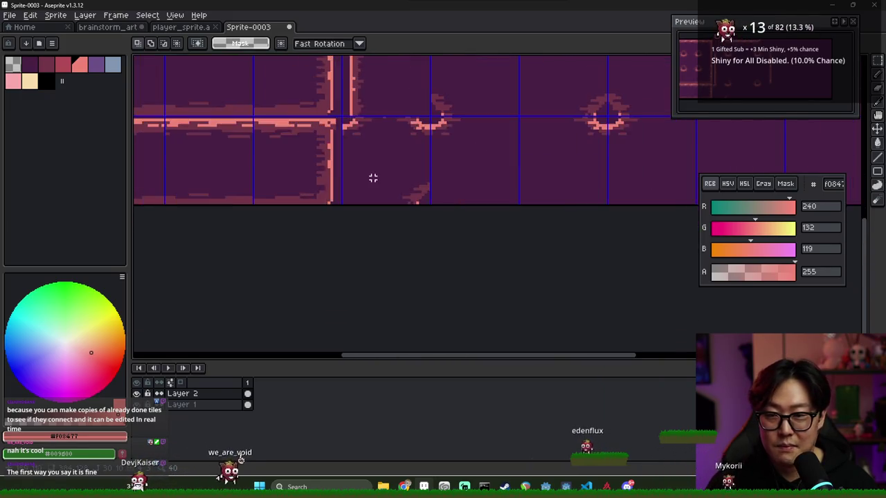
{"action": "left_click", "coordinate": [352, 148]}
{"action": "left_click_drag", "start_coordinate": [385, 158], "coordinate": [518, 166]}
{"action": "scroll", "coordinate": [452, 173], "scroll_direction": "up", "scroll_amount": 2}
{"action": "left_click_drag", "start_coordinate": [395, 156], "coordinate": [394, 143]}
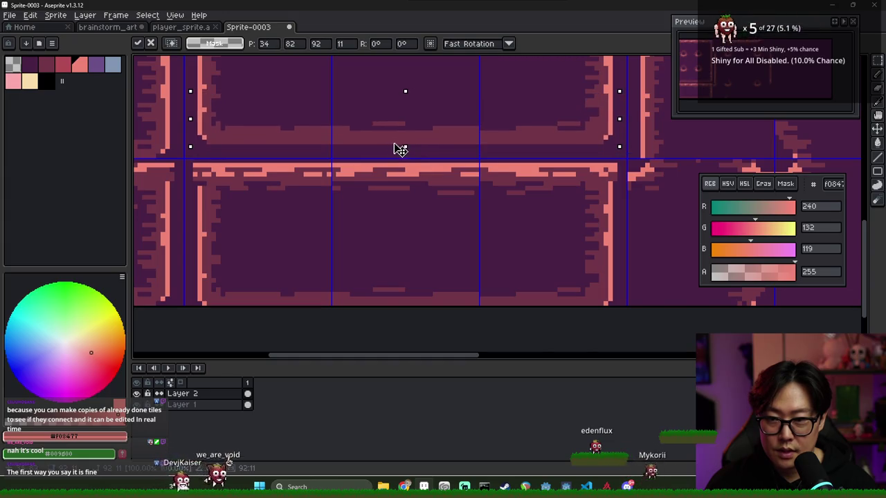
{"action": "key", "text": "Return"}
- Shift the bottom row of wall tiles upward and commit
{"action": "scroll", "coordinate": [326, 219], "scroll_direction": "down", "scroll_amount": 2}
{"action": "mouse_move", "coordinate": [242, 226]}
{"action": "left_mouse_down"}
{"action": "mouse_move", "coordinate": [433, 248]}
{"action": "mouse_move", "coordinate": [588, 248]}
{"action": "left_mouse_up"}
{"action": "left_click_drag", "start_coordinate": [477, 238], "coordinate": [477, 229]}
{"action": "key", "text": "Return"}
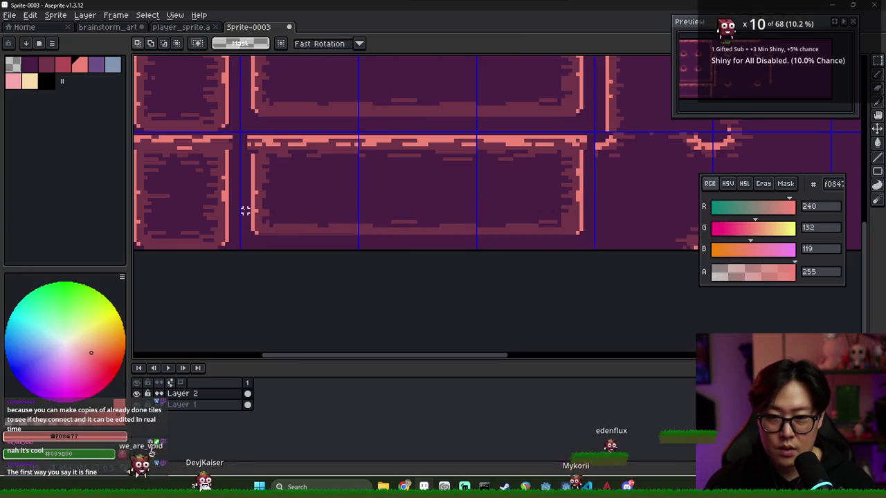
- Nudge the lower-left tile piece slightly up into grid alignment
{"action": "scroll", "coordinate": [208, 221], "scroll_direction": "left", "scroll_amount": 3}
{"action": "left_click_drag", "start_coordinate": [294, 213], "coordinate": [413, 247]}
{"action": "left_click", "coordinate": [348, 241]}
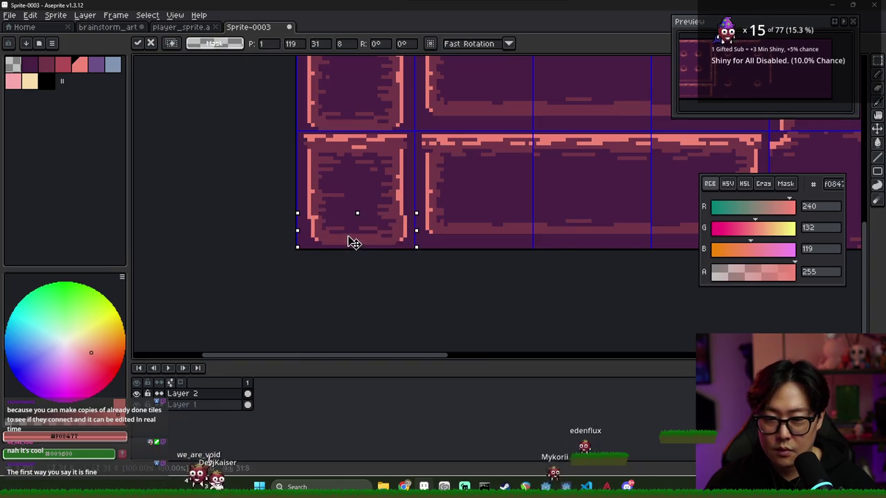
{"action": "left_click_drag", "start_coordinate": [351, 240], "coordinate": [348, 234]}
{"action": "scroll", "coordinate": [348, 233], "scroll_direction": "up", "scroll_amount": 1}
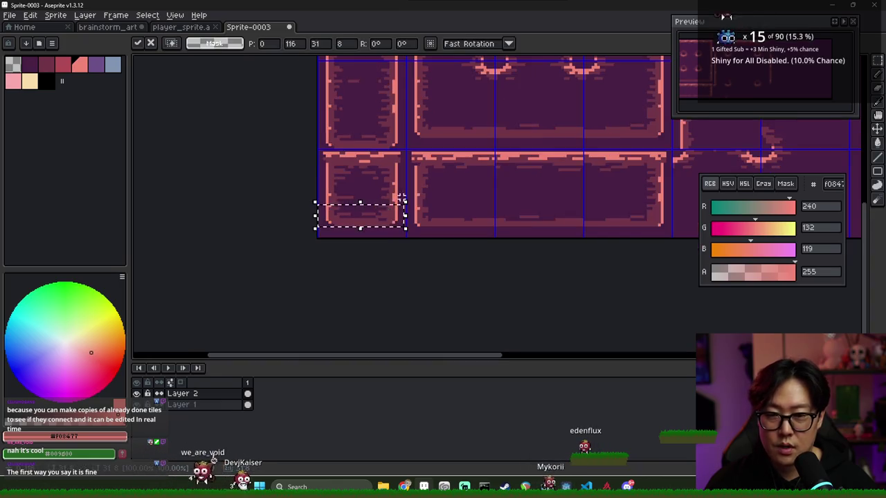
{"action": "key", "text": "Return"}
{"action": "scroll", "coordinate": [396, 245], "scroll_direction": "up", "scroll_amount": 1}
{"action": "scroll", "coordinate": [396, 245], "scroll_direction": "down", "scroll_amount": 2}
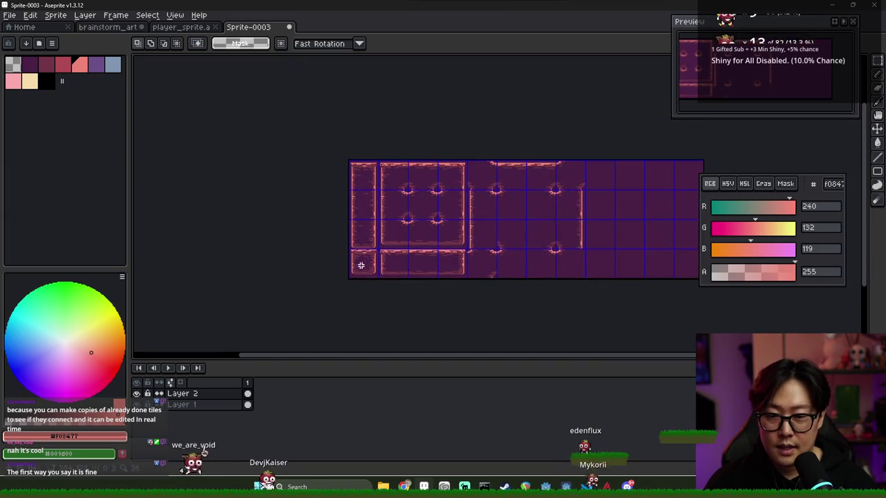
{"action": "scroll", "coordinate": [357, 270], "scroll_direction": "up", "scroll_amount": 2}
{"action": "scroll", "coordinate": [352, 273], "scroll_direction": "down", "scroll_amount": 2}
{"action": "scroll", "coordinate": [368, 281], "scroll_direction": "up", "scroll_amount": 3}
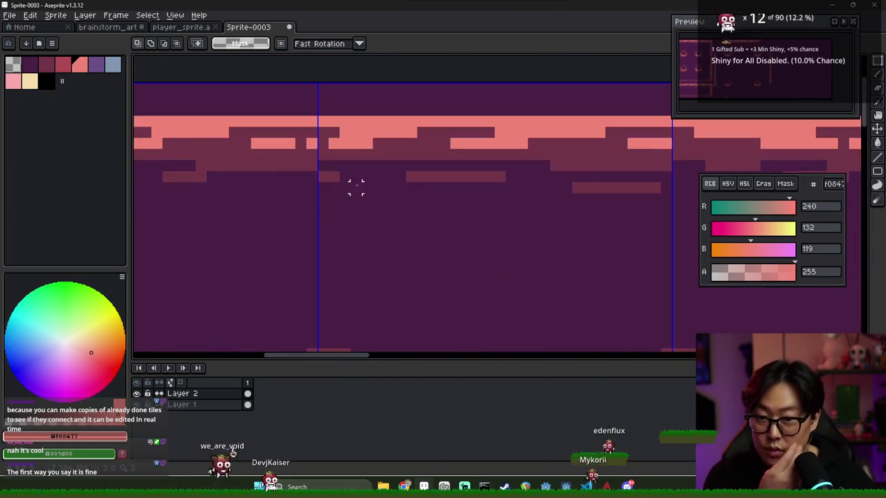
{"action": "scroll", "coordinate": [364, 245], "scroll_direction": "down", "scroll_amount": 3}
{"action": "scroll", "coordinate": [392, 107], "scroll_direction": "up", "scroll_amount": 3}
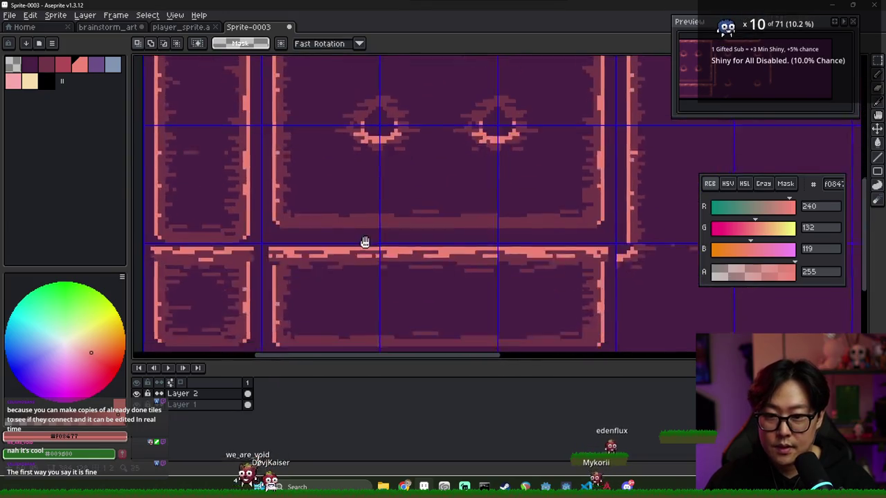
- Align the long bottom border and the lower-left tile, then open and dismiss the save prompt
{"action": "left_click_drag", "start_coordinate": [264, 250], "coordinate": [755, 292]}
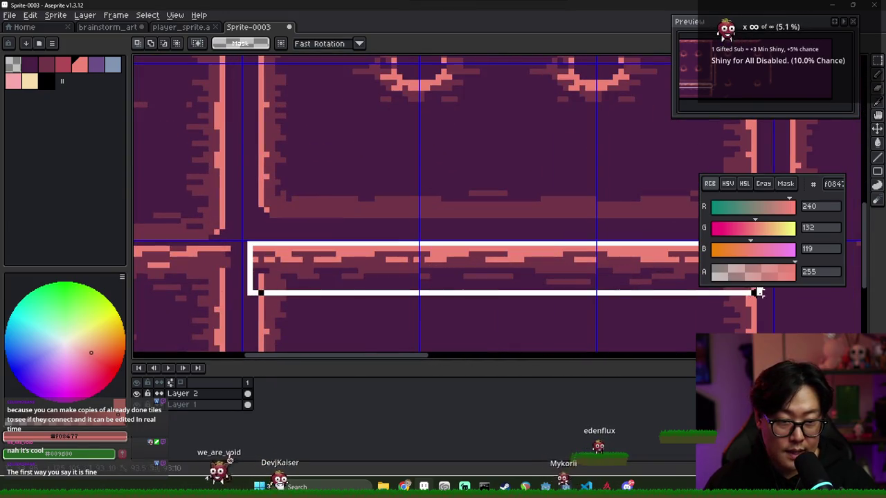
{"action": "scroll", "coordinate": [332, 243], "scroll_direction": "up", "scroll_amount": 2}
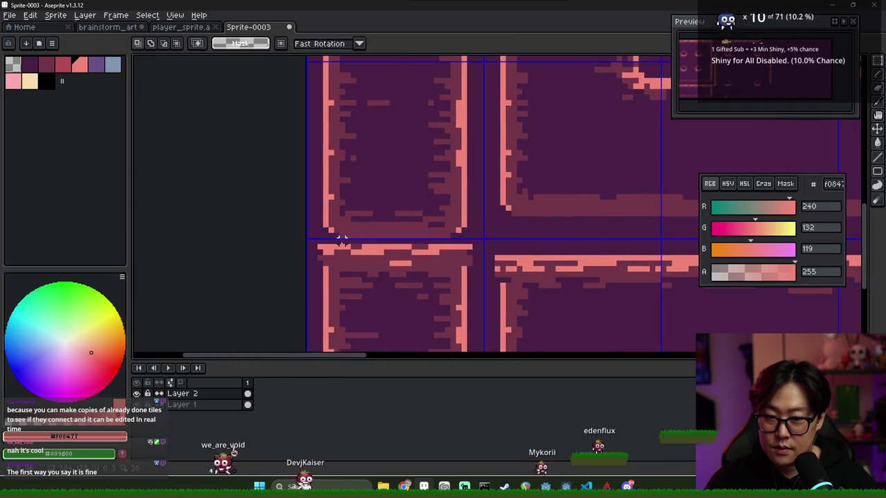
{"action": "mouse_move", "coordinate": [316, 245]}
{"action": "left_mouse_down"}
{"action": "mouse_move", "coordinate": [474, 287]}
{"action": "mouse_move", "coordinate": [480, 301]}
{"action": "left_mouse_up"}
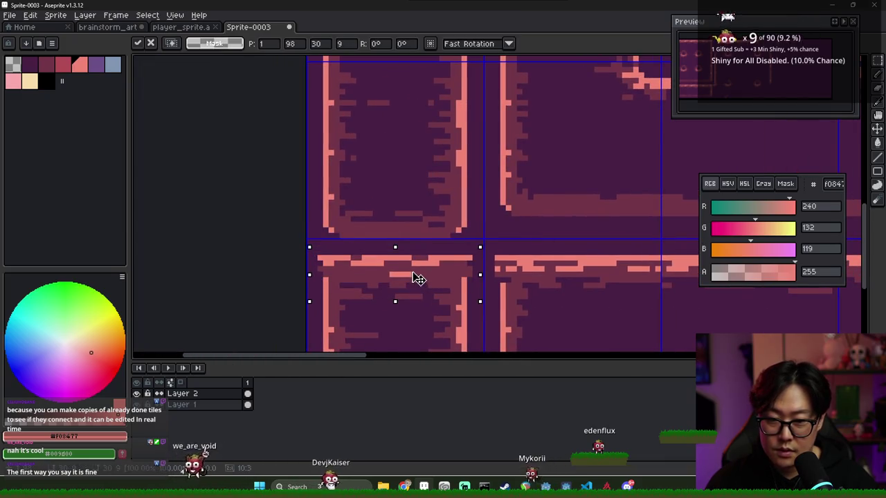
{"action": "key", "text": "Return"}
{"action": "scroll", "coordinate": [419, 278], "scroll_direction": "down", "scroll_amount": 4}
{"action": "key", "text": "ctrl+s"}
{"action": "key", "text": "Escape"}
- Make two short leftward drags on the canvas near the middle tiles and review the result
{"action": "left_click_drag", "start_coordinate": [544, 212], "coordinate": [526, 210]}
{"action": "left_click_drag", "start_coordinate": [627, 220], "coordinate": [536, 223]}
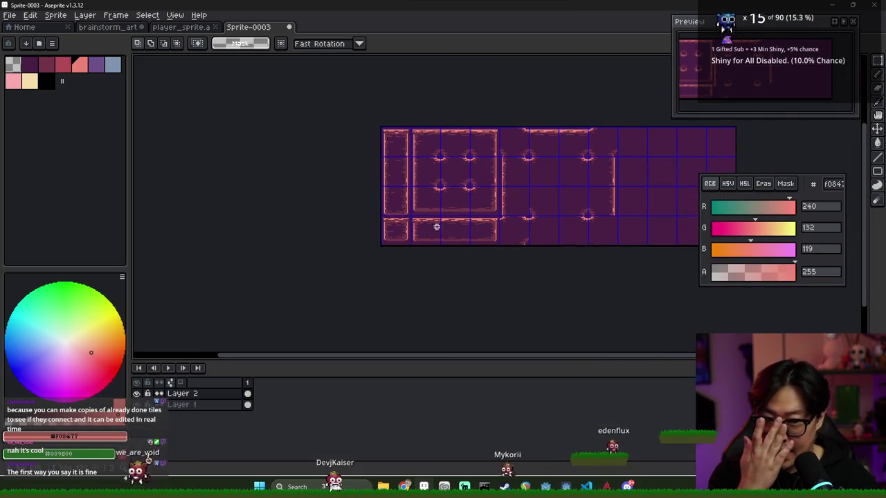
{"action": "scroll", "coordinate": [519, 234], "scroll_direction": "up", "scroll_amount": 2}
{"action": "scroll", "coordinate": [412, 231], "scroll_direction": "down", "scroll_amount": 2}
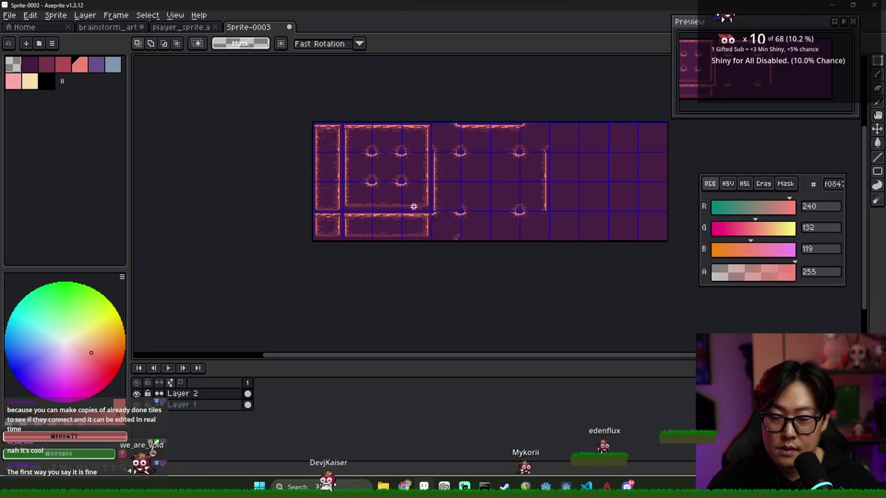
{"action": "scroll", "coordinate": [455, 234], "scroll_direction": "up", "scroll_amount": 2}
{"action": "scroll", "coordinate": [388, 238], "scroll_direction": "down", "scroll_amount": 1}
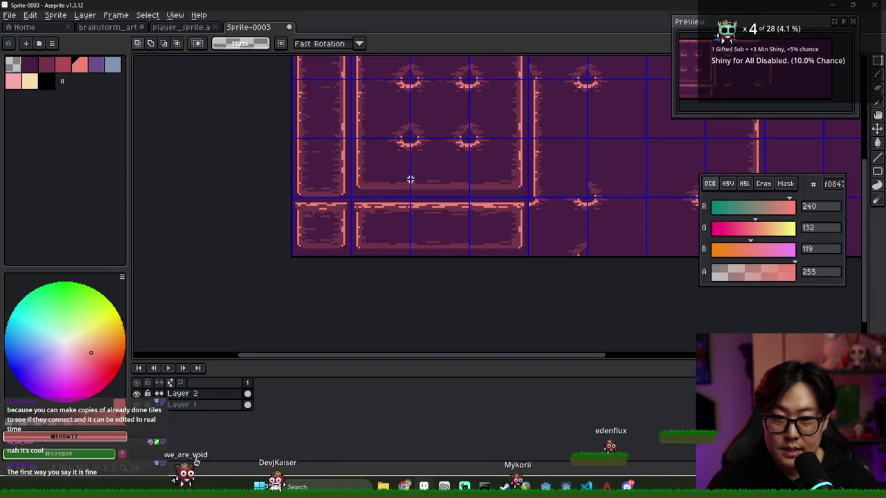
- Move the selected piece down onto the lower tile, one pixel further, and deselect
{"action": "left_click_drag", "start_coordinate": [434, 192], "coordinate": [639, 247]}
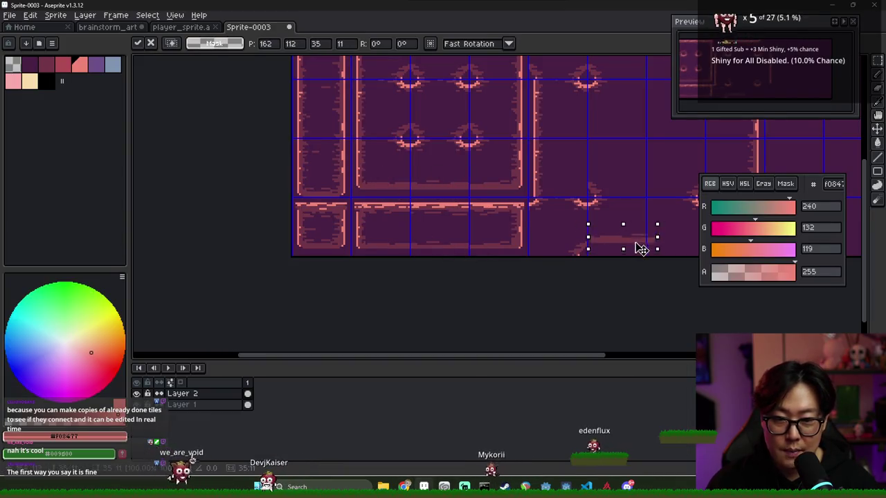
{"action": "scroll", "coordinate": [619, 251], "scroll_direction": "up", "scroll_amount": 3}
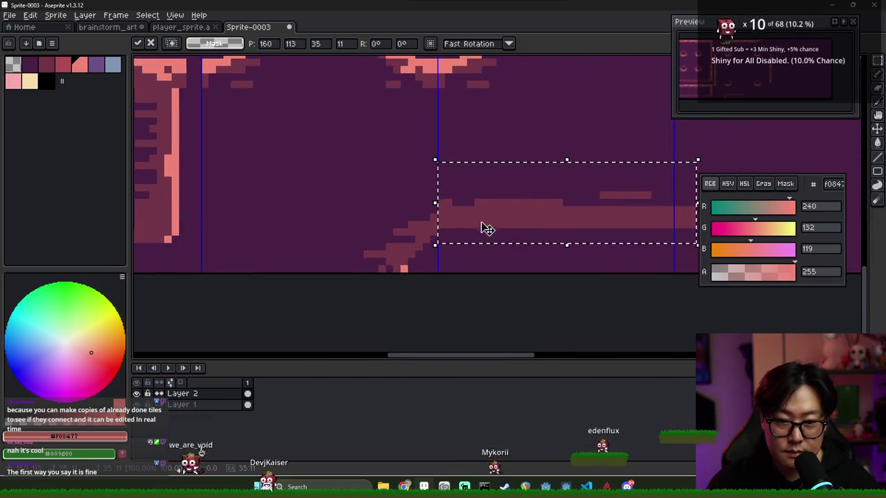
{"action": "key", "text": "Down"}
{"action": "scroll", "coordinate": [506, 245], "scroll_direction": "down", "scroll_amount": 1}
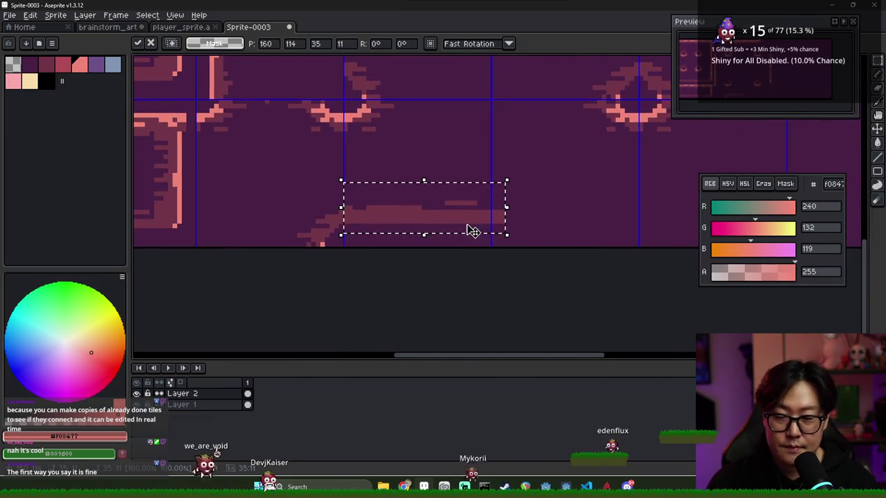
{"action": "scroll", "coordinate": [470, 229], "scroll_direction": "down", "scroll_amount": 1}
{"action": "key", "text": "ctrl+d"}
{"action": "scroll", "coordinate": [255, 143], "scroll_direction": "down", "scroll_amount": 1}
- Reposition two bottom edge pieces, shifting the small one right, then check Godot's example tilesheet
{"action": "mouse_move", "coordinate": [330, 136]}
{"action": "left_mouse_down"}
{"action": "mouse_move", "coordinate": [539, 214]}
{"action": "mouse_move", "coordinate": [555, 205]}
{"action": "left_mouse_up"}
{"action": "key", "text": "ctrl+d"}
{"action": "left_click_drag", "start_coordinate": [497, 197], "coordinate": [538, 214]}
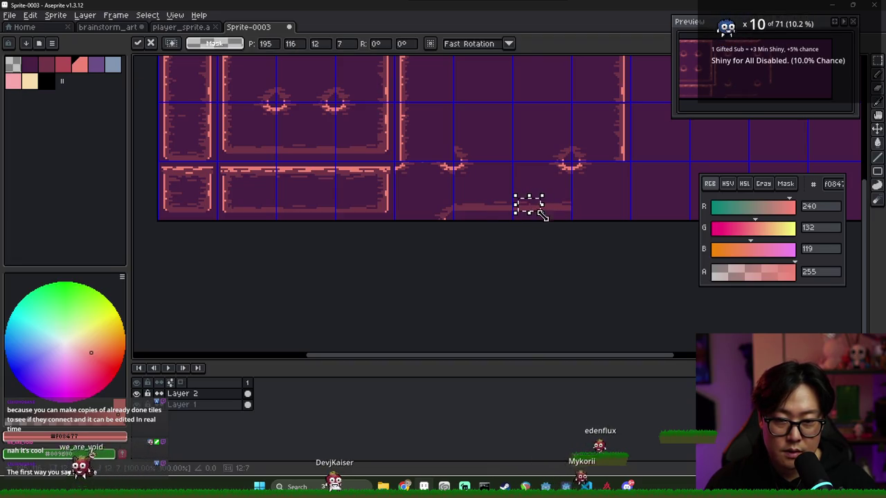
{"action": "key", "text": "ctrl+d"}
{"action": "scroll", "coordinate": [583, 216], "scroll_direction": "down", "scroll_amount": 4}
{"action": "scroll", "coordinate": [525, 217], "scroll_direction": "up", "scroll_amount": 3}
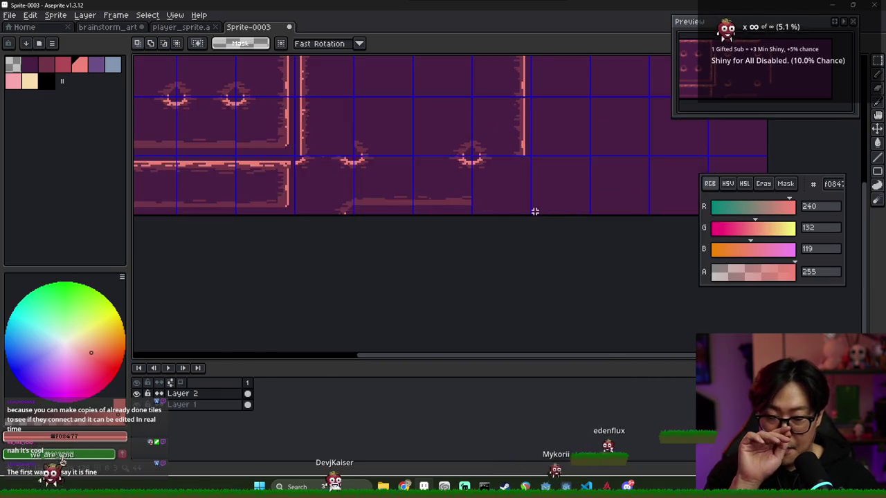
{"action": "scroll", "coordinate": [533, 207], "scroll_direction": "down", "scroll_amount": 3}
{"action": "key", "text": "alt+Tab"}
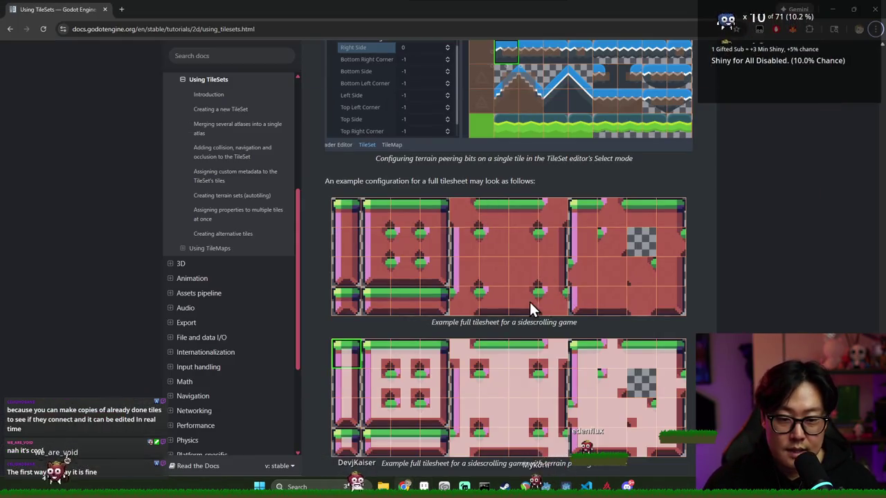
{"action": "key", "text": "alt+Tab"}
{"action": "scroll", "coordinate": [486, 158], "scroll_direction": "up", "scroll_amount": 3}
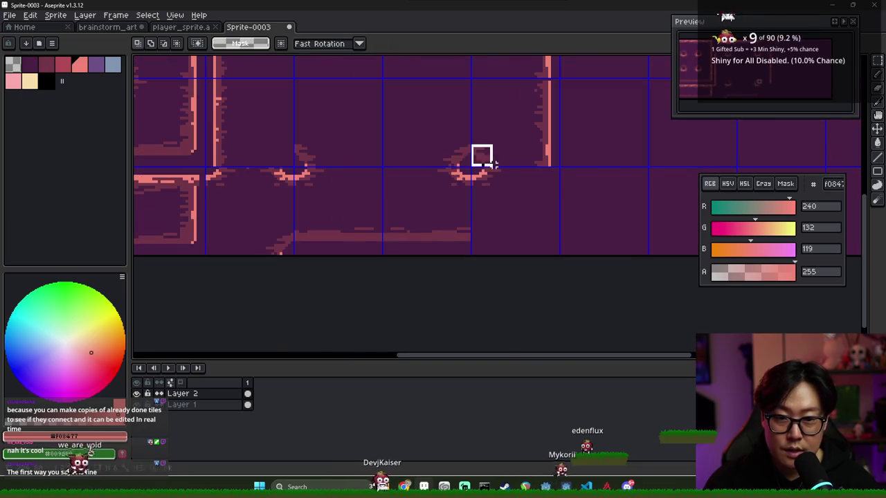
- Select the notched inner-corner piece and place a copy of it, comparing with Godot's tilesheet
{"action": "left_click_drag", "start_coordinate": [503, 167], "coordinate": [504, 170]}
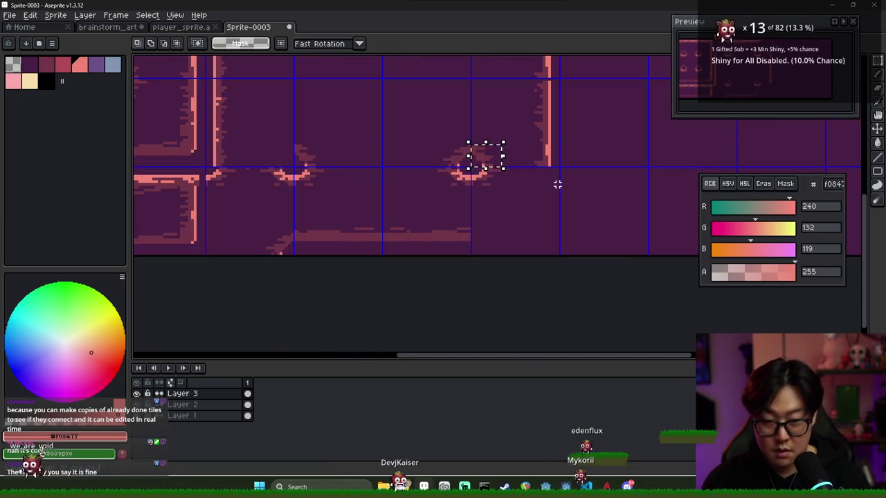
{"action": "key", "text": "ctrl+t"}
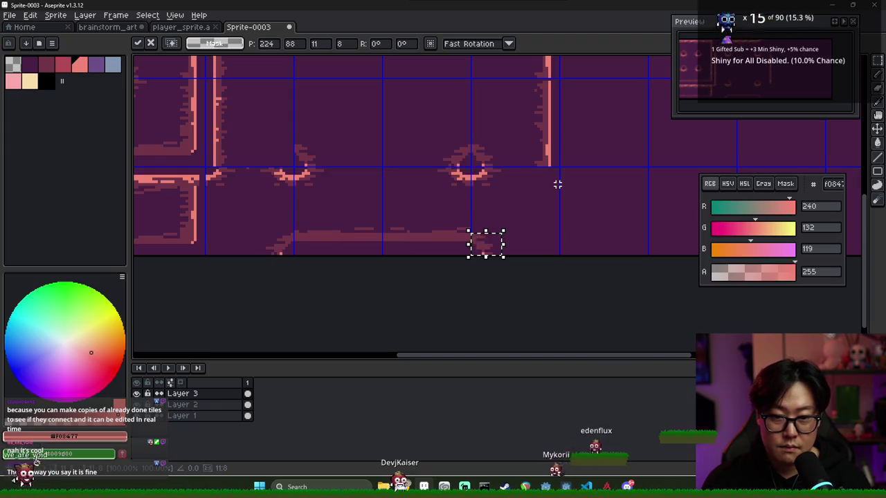
{"action": "key", "text": "alt+Tab"}
{"action": "key", "text": "alt+Tab"}
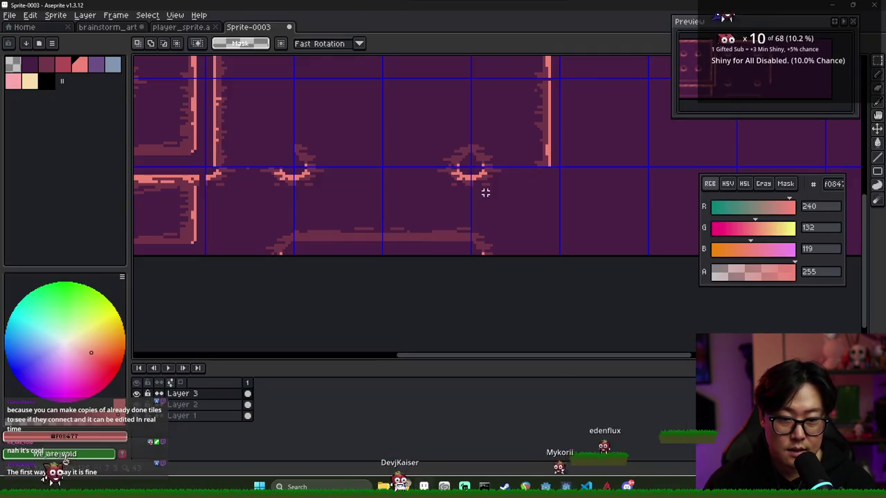
{"action": "left_click_drag", "start_coordinate": [440, 168], "coordinate": [473, 189]}
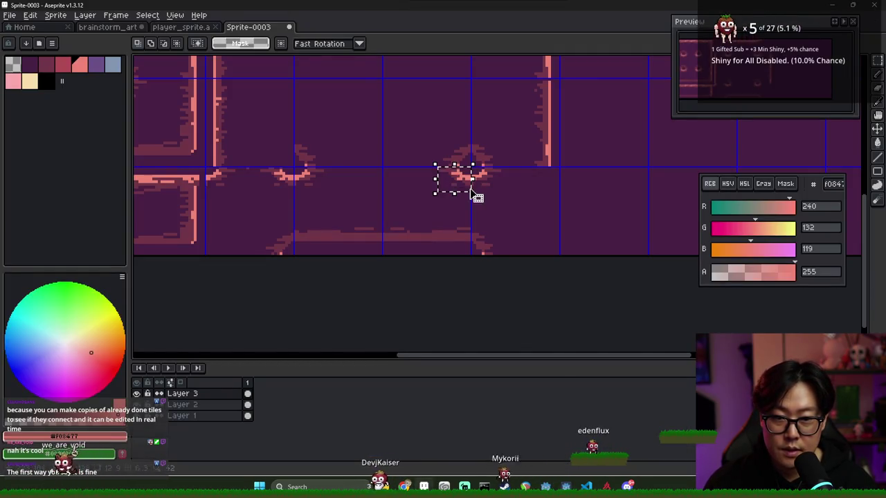
{"action": "key", "text": "ctrl+t"}
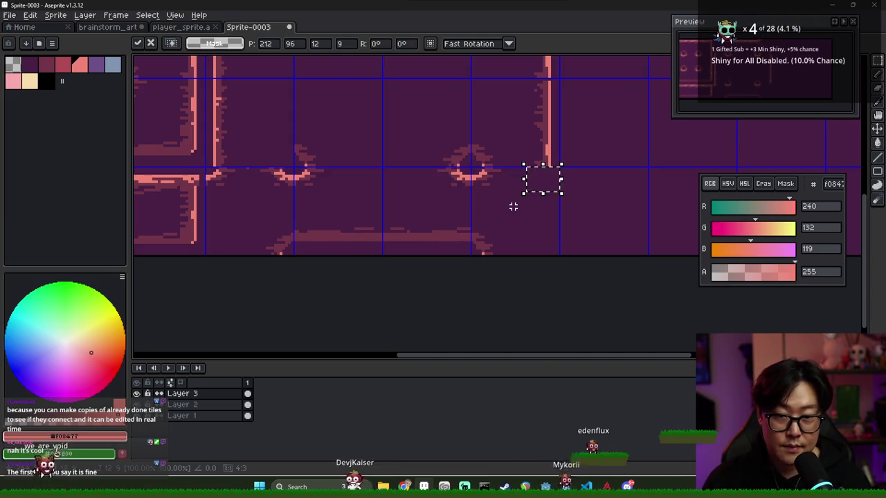
{"action": "key", "text": "Escape"}
{"action": "left_click_drag", "start_coordinate": [432, 167], "coordinate": [473, 191]}
{"action": "key", "text": "ctrl+d"}
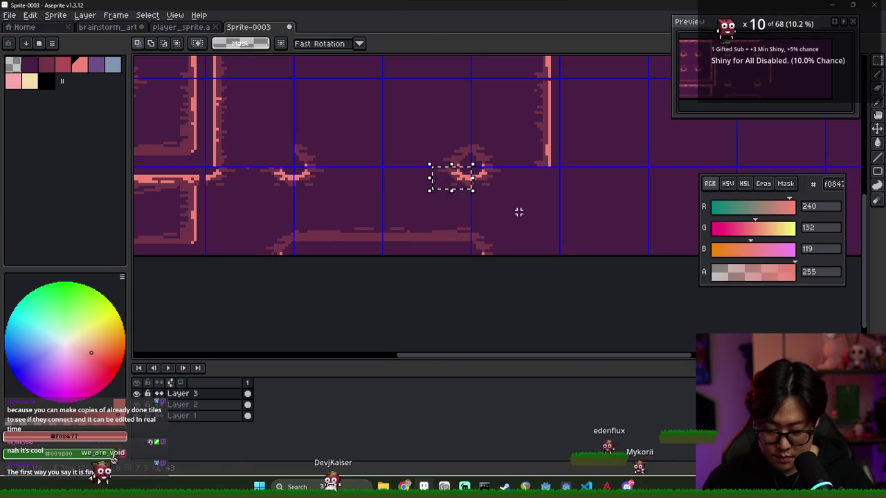
- Paste a copy of the corner piece one tile to the right and commit it
{"action": "key", "text": "shift+Right"}
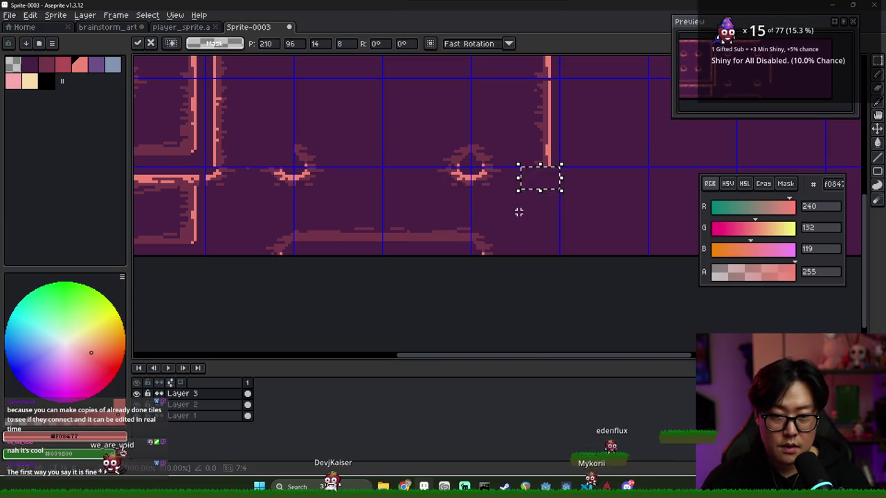
{"action": "key", "text": "Escape"}
{"action": "key", "text": "shift+Right"}
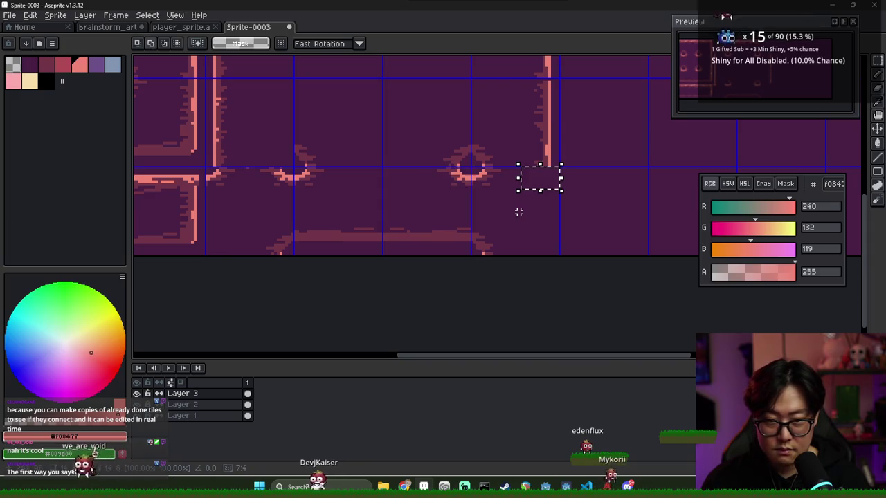
{"action": "key", "text": "ctrl+d"}
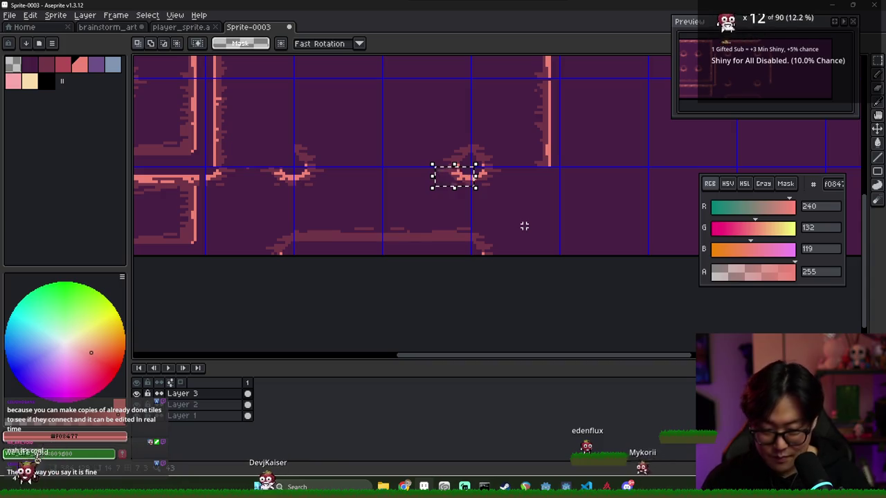
{"action": "key", "text": "ctrl+v"}
{"action": "key", "text": "shift+Right"}
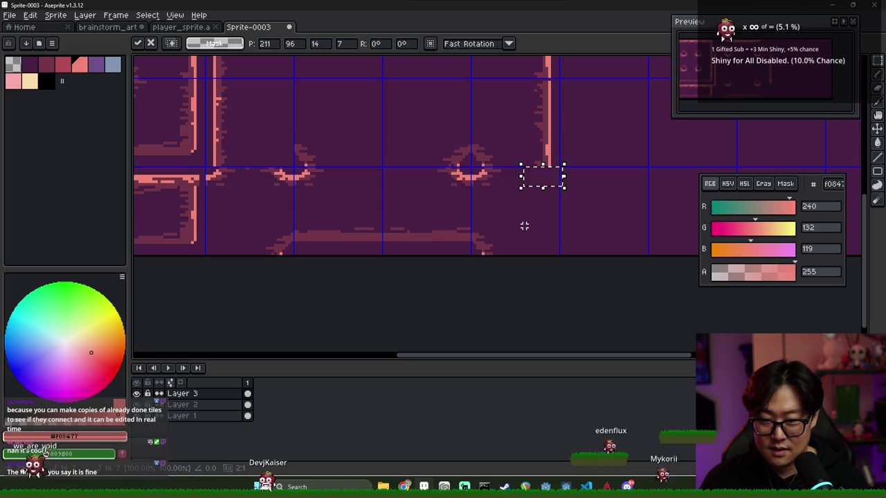
{"action": "key", "text": "Return"}
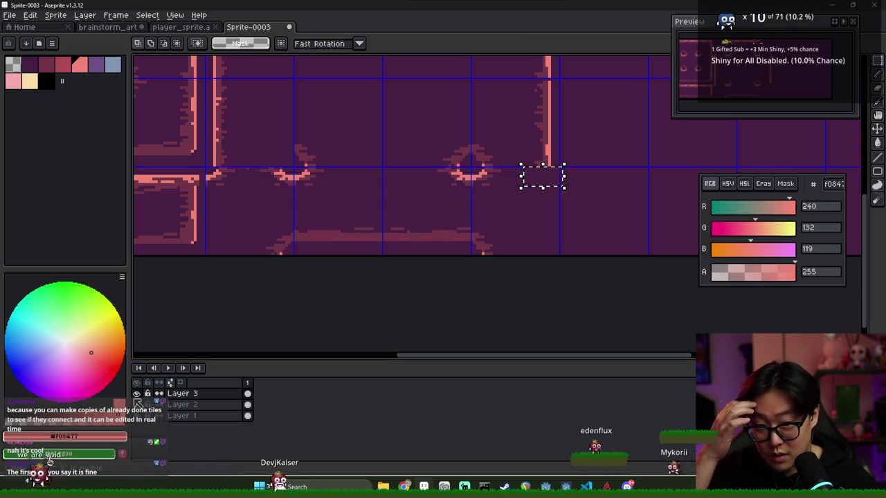
{"action": "right_click", "coordinate": [184, 394]}
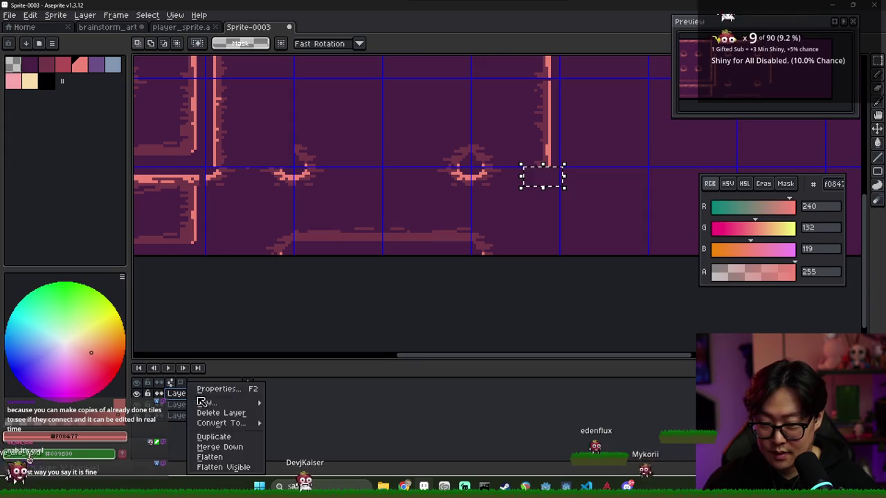
- Merge Layer 3 down into Layer 2 and select the notched corner piece
{"action": "left_click", "coordinate": [220, 447]}
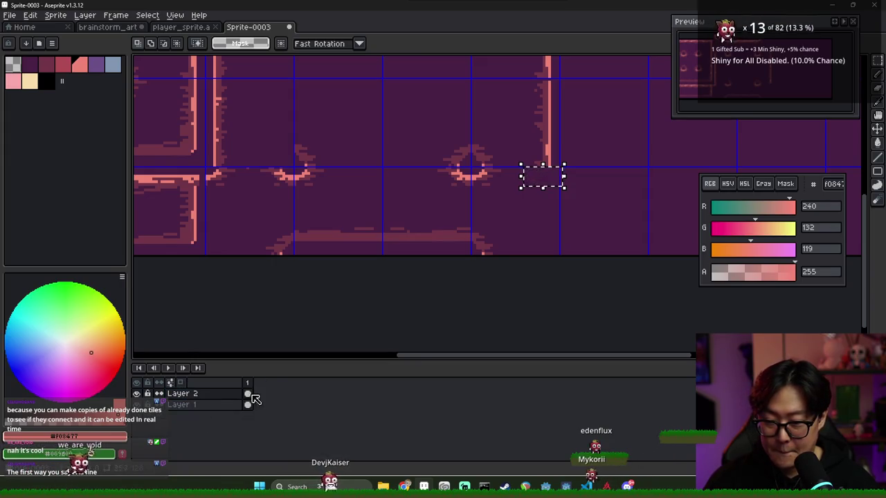
{"action": "left_click", "coordinate": [440, 173]}
{"action": "left_click_drag", "start_coordinate": [472, 186], "coordinate": [474, 192]}
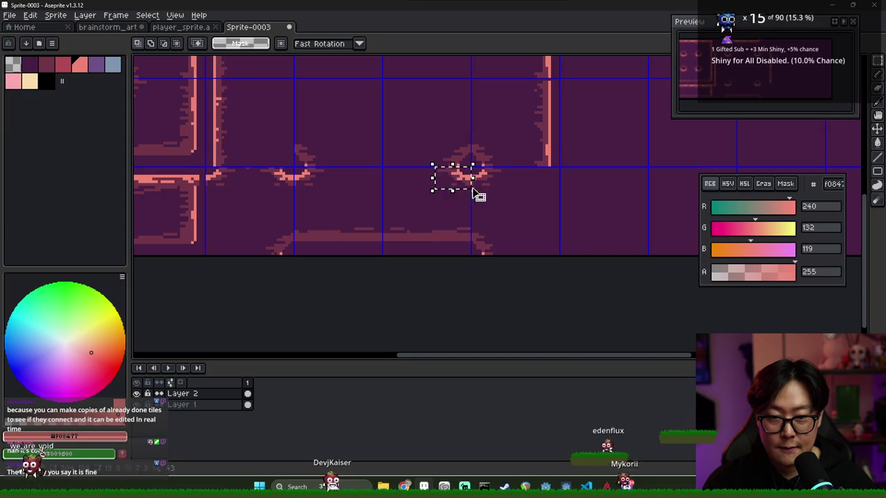
- Place a copy of the corner piece one tile right, then switch to StreamGachapon
{"action": "key", "text": "ctrl+v"}
{"action": "key", "text": "shift+Right"}
{"action": "left_click", "coordinate": [518, 220]}
{"action": "scroll", "coordinate": [521, 218], "scroll_direction": "up", "scroll_amount": 1}
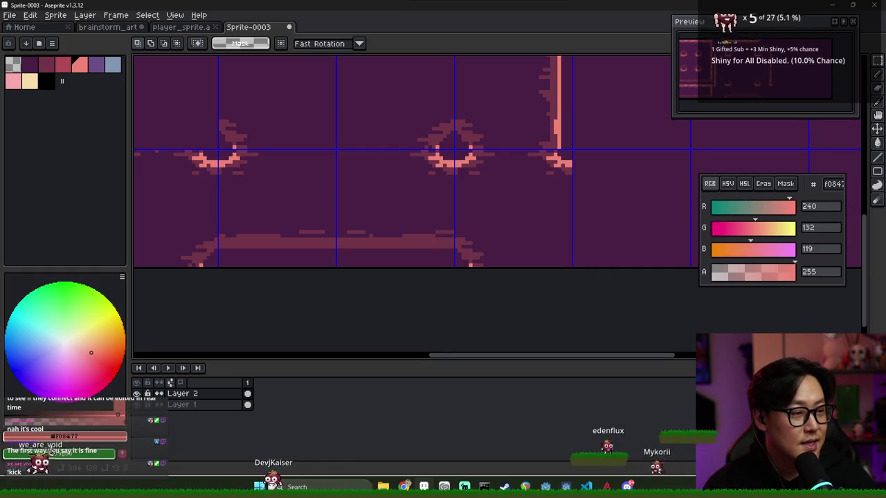
{"action": "key", "text": "alt+Tab"}
{"action": "left_click", "coordinate": [630, 311]}
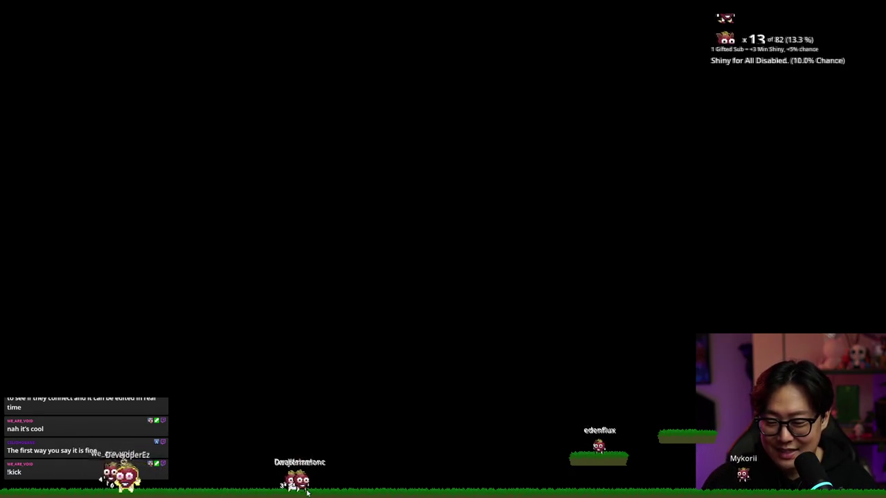
- Glance at the Godot docs' example full tilesheet, then return to the Aseprite wall tileset
{"action": "key", "text": "alt+Tab"}
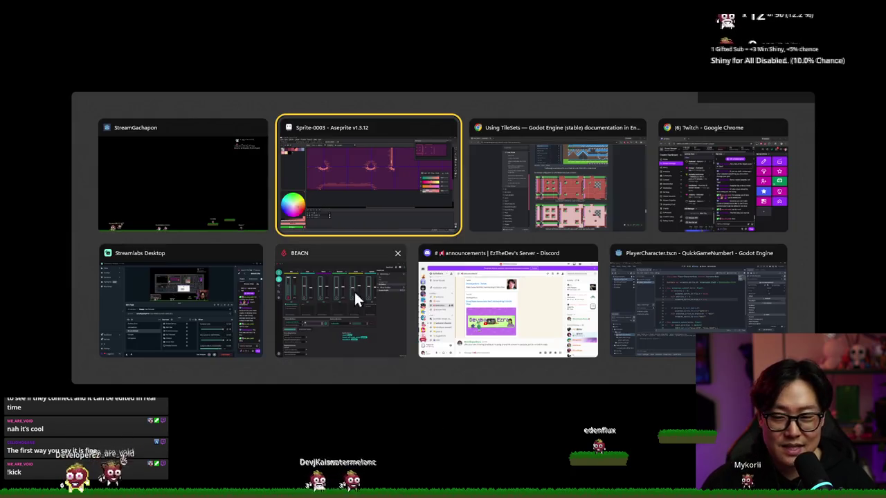
{"action": "key", "text": "alt+Tab"}
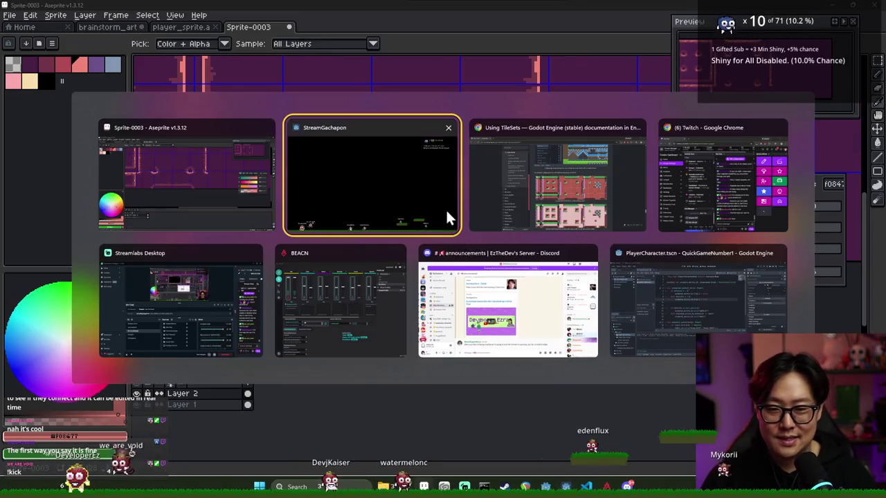
{"action": "left_click", "coordinate": [532, 210]}
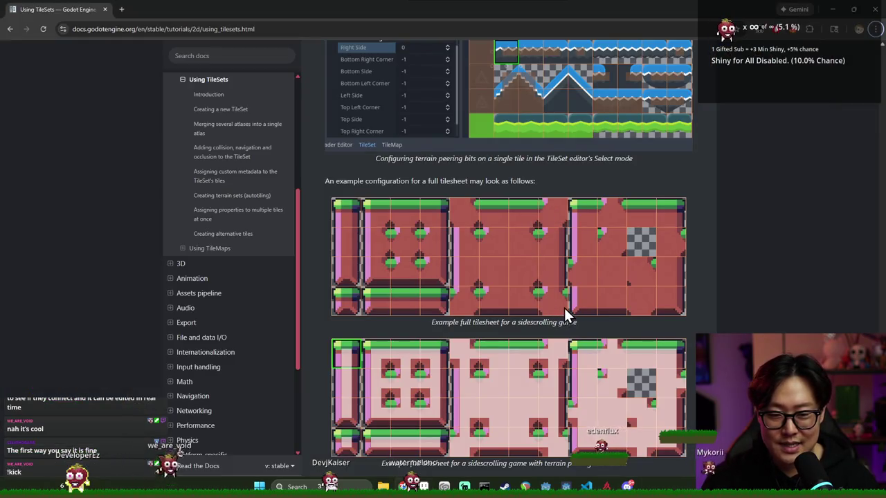
{"action": "key", "text": "alt+Tab"}
{"action": "scroll", "coordinate": [519, 235], "scroll_direction": "down", "scroll_amount": 3}
{"action": "scroll", "coordinate": [526, 221], "scroll_direction": "up", "scroll_amount": 3}
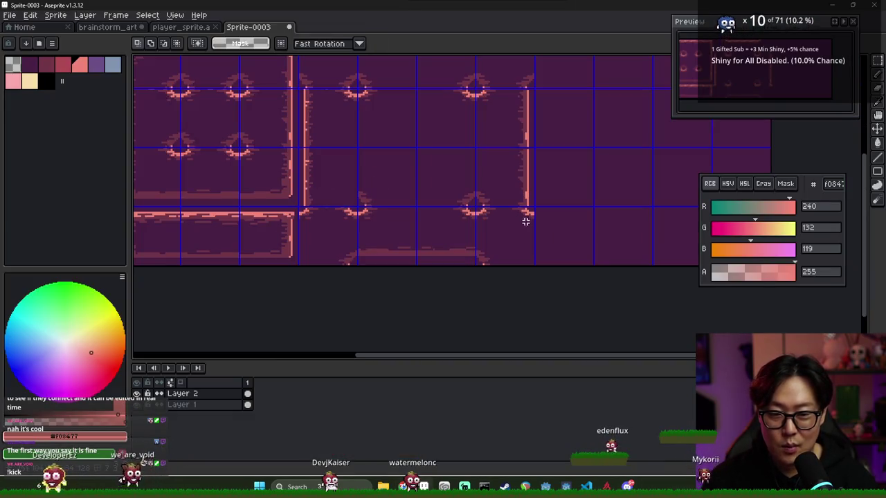
- Toggle Layer 1's purple background on and off to compare the tiles on transparency
{"action": "scroll", "coordinate": [526, 221], "scroll_direction": "down", "scroll_amount": 2}
{"action": "scroll", "coordinate": [543, 200], "scroll_direction": "up", "scroll_amount": 2}
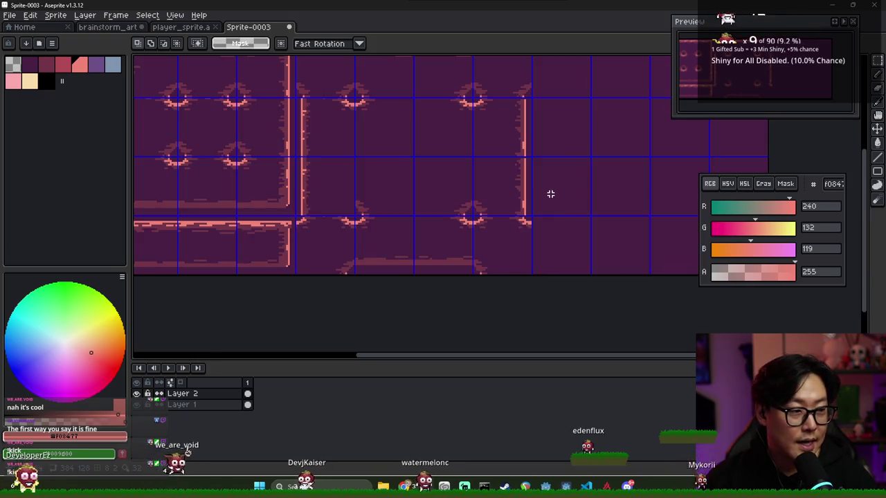
{"action": "key", "text": "alt+Tab"}
{"action": "key", "text": "alt+Tab"}
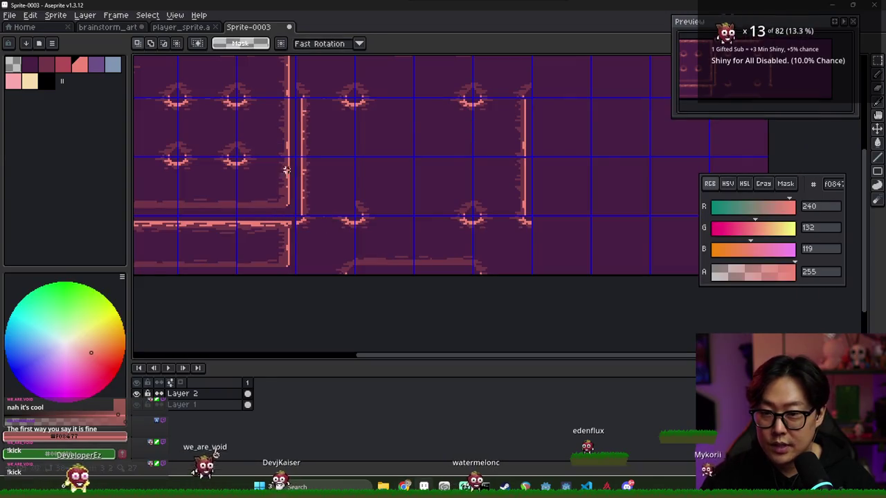
{"action": "left_click", "coordinate": [136, 405]}
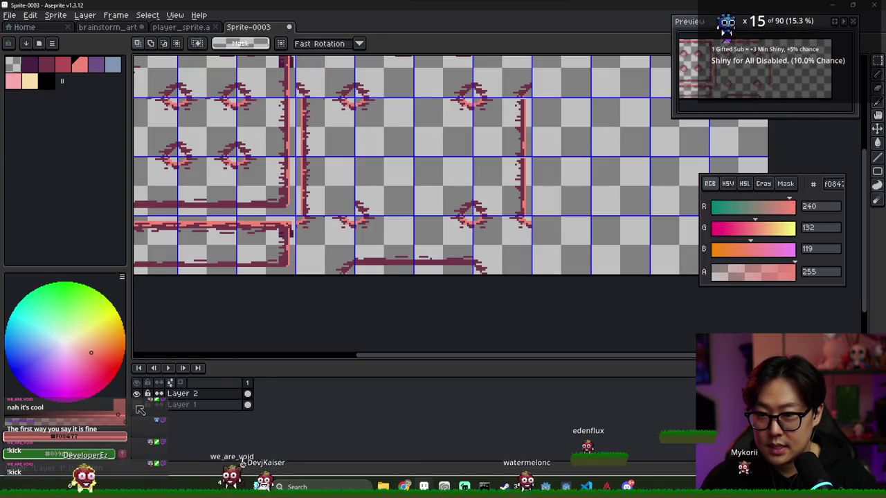
{"action": "left_click", "coordinate": [137, 405]}
{"action": "scroll", "coordinate": [279, 231], "scroll_direction": "down", "scroll_amount": 1}
{"action": "scroll", "coordinate": [251, 236], "scroll_direction": "up", "scroll_amount": 2}
{"action": "scroll", "coordinate": [251, 263], "scroll_direction": "down", "scroll_amount": 1}
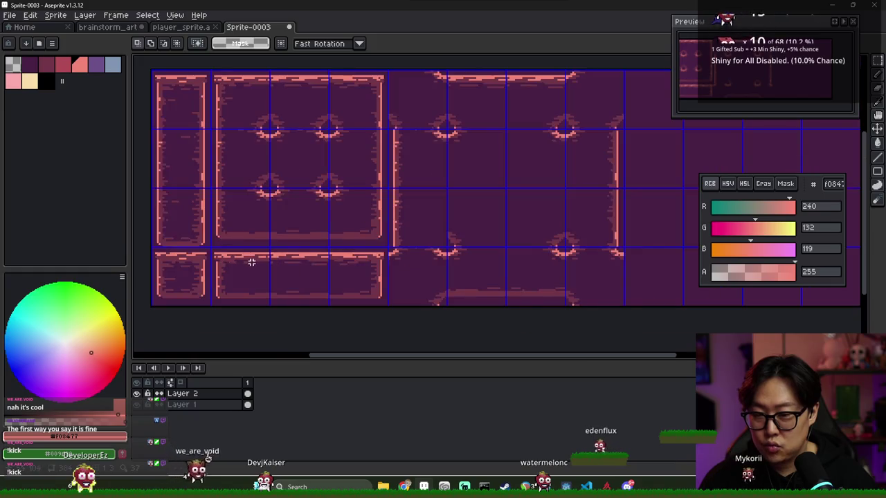
{"action": "left_click", "coordinate": [137, 406]}
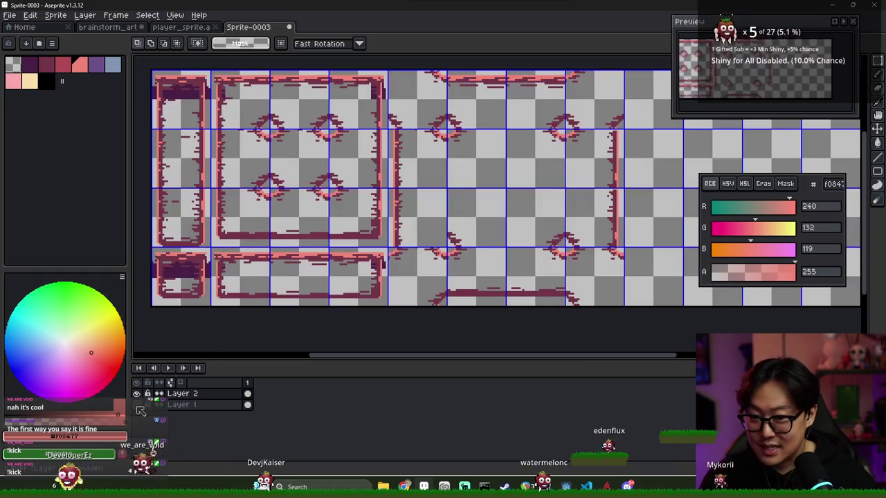
{"action": "left_click", "coordinate": [137, 407]}
{"action": "left_click", "coordinate": [137, 407]}
{"action": "left_click", "coordinate": [137, 407]}
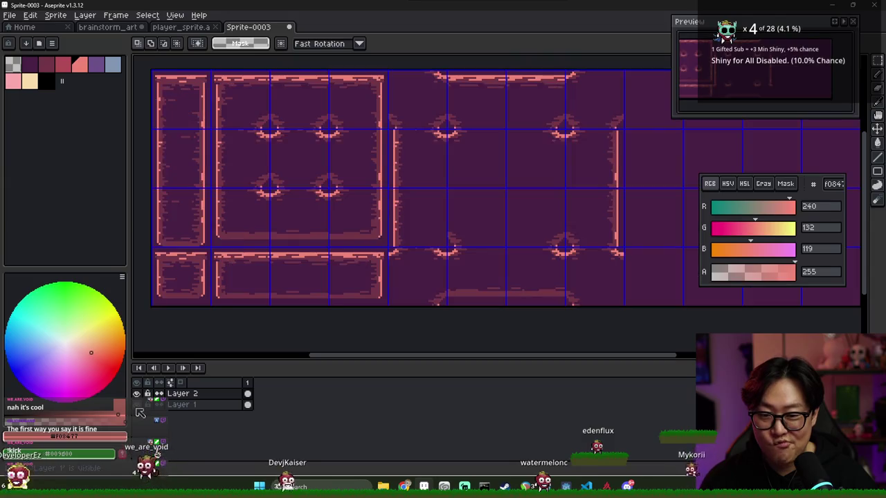
- Try selecting the background by colour, then sample the tiles' dark purple #492045
{"action": "key", "text": "w"}
{"action": "left_click", "coordinate": [370, 253]}
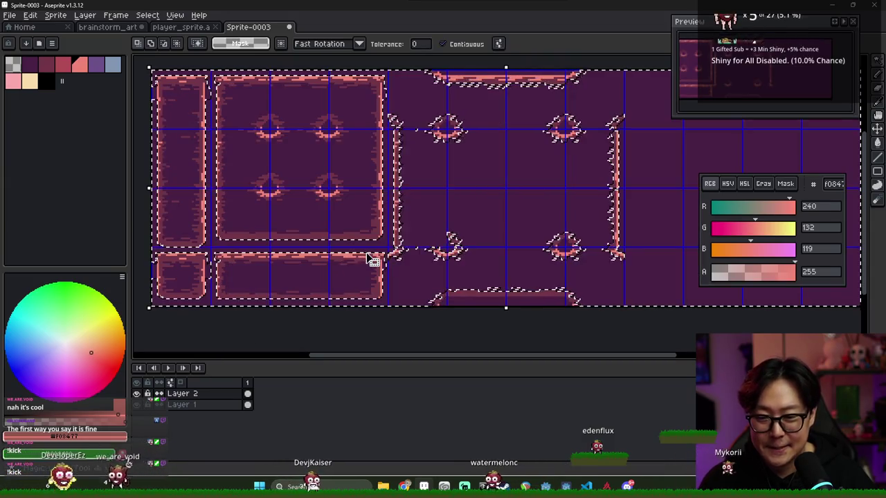
{"action": "key", "text": "ctrl+d"}
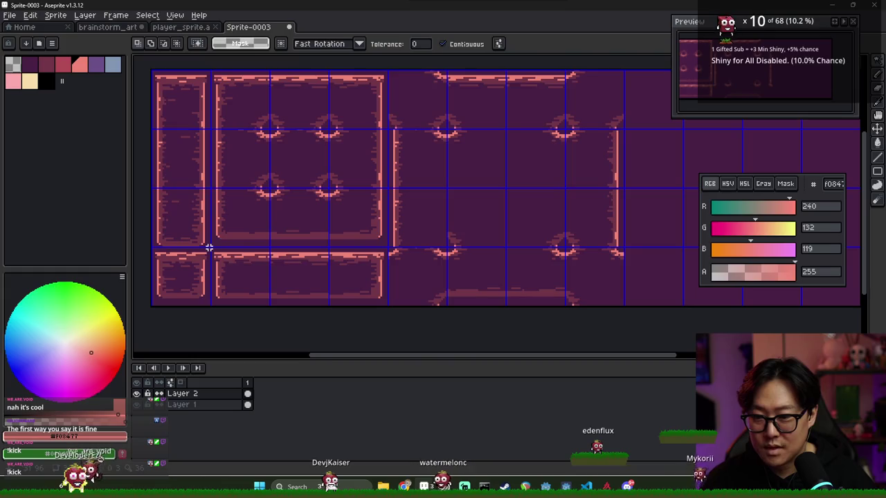
{"action": "left_click", "coordinate": [217, 246]}
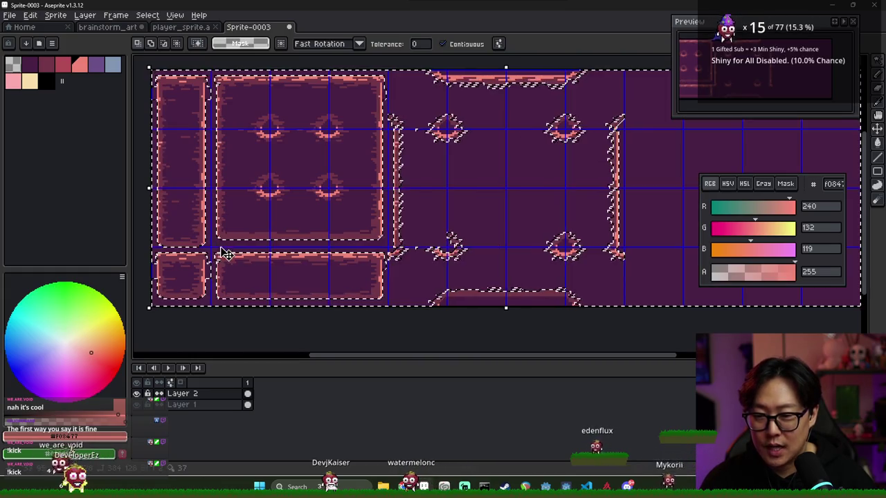
{"action": "scroll", "coordinate": [406, 268], "scroll_direction": "up", "scroll_amount": 2}
{"action": "key", "text": "ctrl+d"}
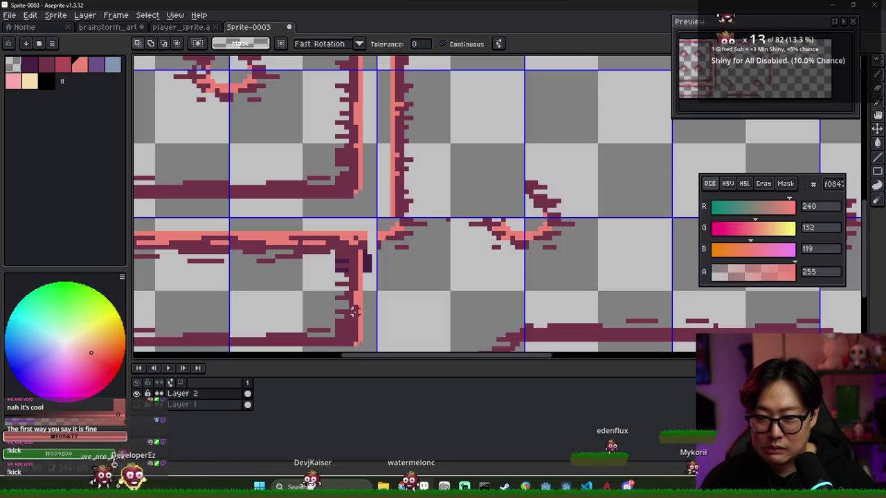
{"action": "key", "text": "e"}
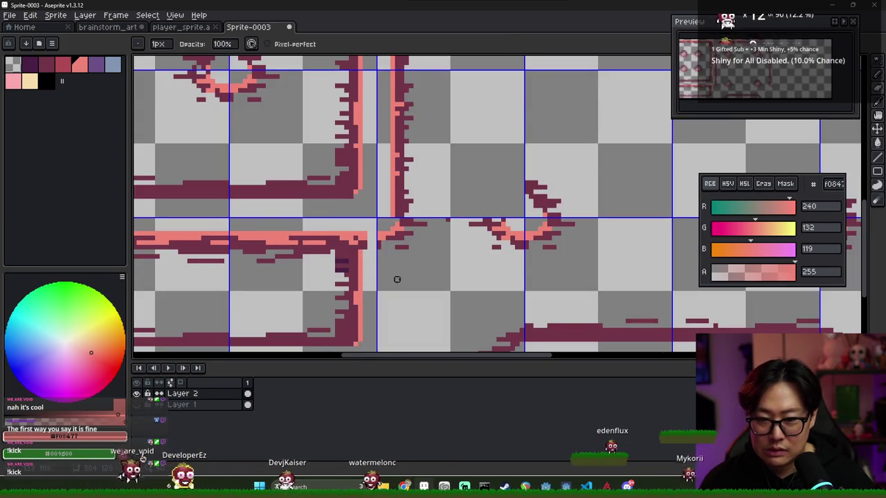
{"action": "scroll", "coordinate": [392, 281], "scroll_direction": "down", "scroll_amount": 4}
{"action": "left_click", "coordinate": [352, 153], "text": "alt"}
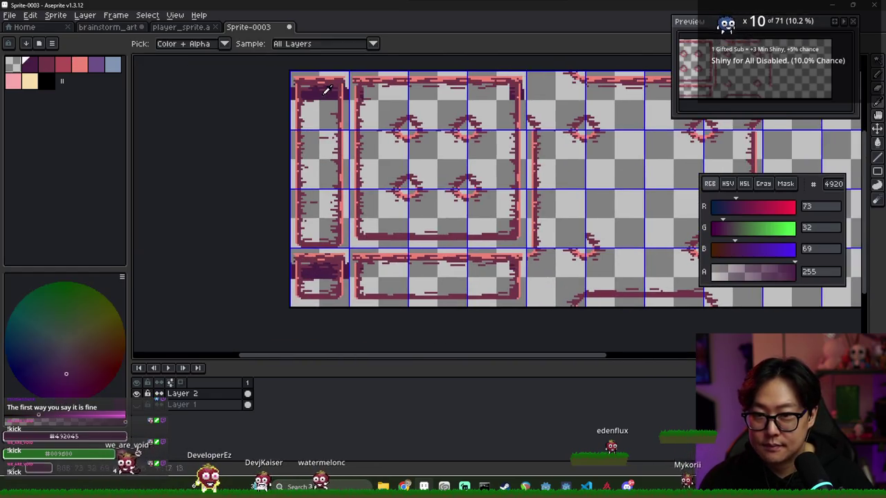
- Paint-bucket the tall, large, small and wide left tiles' interiors with dark purple
{"action": "key", "text": "g"}
{"action": "left_click", "coordinate": [319, 159]}
{"action": "left_click", "coordinate": [370, 134]}
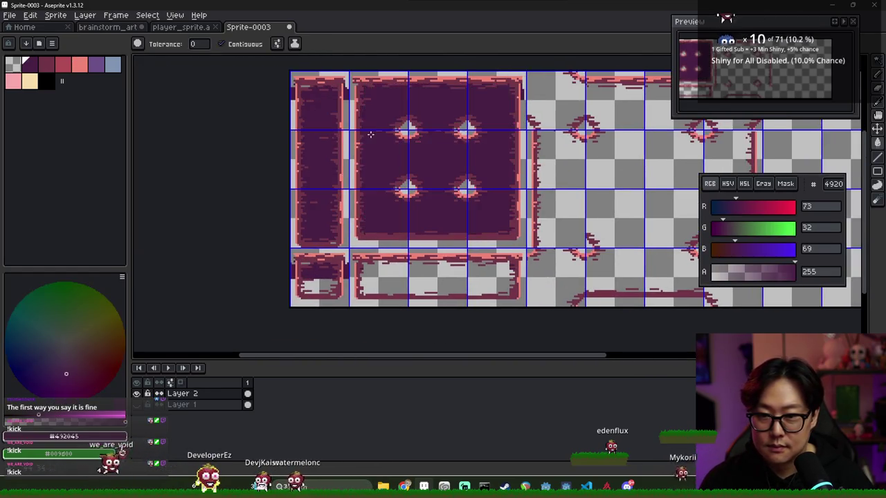
{"action": "left_click", "coordinate": [333, 280]}
{"action": "left_click", "coordinate": [400, 275]}
{"action": "scroll", "coordinate": [297, 278], "scroll_direction": "up", "scroll_amount": 3}
- Remove the stray strip between the bottom tiles and bring the four-diamond tile into view
{"action": "key", "text": "m"}
{"action": "mouse_move", "coordinate": [274, 225]}
{"action": "left_mouse_down"}
{"action": "mouse_move", "coordinate": [296, 271]}
{"action": "mouse_move", "coordinate": [448, 260]}
{"action": "left_mouse_up"}
{"action": "key", "text": "ctrl+z"}
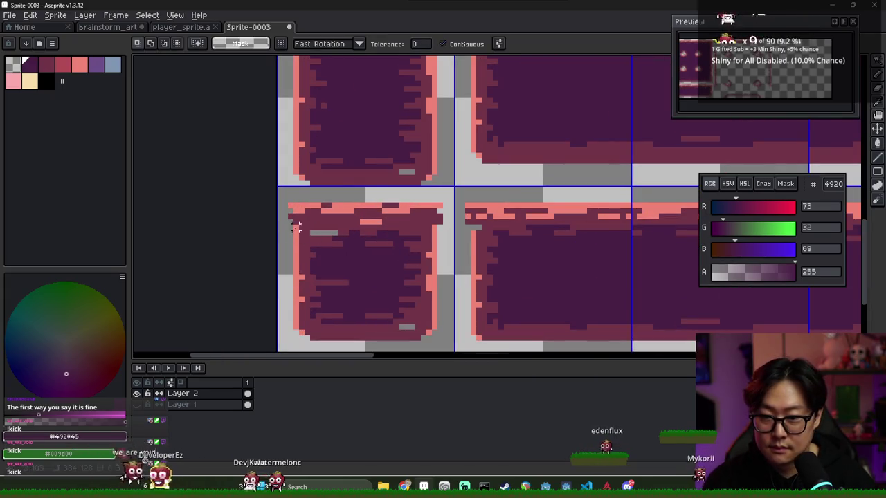
{"action": "scroll", "coordinate": [291, 229], "scroll_direction": "down", "scroll_amount": 2}
{"action": "left_click_drag", "start_coordinate": [329, 184], "coordinate": [343, 254]}
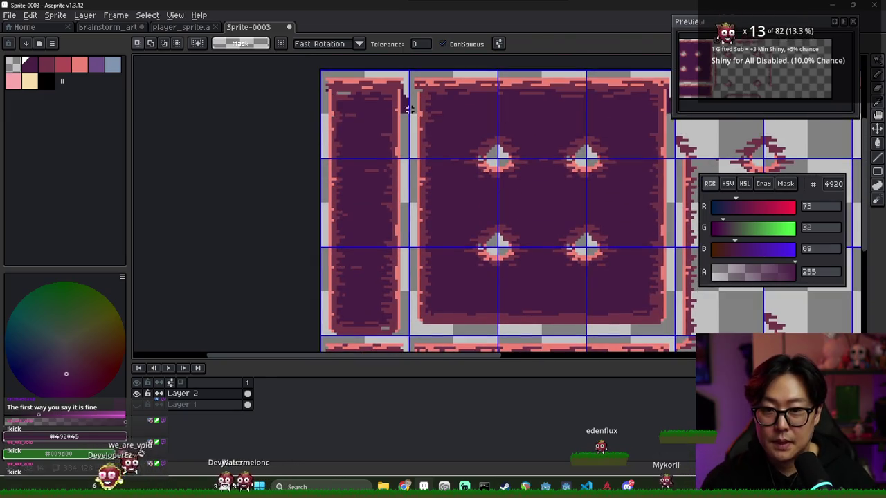
{"action": "scroll", "coordinate": [321, 94], "scroll_direction": "up", "scroll_amount": 1}
{"action": "scroll", "coordinate": [390, 125], "scroll_direction": "down", "scroll_amount": 3}
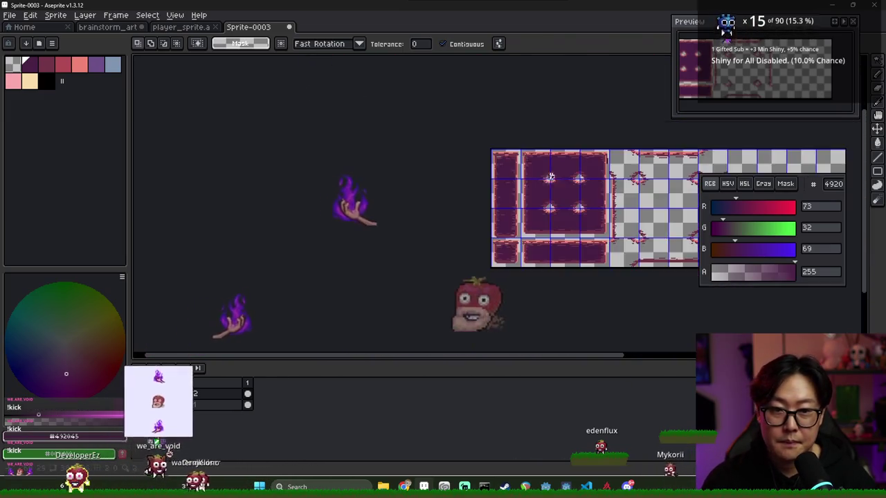
{"action": "scroll", "coordinate": [485, 172], "scroll_direction": "up", "scroll_amount": 3}
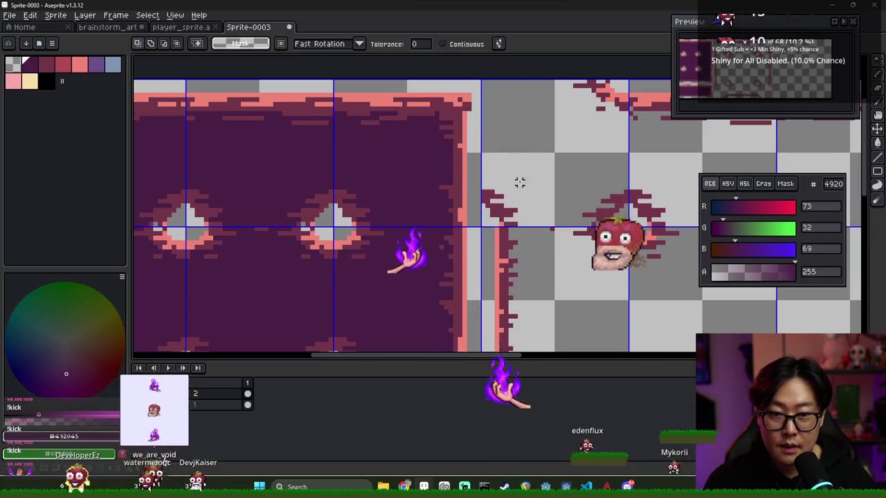
{"action": "scroll", "coordinate": [518, 257], "scroll_direction": "down", "scroll_amount": 2}
{"action": "scroll", "coordinate": [518, 256], "scroll_direction": "up", "scroll_amount": 3}
{"action": "scroll", "coordinate": [432, 257], "scroll_direction": "down", "scroll_amount": 3}
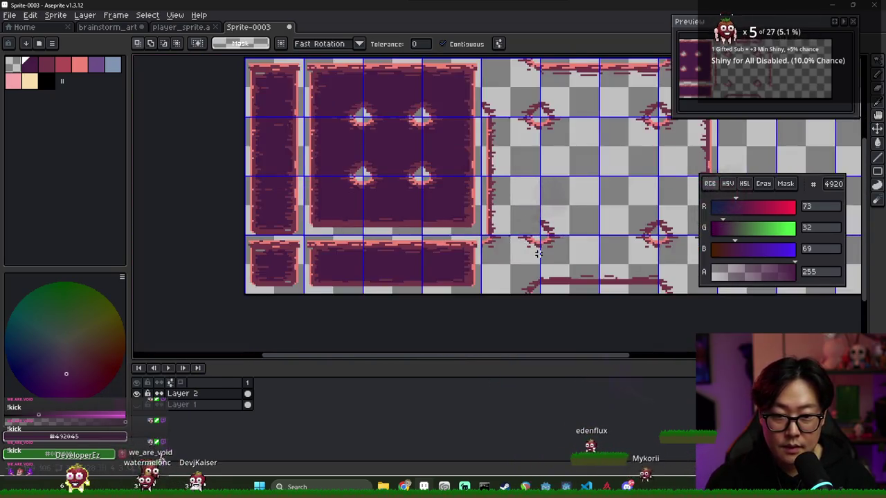
{"action": "scroll", "coordinate": [402, 274], "scroll_direction": "up", "scroll_amount": 2}
{"action": "key", "text": "b"}
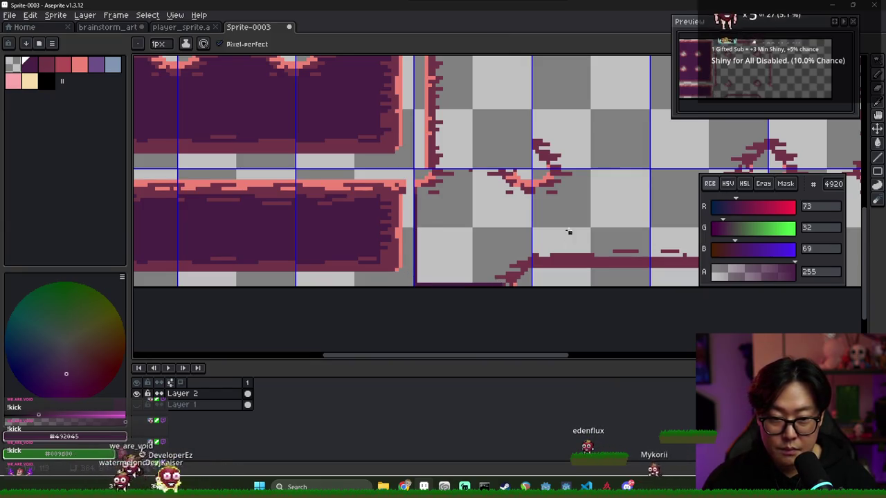
- Inspect the right-hand tiles, then flood the remaining transparent area with dark purple
{"action": "scroll", "coordinate": [567, 236], "scroll_direction": "down", "scroll_amount": 1}
{"action": "scroll", "coordinate": [423, 280], "scroll_direction": "up", "scroll_amount": 2}
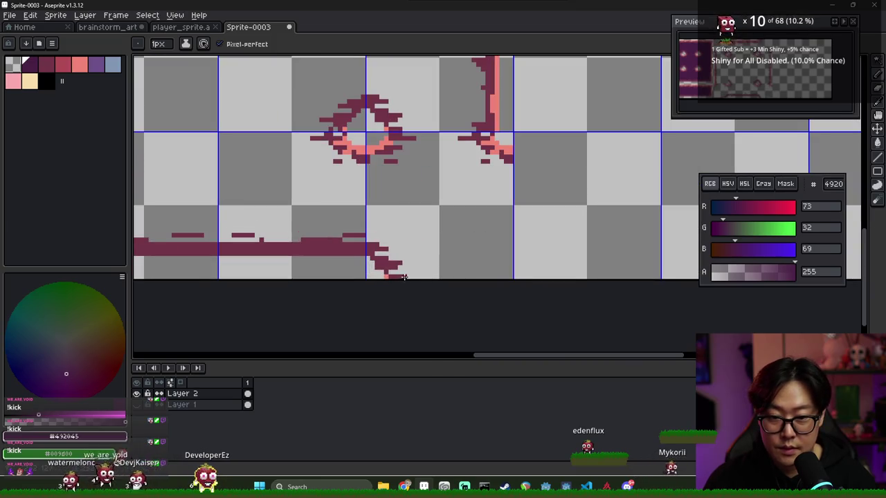
{"action": "scroll", "coordinate": [509, 166], "scroll_direction": "down", "scroll_amount": 3}
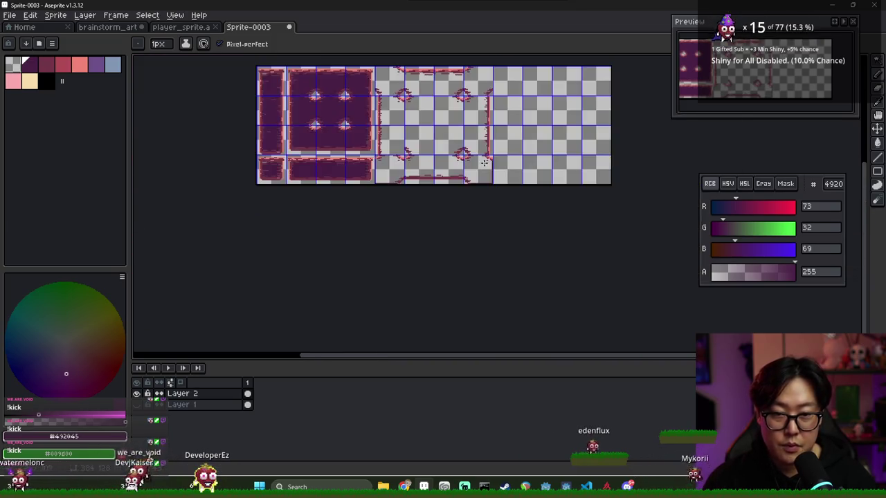
{"action": "scroll", "coordinate": [352, 202], "scroll_direction": "up", "scroll_amount": 3}
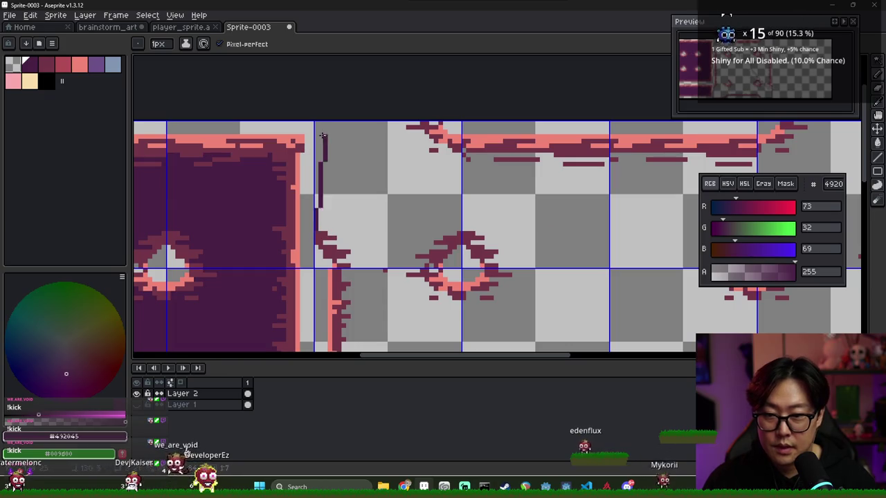
{"action": "scroll", "coordinate": [419, 126], "scroll_direction": "down", "scroll_amount": 2}
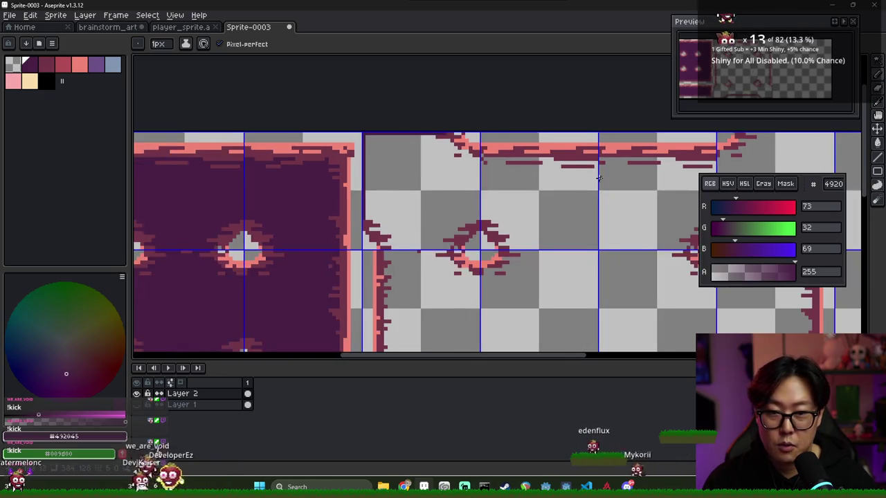
{"action": "scroll", "coordinate": [467, 149], "scroll_direction": "up", "scroll_amount": 2}
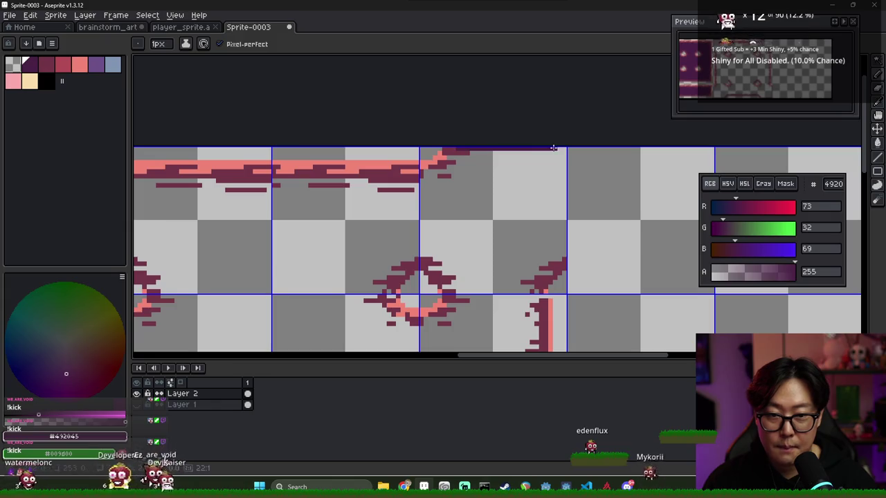
{"action": "key", "text": "g"}
{"action": "left_click", "coordinate": [565, 253]}
{"action": "scroll", "coordinate": [565, 253], "scroll_direction": "down", "scroll_amount": 3}
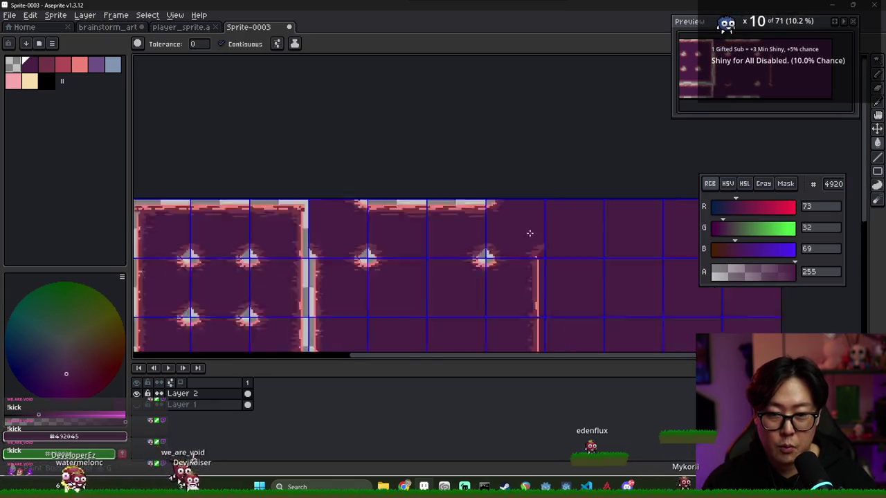
- Undo the last change and check the Godot tileset docs for reference
{"action": "scroll", "coordinate": [528, 258], "scroll_direction": "up", "scroll_amount": 3}
{"action": "key", "text": "v"}
{"action": "key", "text": "ctrl+z"}
{"action": "scroll", "coordinate": [527, 254], "scroll_direction": "down", "scroll_amount": 1}
{"action": "key", "text": "g"}
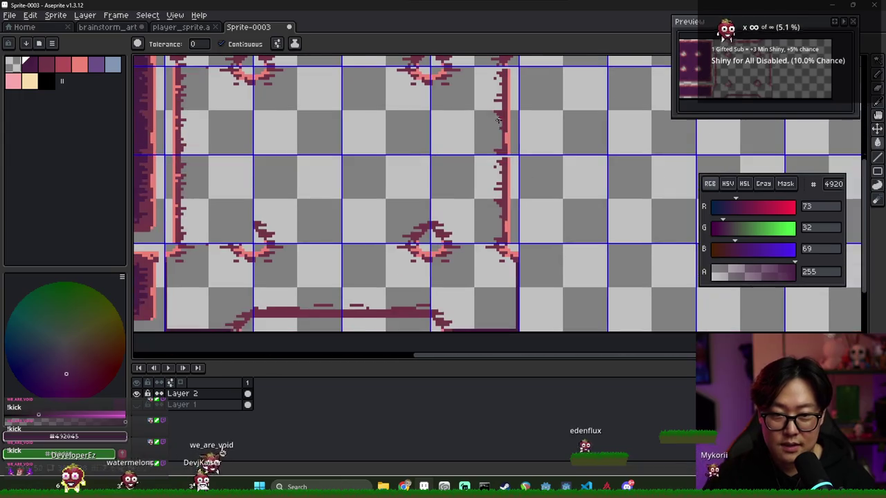
{"action": "scroll", "coordinate": [434, 197], "scroll_direction": "left", "scroll_amount": 2}
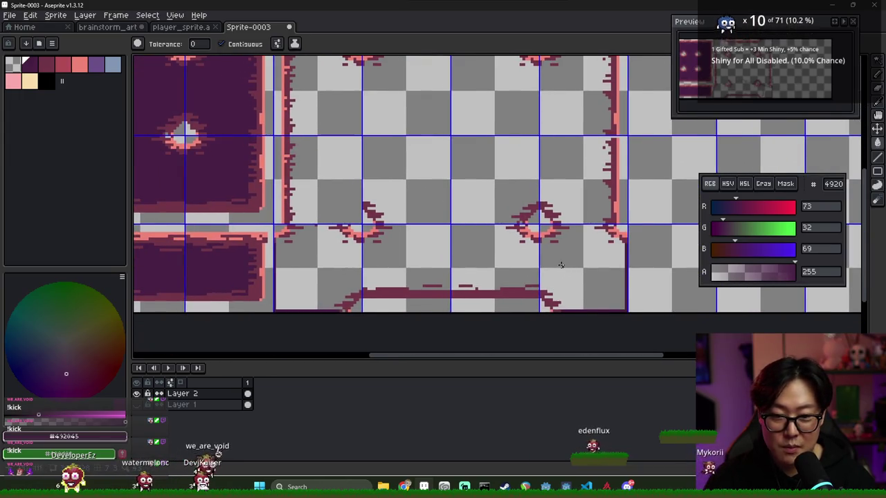
{"action": "scroll", "coordinate": [561, 265], "scroll_direction": "up", "scroll_amount": 1}
{"action": "scroll", "coordinate": [563, 177], "scroll_direction": "left", "scroll_amount": 3}
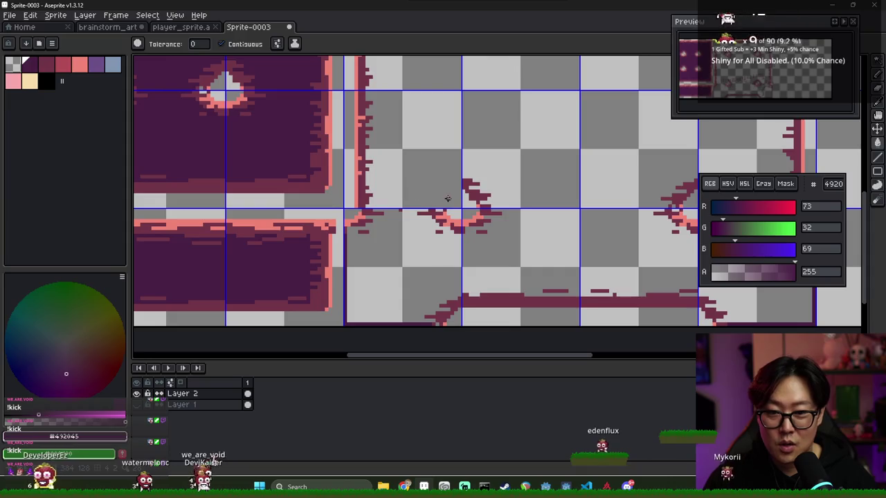
{"action": "key", "text": "alt+Tab"}
{"action": "key", "text": "alt+Tab"}
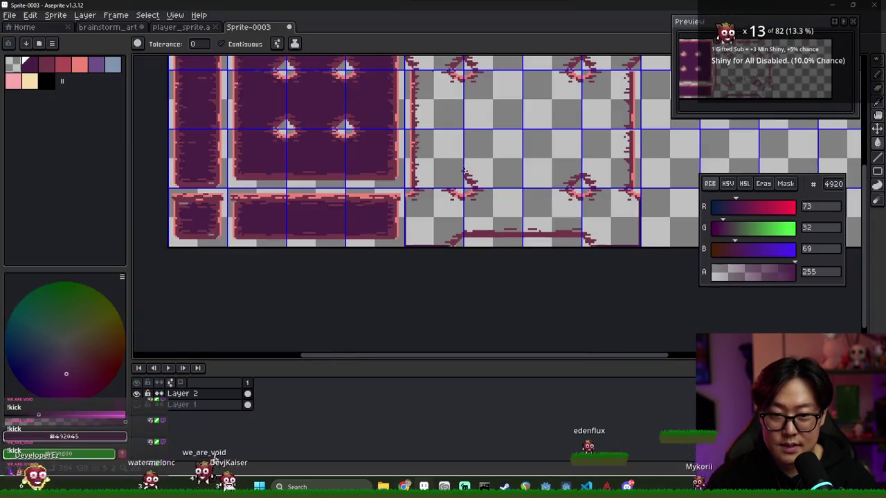
{"action": "scroll", "coordinate": [433, 111], "scroll_direction": "up", "scroll_amount": 2}
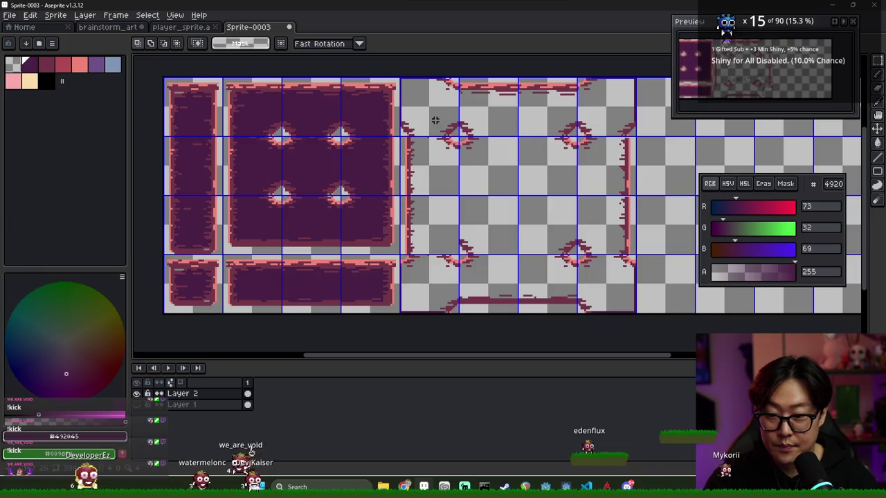
{"action": "scroll", "coordinate": [436, 120], "scroll_direction": "up", "scroll_amount": 2}
- Select part of the empty block and test a dark purple fill, then undo it
{"action": "mouse_move", "coordinate": [429, 112]}
{"action": "left_mouse_down"}
{"action": "mouse_move", "coordinate": [483, 154]}
{"action": "mouse_move", "coordinate": [483, 391]}
{"action": "left_mouse_up"}
{"action": "scroll", "coordinate": [492, 95], "scroll_direction": "down", "scroll_amount": 1}
{"action": "scroll", "coordinate": [524, 103], "scroll_direction": "down", "scroll_amount": 1}
{"action": "key", "text": "g"}
{"action": "left_click", "coordinate": [518, 203]}
{"action": "scroll", "coordinate": [519, 201], "scroll_direction": "down", "scroll_amount": 3}
{"action": "scroll", "coordinate": [529, 153], "scroll_direction": "up", "scroll_amount": 4}
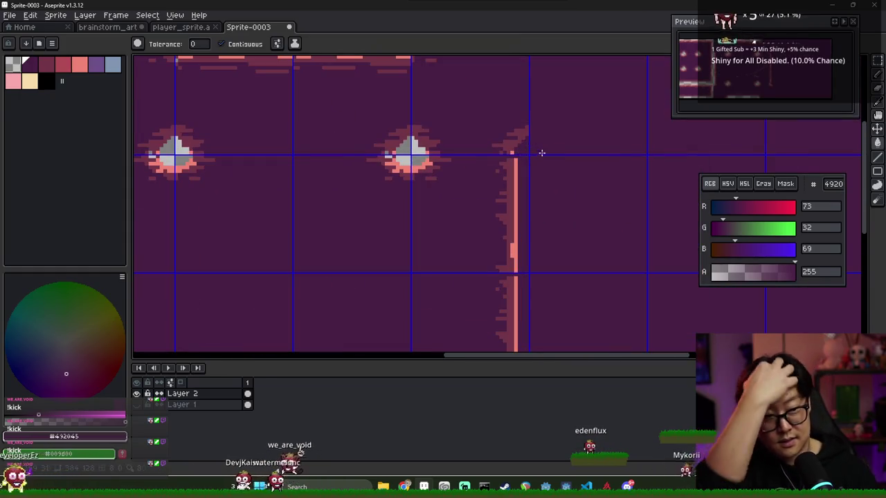
{"action": "key", "text": "ctrl+z"}
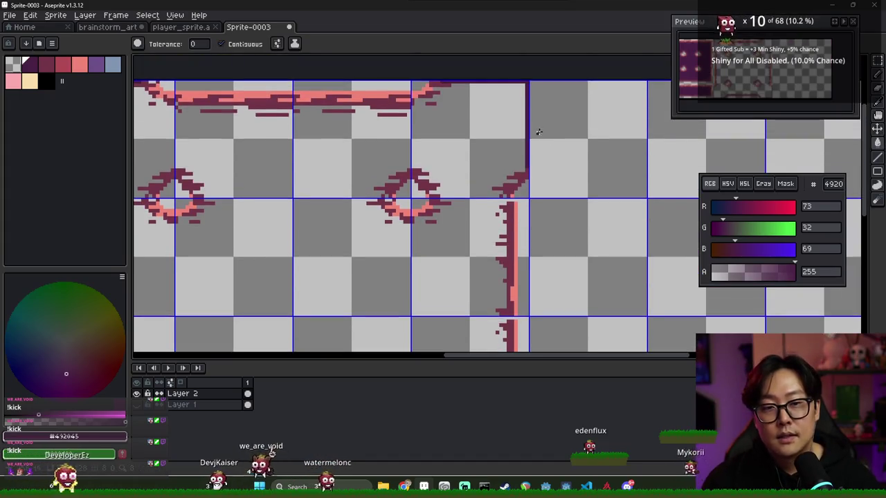
{"action": "scroll", "coordinate": [530, 128], "scroll_direction": "up", "scroll_amount": 3}
- Try filling the empty tile interior with swapped and resampled colours, undoing each attempt
{"action": "key", "text": "b"}
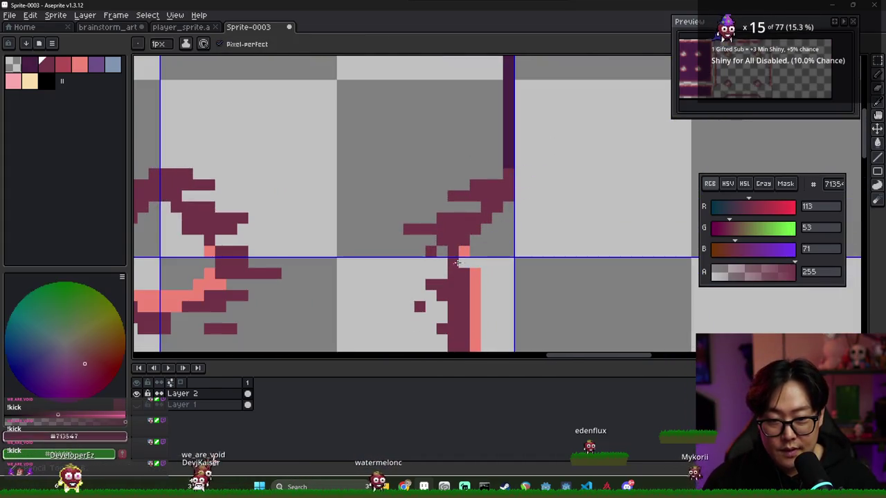
{"action": "key", "text": "x"}
{"action": "scroll", "coordinate": [430, 236], "scroll_direction": "down", "scroll_amount": 2}
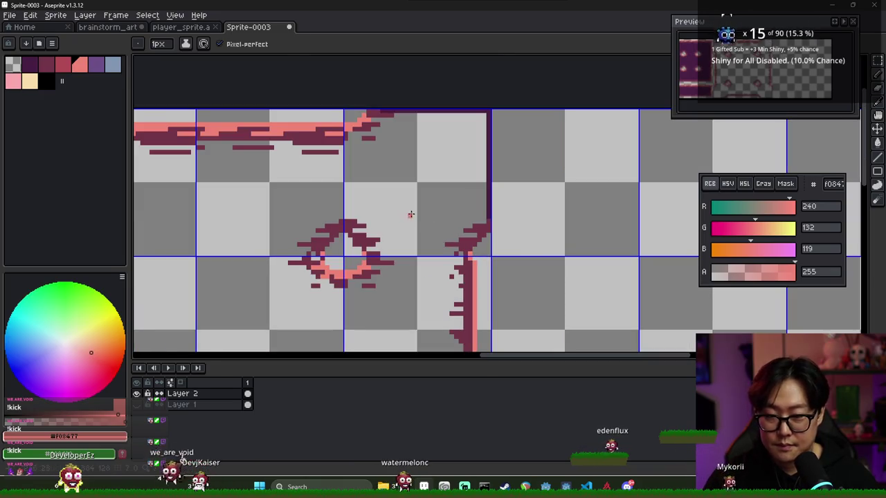
{"action": "key", "text": "g"}
{"action": "left_click", "coordinate": [415, 225]}
{"action": "key", "text": "ctrl+z"}
{"action": "left_click", "coordinate": [492, 165], "text": "alt"}
{"action": "left_click", "coordinate": [443, 184]}
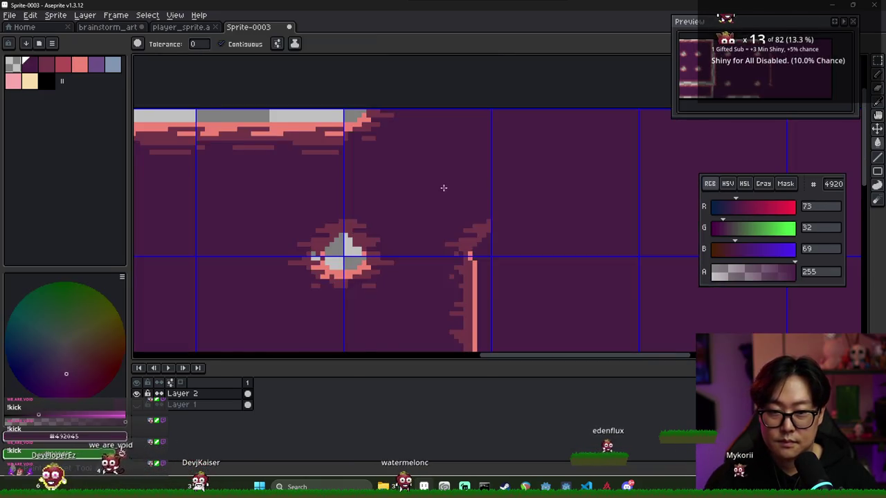
{"action": "scroll", "coordinate": [443, 184], "scroll_direction": "down", "scroll_amount": 2}
{"action": "key", "text": "ctrl+z"}
{"action": "scroll", "coordinate": [455, 201], "scroll_direction": "up", "scroll_amount": 1}
{"action": "scroll", "coordinate": [436, 187], "scroll_direction": "up", "scroll_amount": 3}
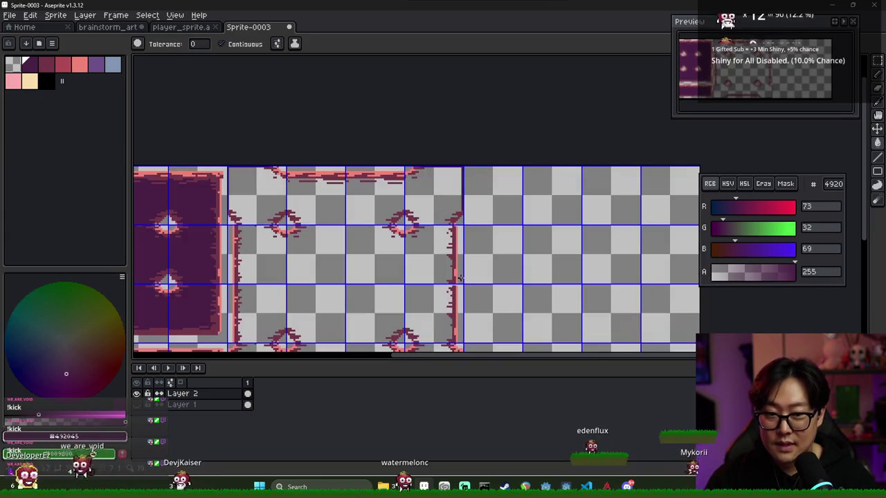
- Resample the wall's dark purple and fill the third block's interior with it
{"action": "key", "text": "b"}
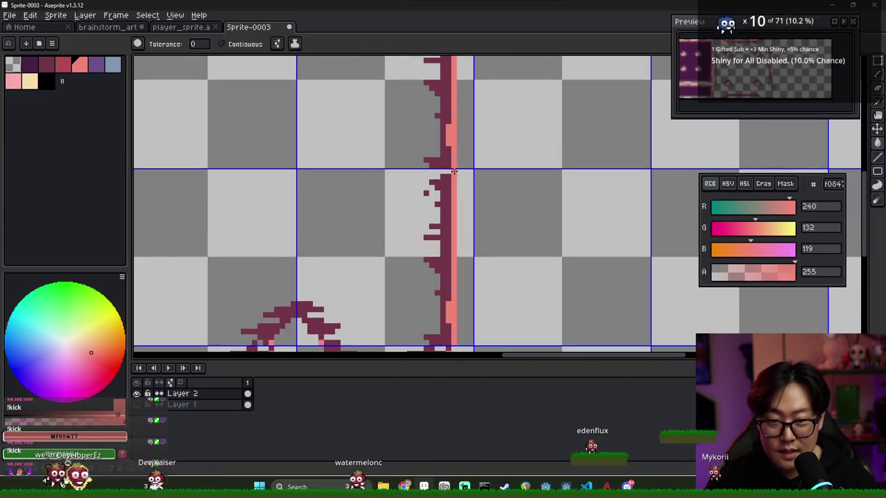
{"action": "left_click", "coordinate": [446, 173], "text": "alt"}
{"action": "scroll", "coordinate": [409, 199], "scroll_direction": "down", "scroll_amount": 2}
{"action": "key", "text": "g"}
{"action": "left_click", "coordinate": [395, 177]}
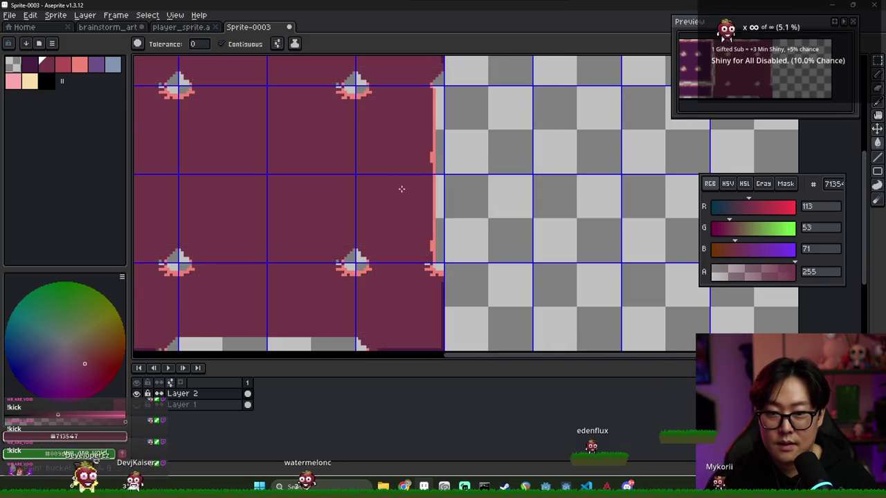
{"action": "scroll", "coordinate": [289, 200], "scroll_direction": "down", "scroll_amount": 2}
{"action": "key", "text": "ctrl+z"}
{"action": "left_click", "coordinate": [288, 200], "text": "alt"}
{"action": "left_click", "coordinate": [387, 195]}
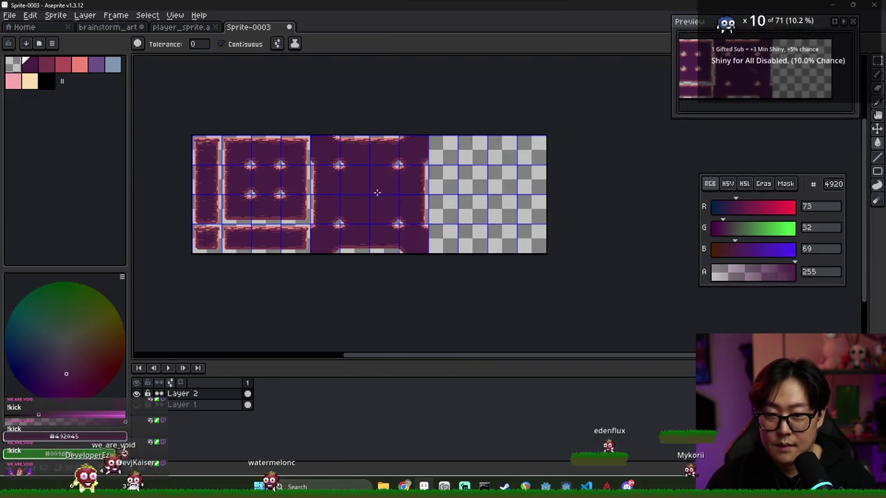
{"action": "scroll", "coordinate": [446, 192], "scroll_direction": "left", "scroll_amount": 2}
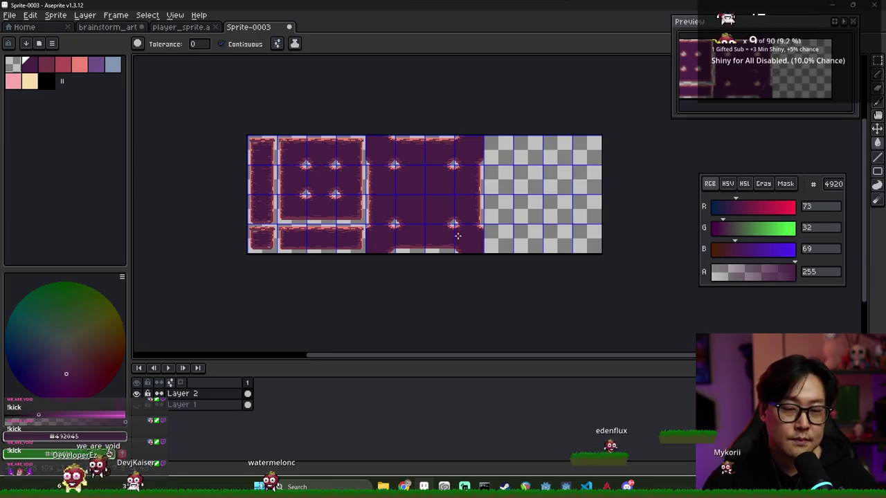
{"action": "scroll", "coordinate": [458, 236], "scroll_direction": "up", "scroll_amount": 3}
- Compare against the Godot docs, then start a save and cancel it
{"action": "key", "text": "alt+Tab"}
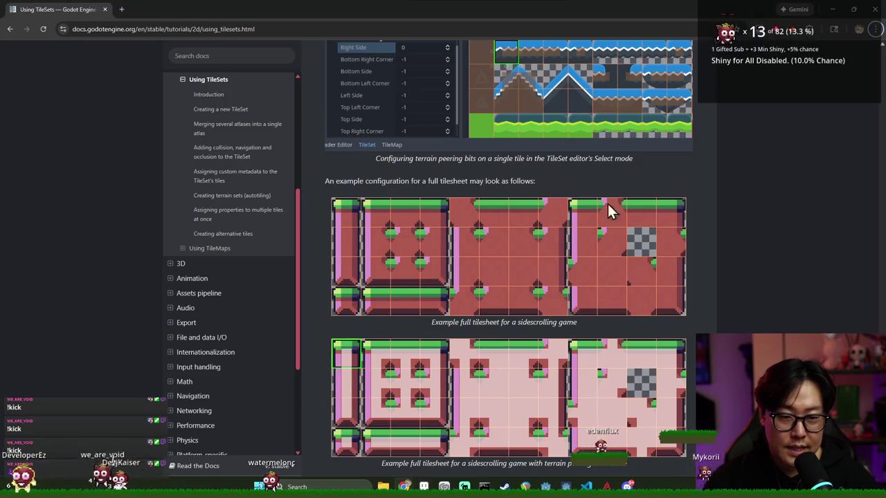
{"action": "key", "text": "alt+Tab"}
{"action": "key", "text": "ctrl+s"}
{"action": "key", "text": "Escape"}
- Look over the filled left and middle blocks, then bring up the Save File dialog
{"action": "scroll", "coordinate": [461, 181], "scroll_direction": "down", "scroll_amount": 1}
{"action": "scroll", "coordinate": [466, 158], "scroll_direction": "down", "scroll_amount": 2}
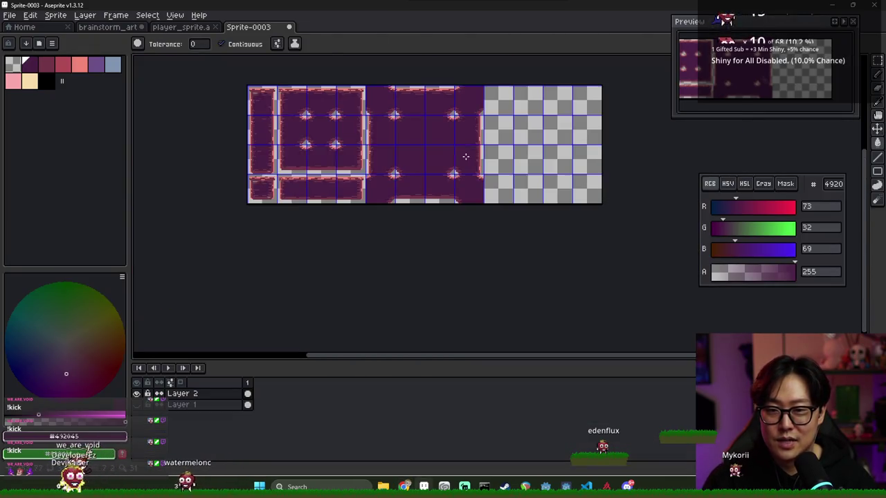
{"action": "scroll", "coordinate": [493, 145], "scroll_direction": "up", "scroll_amount": 2}
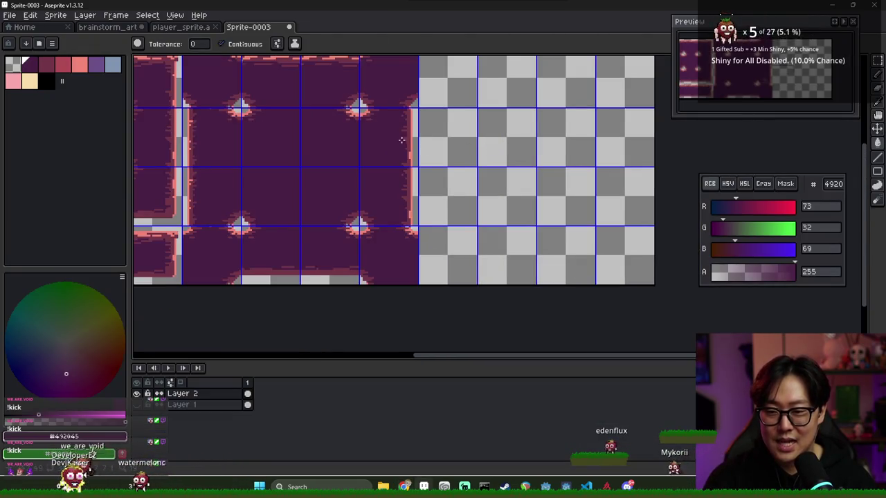
{"action": "scroll", "coordinate": [415, 144], "scroll_direction": "down", "scroll_amount": 1}
{"action": "scroll", "coordinate": [450, 153], "scroll_direction": "up", "scroll_amount": 1}
{"action": "scroll", "coordinate": [399, 149], "scroll_direction": "down", "scroll_amount": 2}
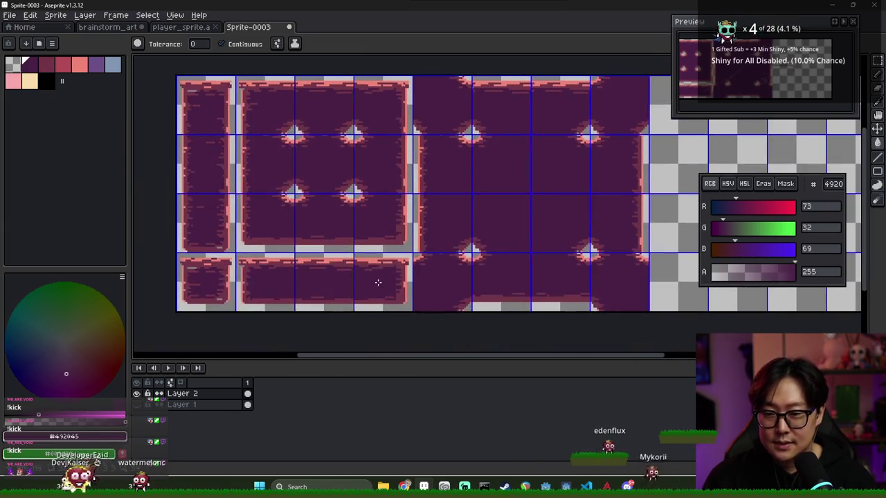
{"action": "scroll", "coordinate": [419, 240], "scroll_direction": "up", "scroll_amount": 3}
{"action": "key", "text": "b"}
{"action": "scroll", "coordinate": [451, 234], "scroll_direction": "down", "scroll_amount": 1}
{"action": "scroll", "coordinate": [415, 234], "scroll_direction": "down", "scroll_amount": 1}
{"action": "scroll", "coordinate": [396, 234], "scroll_direction": "up", "scroll_amount": 1}
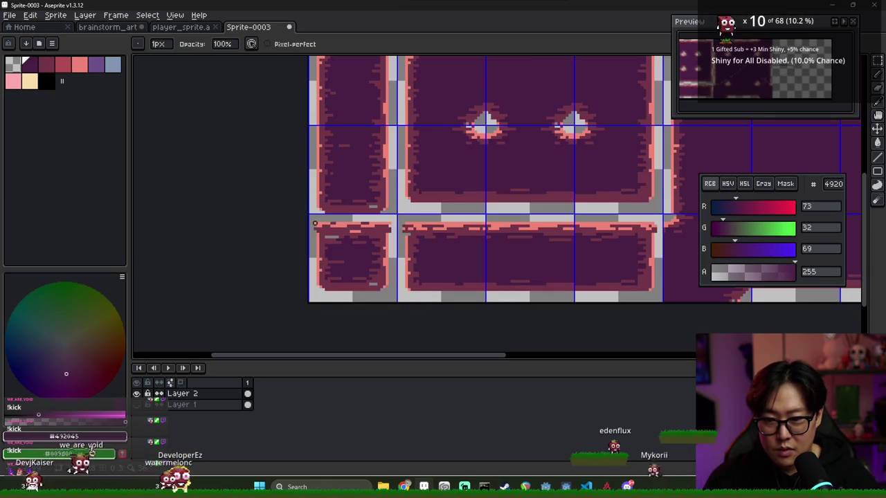
{"action": "scroll", "coordinate": [418, 190], "scroll_direction": "down", "scroll_amount": 3}
{"action": "key", "text": "ctrl+s"}
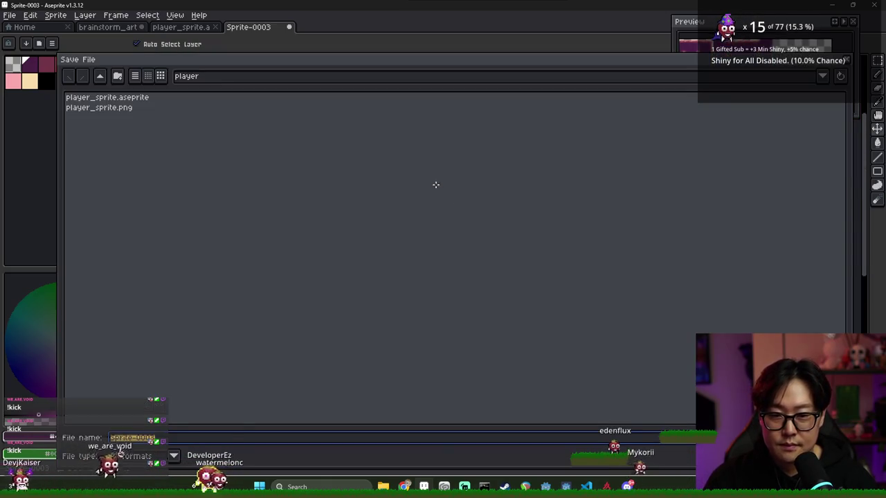
- Reopen the save dialog and go up to the quick-game-number-1 folder
{"action": "key", "text": "Escape"}
{"action": "scroll", "coordinate": [555, 202], "scroll_direction": "up", "scroll_amount": 1}
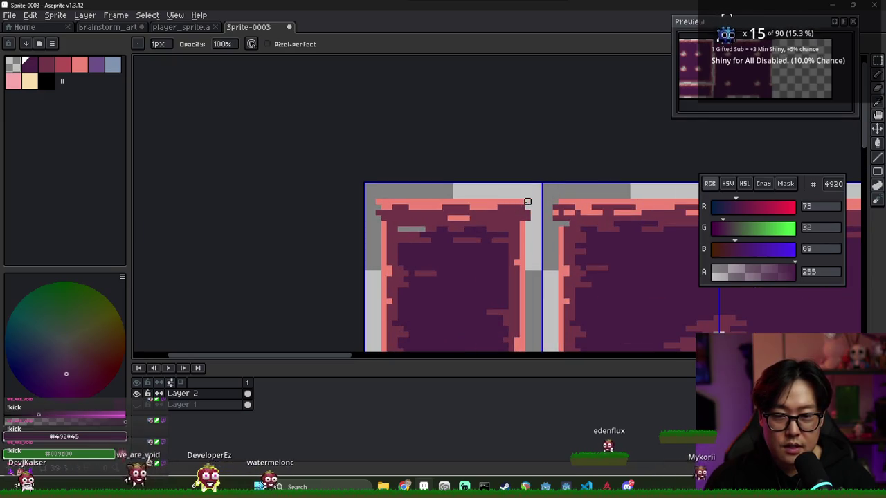
{"action": "scroll", "coordinate": [512, 219], "scroll_direction": "down", "scroll_amount": 1}
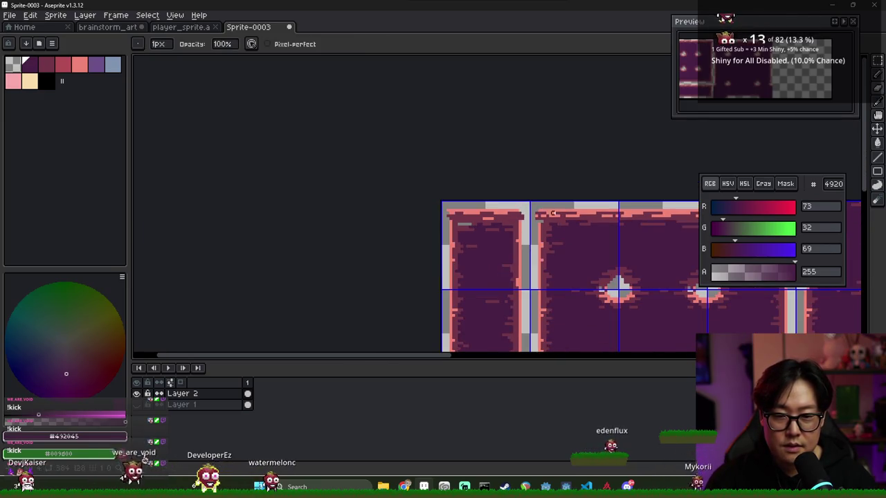
{"action": "scroll", "coordinate": [525, 213], "scroll_direction": "up", "scroll_amount": 3}
{"action": "scroll", "coordinate": [572, 207], "scroll_direction": "down", "scroll_amount": 3}
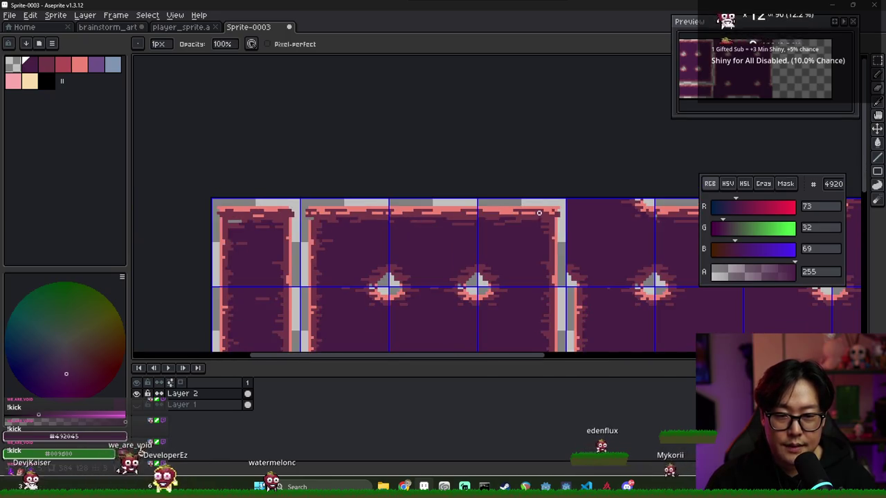
{"action": "scroll", "coordinate": [563, 236], "scroll_direction": "down", "scroll_amount": 2}
{"action": "key", "text": "ctrl+s"}
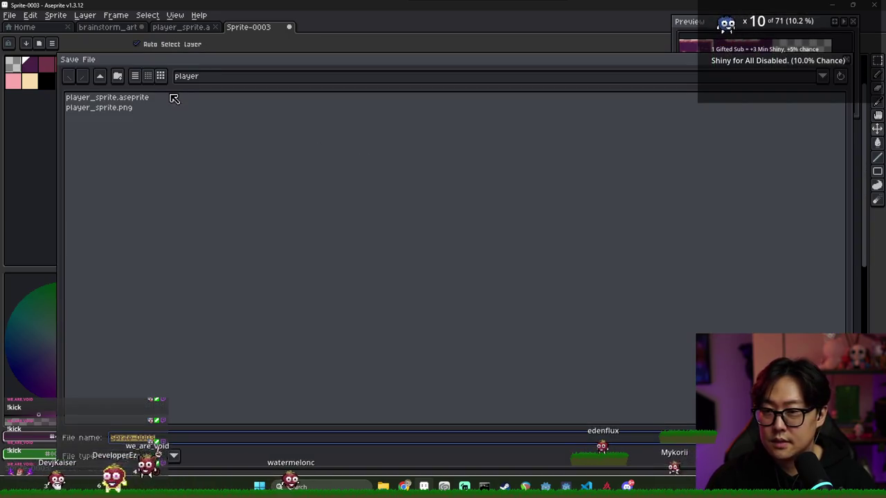
{"action": "left_click", "coordinate": [119, 78]}
{"action": "key", "text": "Escape"}
{"action": "key", "text": "BackSpace"}
{"action": "key", "text": "BackSpace"}
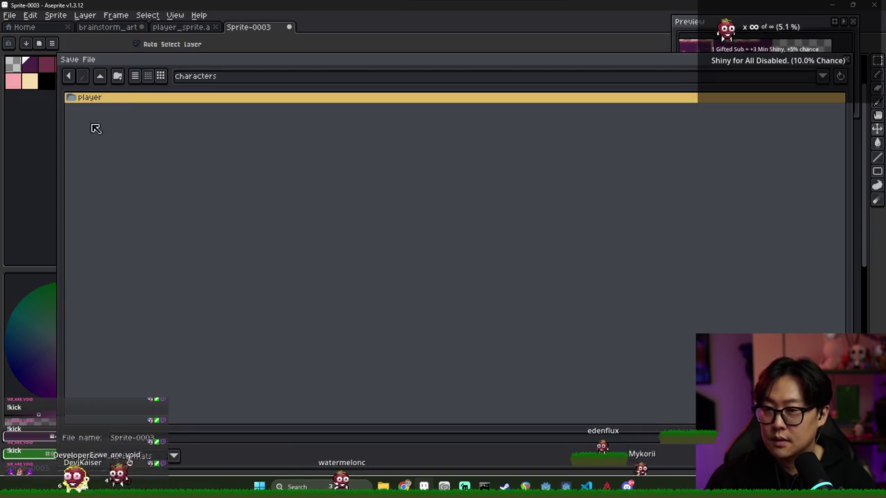
- Create a new folder named map inside quick-game-number-1
{"action": "left_click", "coordinate": [119, 76]}
{"action": "type", "text": "ap"}
{"action": "key", "text": "Return"}
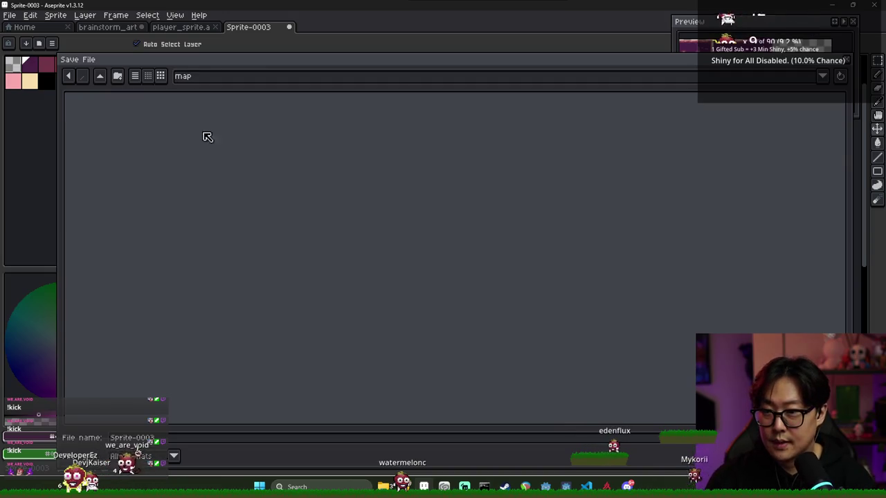
- Save the tileset as base_tile_set.aseprite in the map folder
{"action": "left_click", "coordinate": [161, 438]}
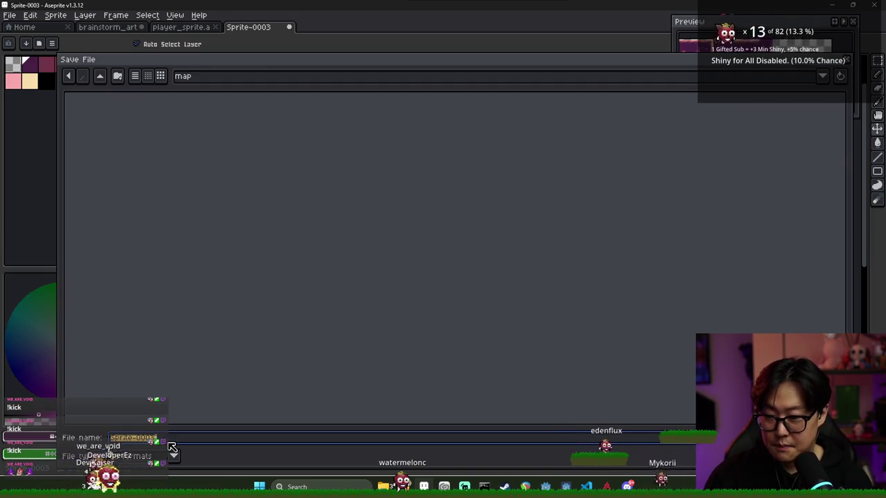
{"action": "type", "text": "base_tile_set"}
{"action": "key", "text": "Return"}
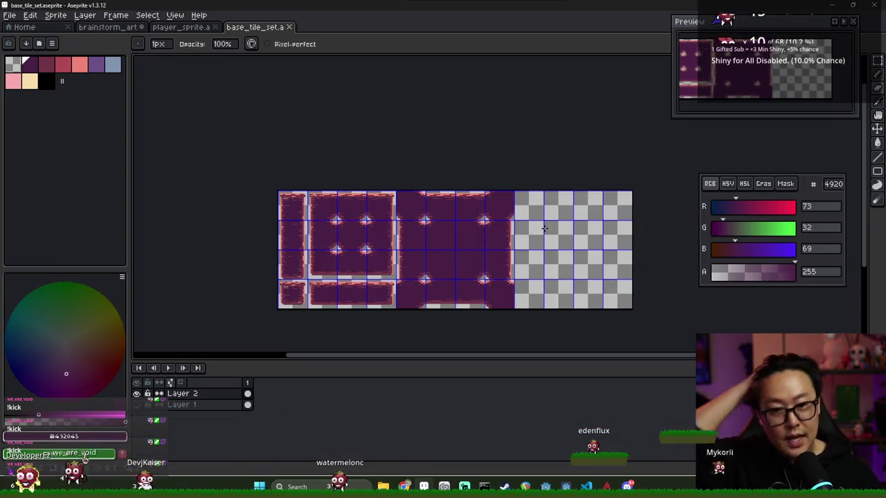
{"action": "key", "text": "alt+Tab"}
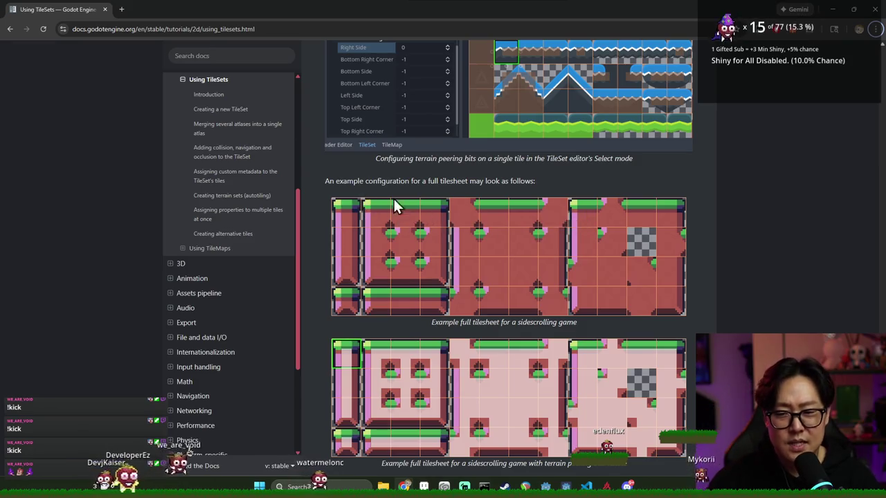
- Marquee-select a block of wall tiles in the tilesheet
{"action": "key", "text": "alt+Tab"}
{"action": "scroll", "coordinate": [411, 202], "scroll_direction": "up", "scroll_amount": 2}
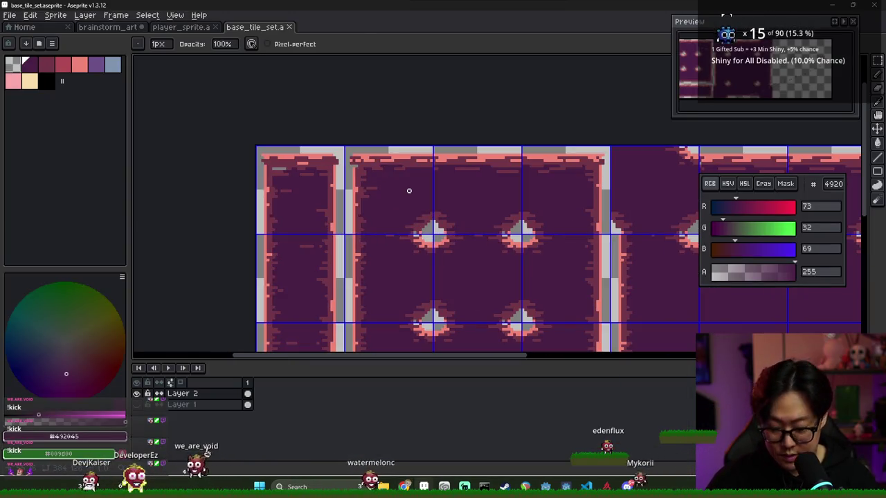
{"action": "key", "text": "m"}
{"action": "mouse_move", "coordinate": [379, 193]}
{"action": "left_mouse_down"}
{"action": "mouse_move", "coordinate": [436, 231]}
{"action": "mouse_move", "coordinate": [430, 229]}
{"action": "mouse_move", "coordinate": [786, 232]}
{"action": "left_mouse_up"}
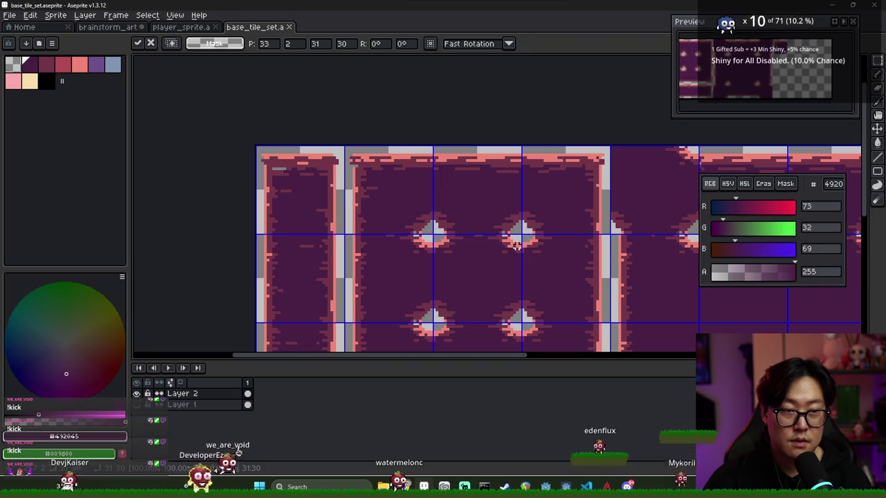
{"action": "key", "text": "Return"}
{"action": "scroll", "coordinate": [455, 261], "scroll_direction": "right", "scroll_amount": 6}
{"action": "scroll", "coordinate": [569, 218], "scroll_direction": "up", "scroll_amount": 2}
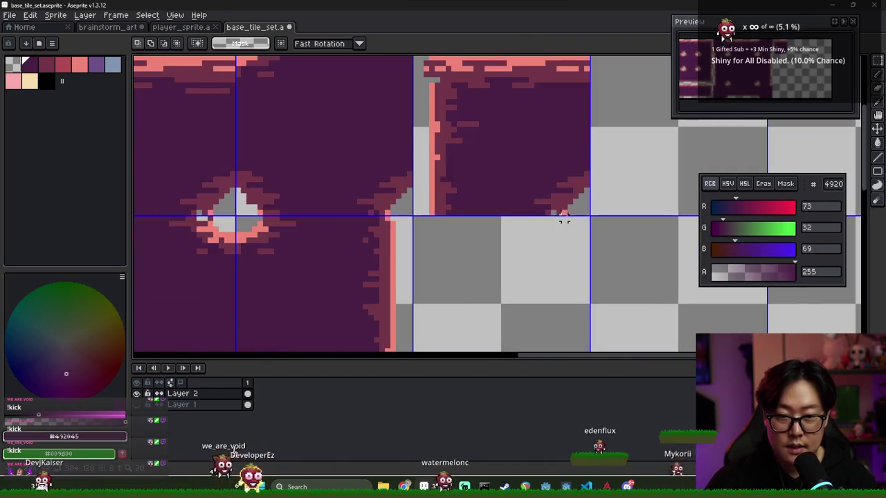
- Fill the tile's leftover corner shading dark purple and save the file
{"action": "key", "text": "b"}
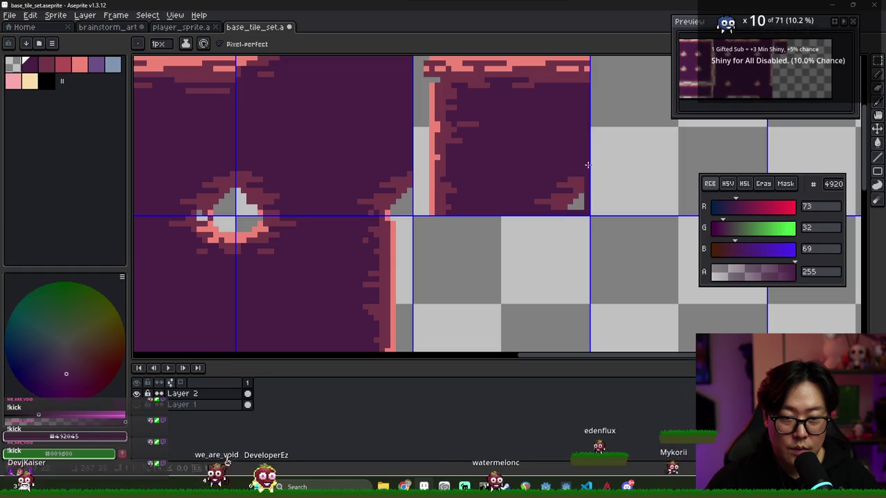
{"action": "key", "text": "g"}
{"action": "left_click", "coordinate": [574, 202]}
{"action": "scroll", "coordinate": [570, 176], "scroll_direction": "down", "scroll_amount": 1}
{"action": "key", "text": "ctrl+s"}
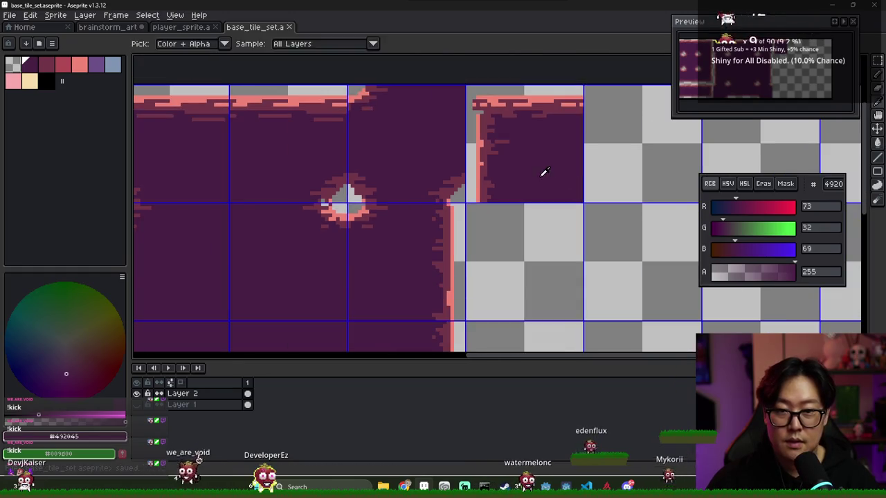
- Select the box's top-right corner tile after checking the Godot docs
{"action": "key", "text": "alt+Tab"}
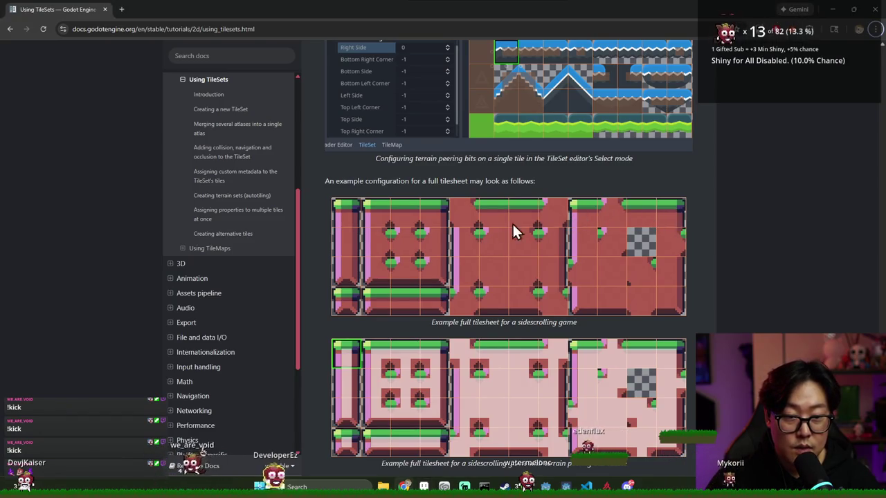
{"action": "key", "text": "alt+Tab"}
{"action": "scroll", "coordinate": [362, 145], "scroll_direction": "down", "scroll_amount": 1}
{"action": "scroll", "coordinate": [301, 132], "scroll_direction": "down", "scroll_amount": 1}
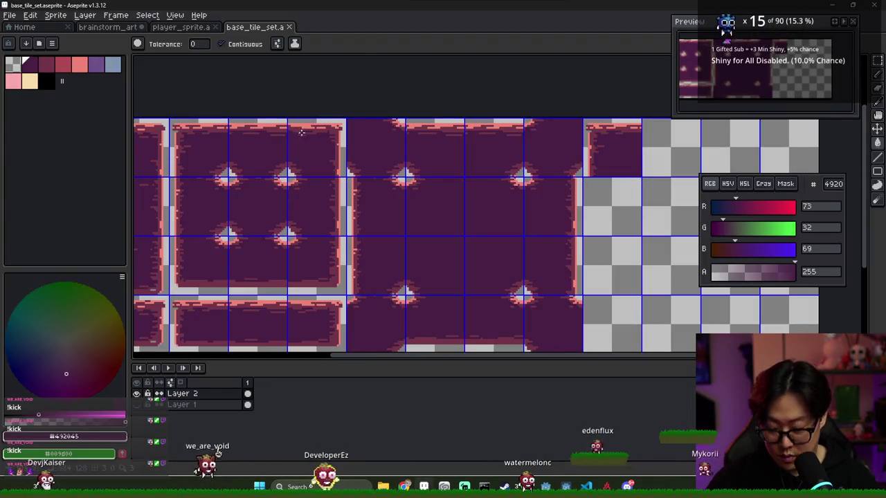
{"action": "key", "text": "m"}
{"action": "left_click_drag", "start_coordinate": [289, 124], "coordinate": [341, 174]}
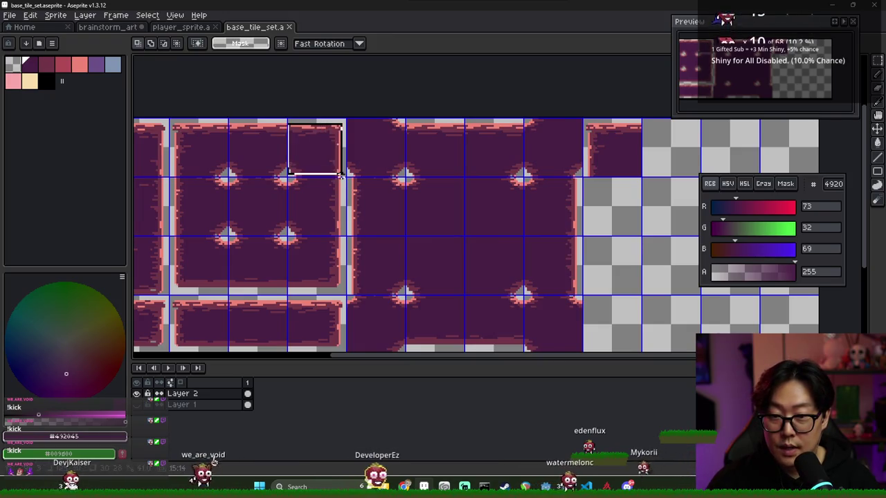
- Shift the corner tile copy two tiles right into the empty section
{"action": "key", "text": "shift+Right"}
{"action": "key", "text": "shift+Right"}
{"action": "key", "text": "shift+Right"}
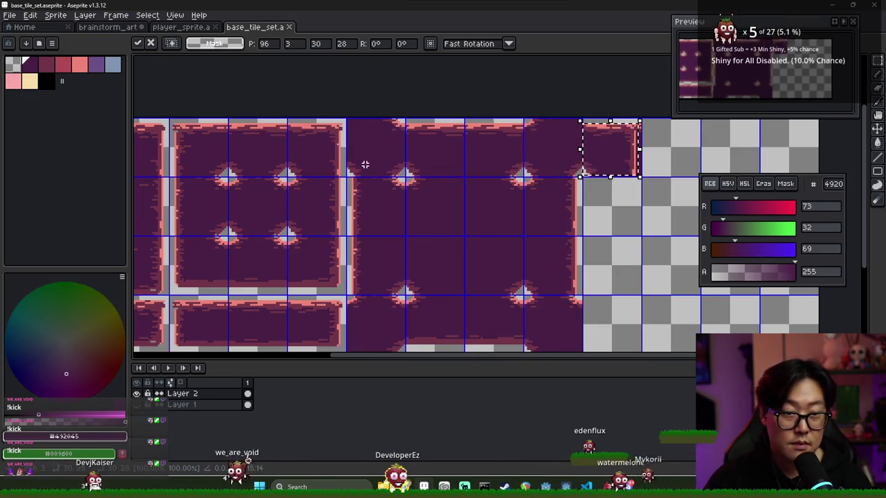
{"action": "key", "text": "shift+Right"}
{"action": "key", "text": "shift+Right"}
{"action": "key", "text": "alt+Tab"}
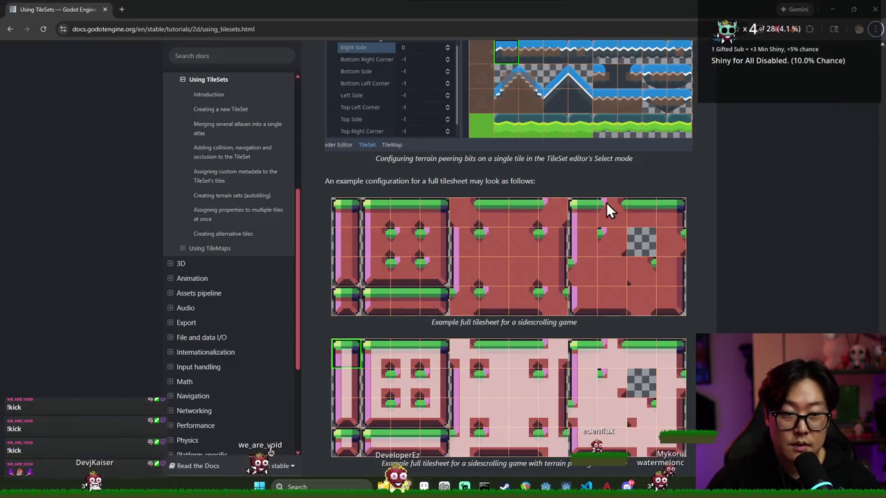
{"action": "key", "text": "alt+Tab"}
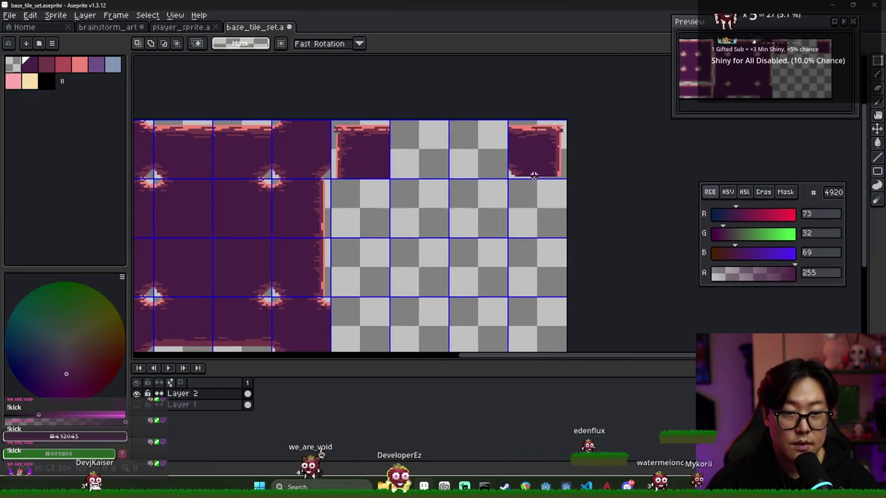
{"action": "scroll", "coordinate": [537, 178], "scroll_direction": "up", "scroll_amount": 2}
{"action": "scroll", "coordinate": [536, 174], "scroll_direction": "down", "scroll_amount": 1}
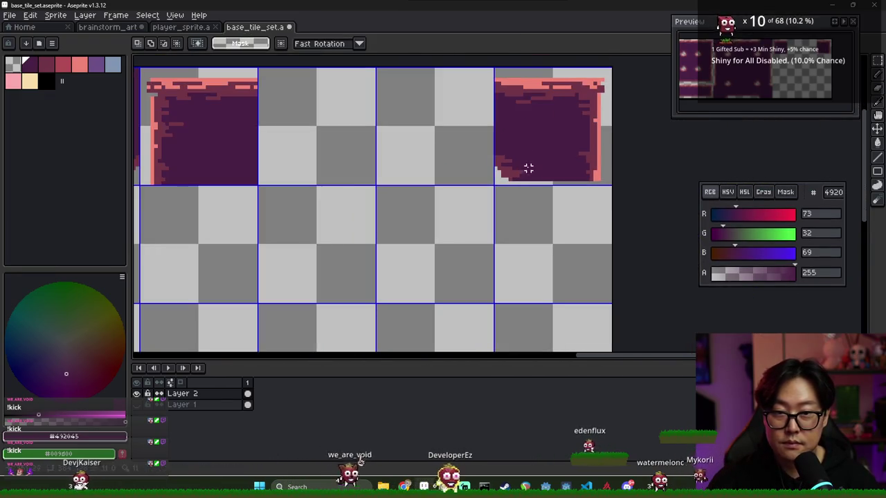
- Fill the stray pixels at the copied corner tile's edge purple, undoing a background flood
{"action": "key", "text": "b"}
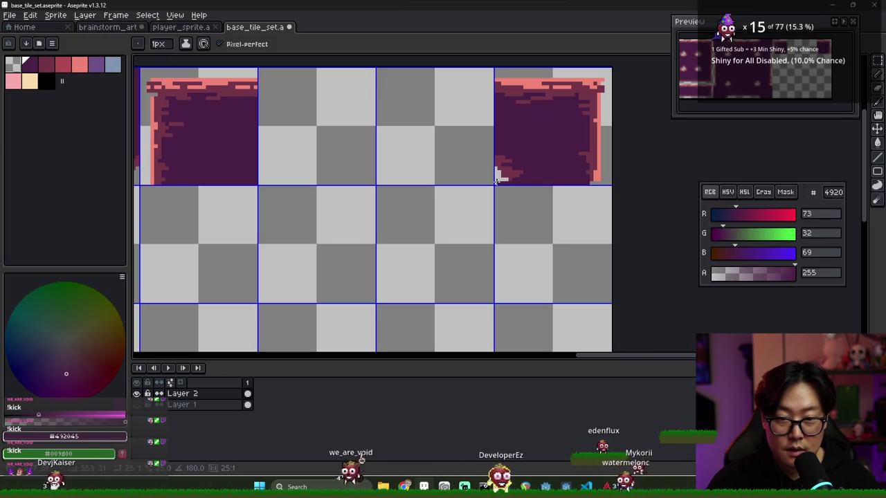
{"action": "key", "text": "g"}
{"action": "left_click", "coordinate": [499, 177]}
{"action": "key", "text": "ctrl+z"}
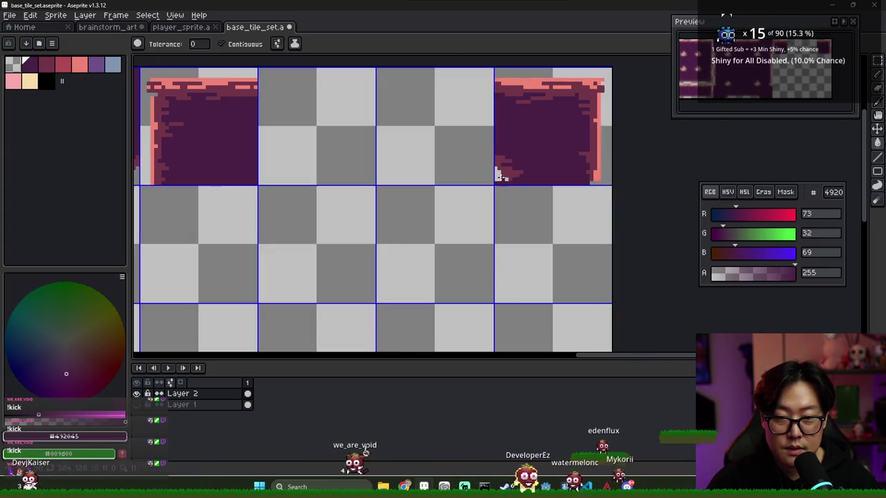
{"action": "scroll", "coordinate": [498, 176], "scroll_direction": "up", "scroll_amount": 2}
{"action": "key", "text": "b"}
{"action": "key", "text": "g"}
{"action": "left_click", "coordinate": [491, 159]}
{"action": "scroll", "coordinate": [536, 174], "scroll_direction": "down", "scroll_amount": 2}
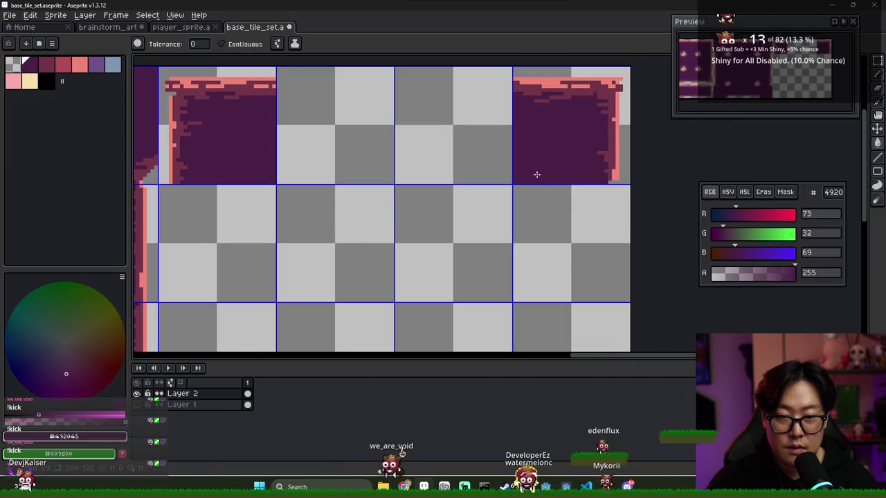
{"action": "scroll", "coordinate": [498, 185], "scroll_direction": "up", "scroll_amount": 2}
- Sample the mid purple #713547 and salmon pink #F08477 from the tile
{"action": "key", "text": "b"}
{"action": "left_click", "coordinate": [610, 183], "text": "alt"}
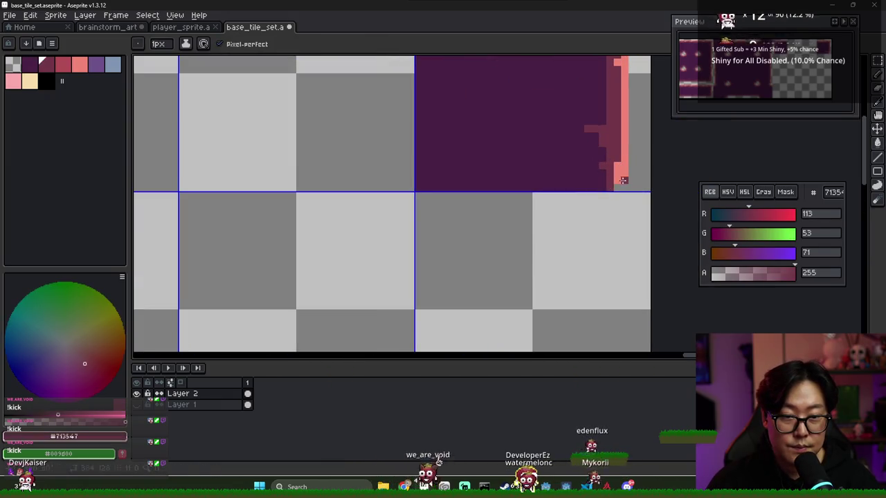
{"action": "left_click", "coordinate": [622, 185], "text": "alt"}
{"action": "scroll", "coordinate": [620, 186], "scroll_direction": "down", "scroll_amount": 3}
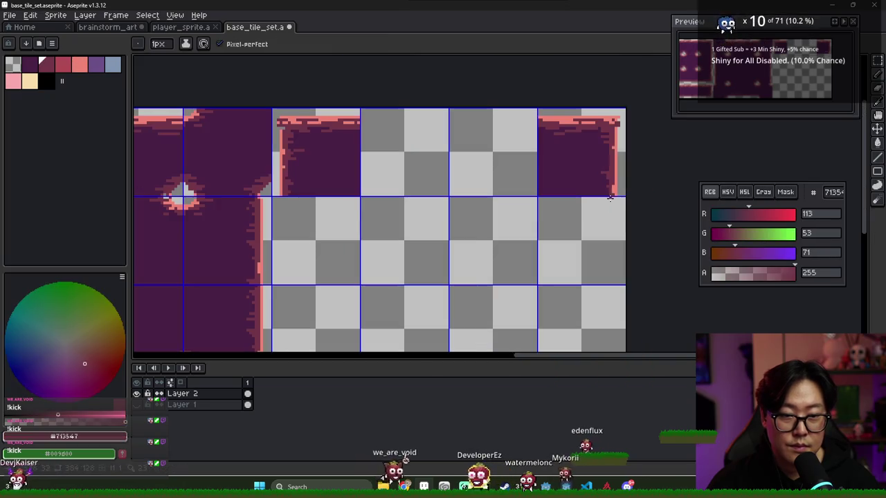
{"action": "key", "text": "alt+Tab"}
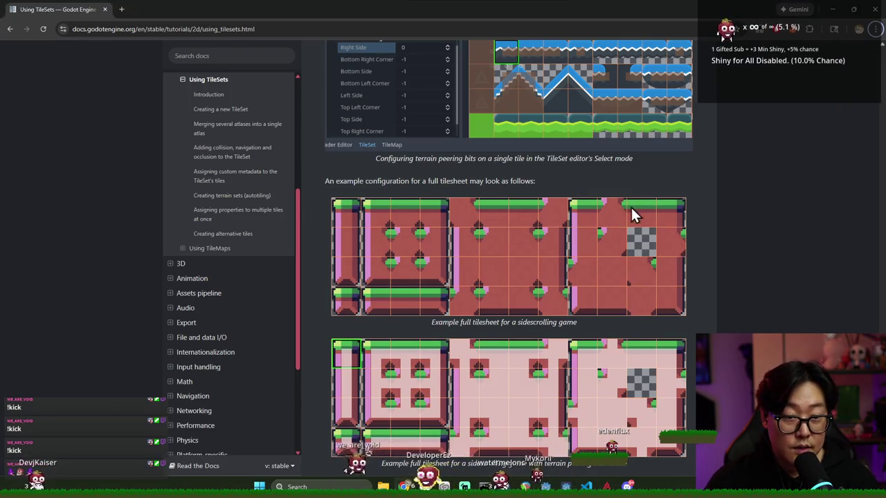
{"action": "key", "text": "alt+Tab"}
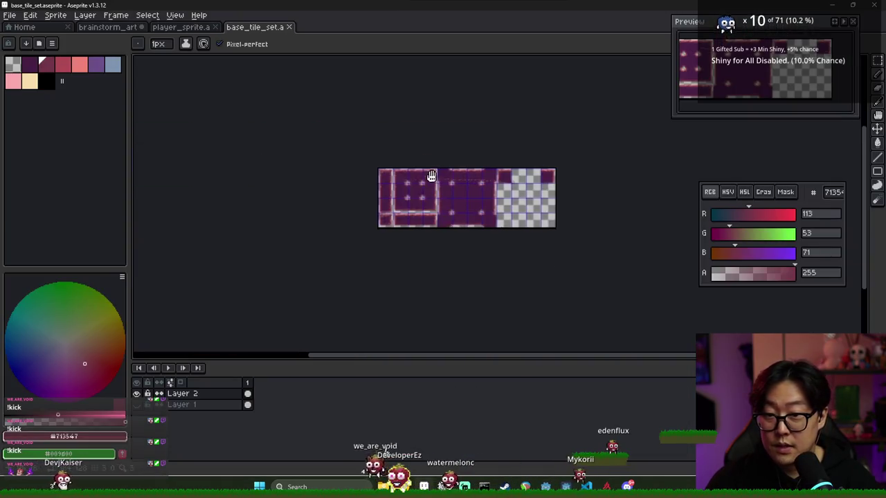
{"action": "scroll", "coordinate": [408, 186], "scroll_direction": "up", "scroll_amount": 3}
{"action": "scroll", "coordinate": [410, 177], "scroll_direction": "down", "scroll_amount": 2}
- Copy the top-wall section with two notch halves and move it far right
{"action": "key", "text": "m"}
{"action": "mouse_move", "coordinate": [346, 146]}
{"action": "left_mouse_down"}
{"action": "mouse_move", "coordinate": [411, 193]}
{"action": "mouse_move", "coordinate": [462, 254]}
{"action": "left_mouse_up"}
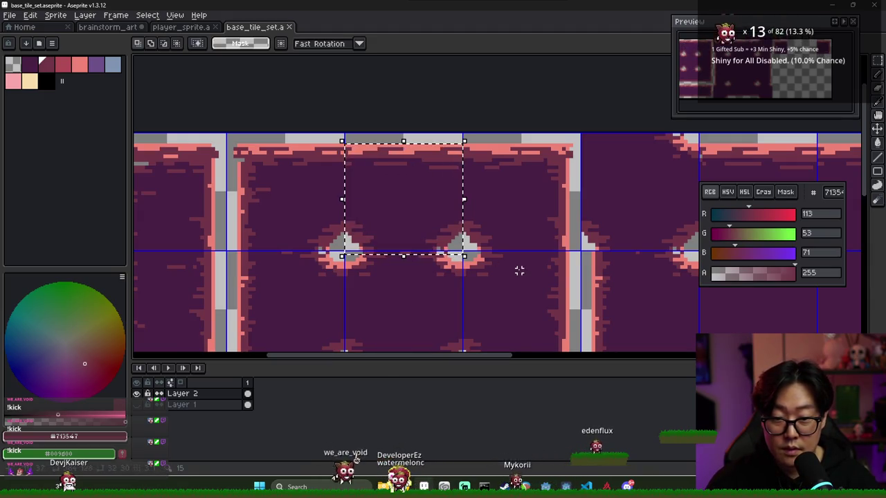
{"action": "key", "text": "ctrl+t"}
{"action": "key", "text": "shift+Right"}
{"action": "key", "text": "shift+Right"}
{"action": "key", "text": "shift+Right"}
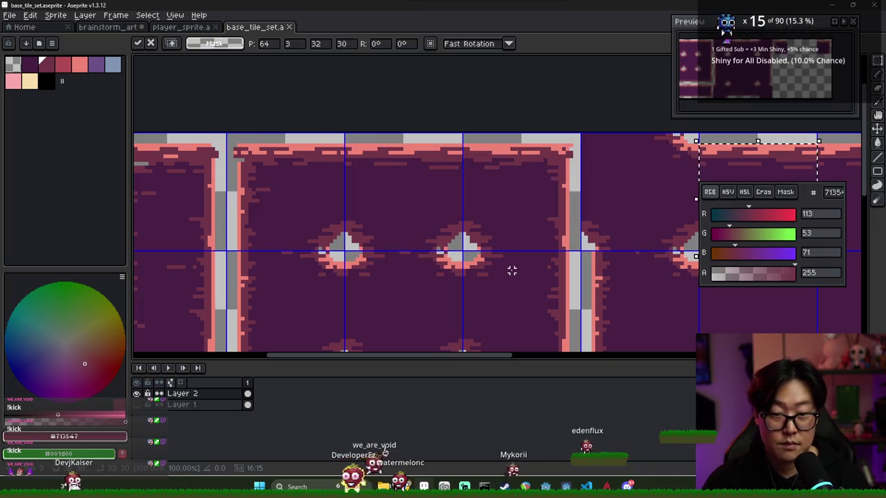
{"action": "key", "text": "Return"}
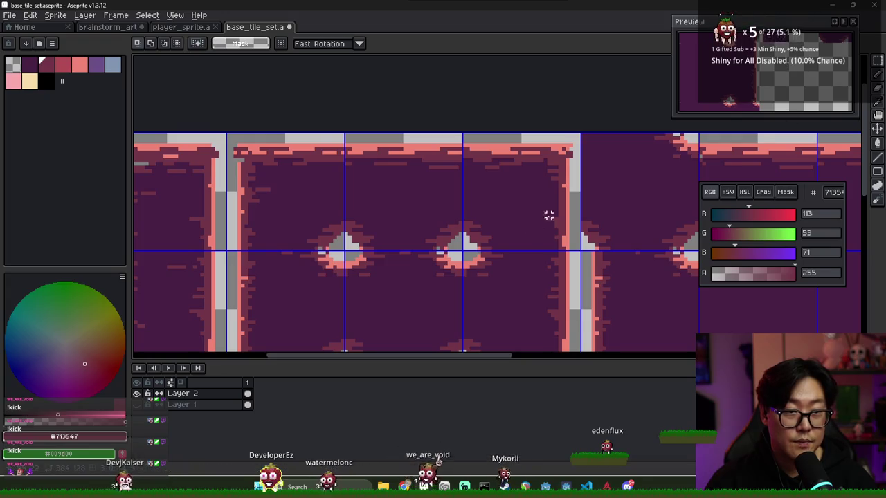
- Sample the dark purple #492045 from the right end of the tile rows
{"action": "left_click_drag", "start_coordinate": [548, 218], "coordinate": [602, 191]}
{"action": "scroll", "coordinate": [546, 178], "scroll_direction": "up", "scroll_amount": 1}
{"action": "scroll", "coordinate": [510, 190], "scroll_direction": "down", "scroll_amount": 6}
{"action": "key", "text": "b"}
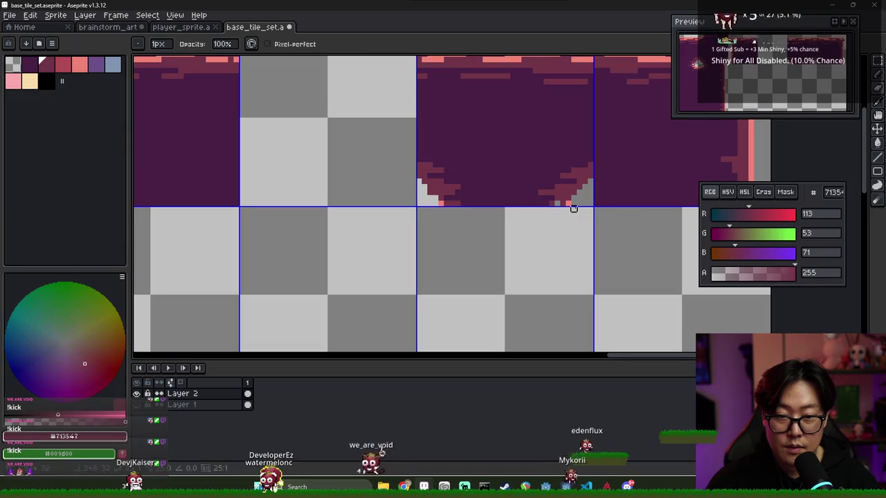
{"action": "left_click", "coordinate": [425, 192], "text": "alt"}
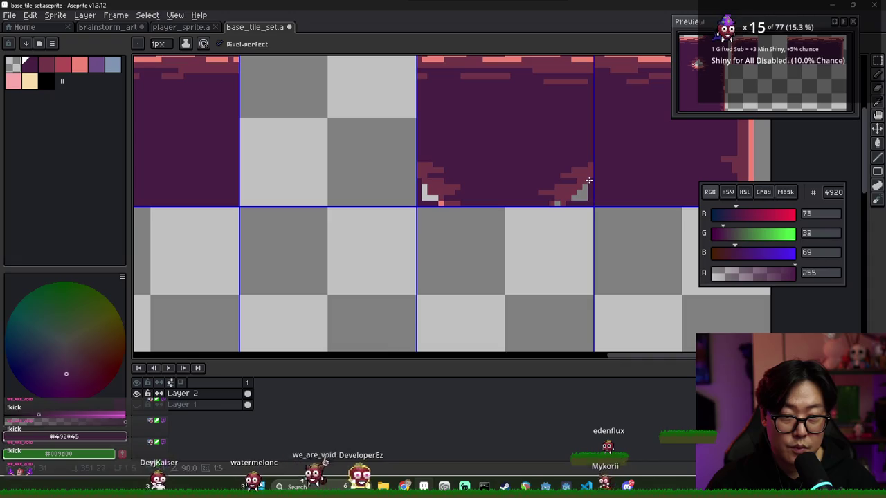
- Fill the pink, mauve and white corner pixels dark purple, undoing a stray background fill
{"action": "key", "text": "g"}
{"action": "left_click", "coordinate": [560, 192]}
{"action": "left_click", "coordinate": [553, 208]}
{"action": "key", "text": "ctrl+z"}
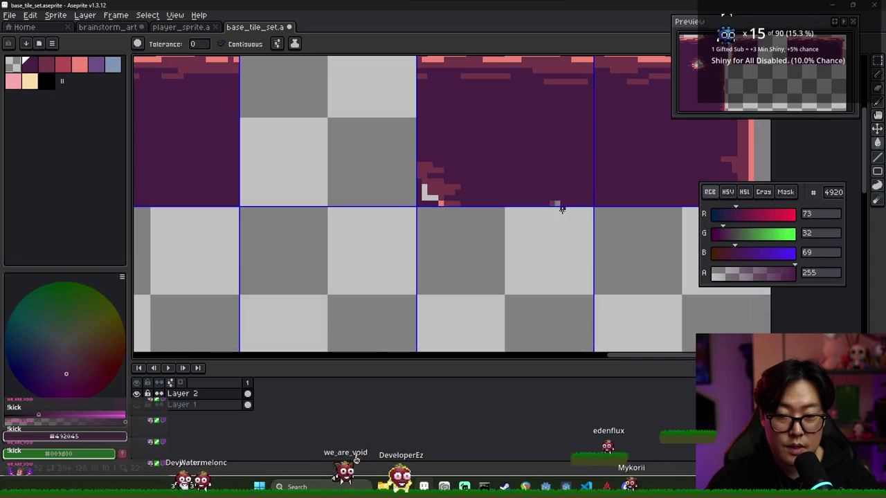
{"action": "scroll", "coordinate": [554, 211], "scroll_direction": "up", "scroll_amount": 3}
{"action": "key", "text": "b"}
{"action": "key", "text": "g"}
{"action": "left_click", "coordinate": [277, 169]}
{"action": "left_click", "coordinate": [232, 185]}
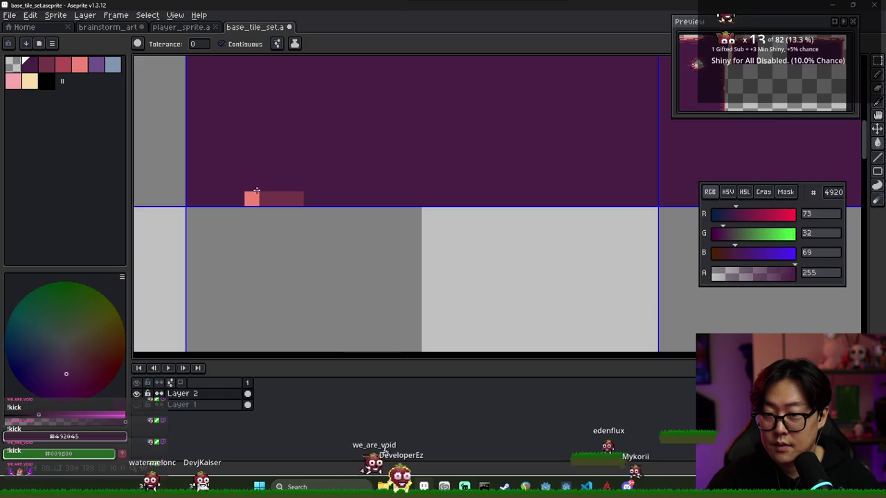
{"action": "scroll", "coordinate": [281, 198], "scroll_direction": "down", "scroll_amount": 3}
- Compare with the Godot example, then select a notch spike piece
{"action": "key", "text": "alt+Tab"}
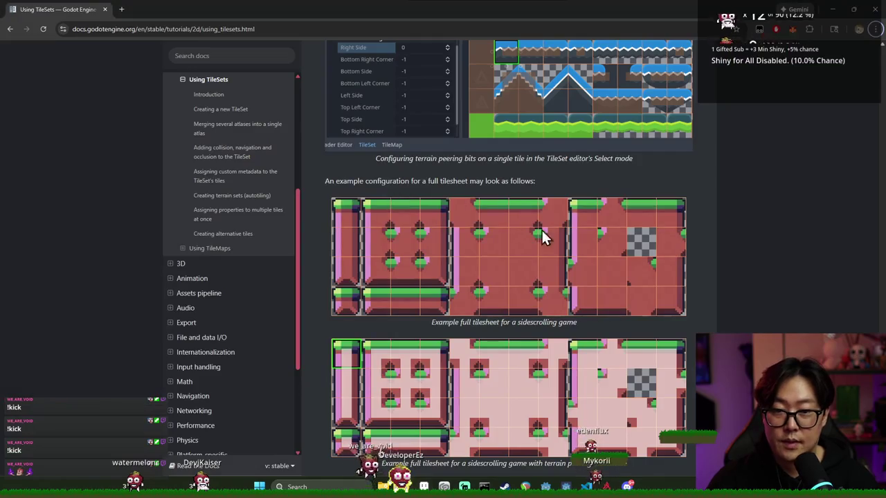
{"action": "key", "text": "alt+Tab"}
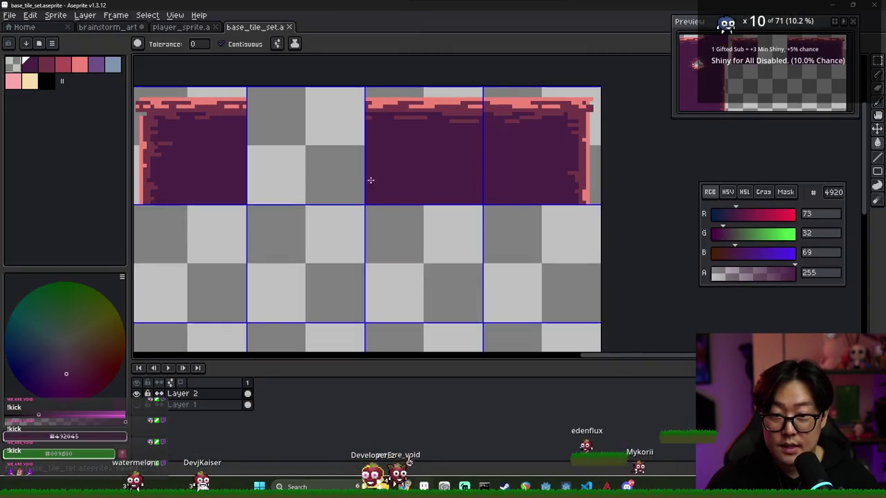
{"action": "scroll", "coordinate": [379, 165], "scroll_direction": "down", "scroll_amount": 2}
{"action": "scroll", "coordinate": [356, 267], "scroll_direction": "up", "scroll_amount": 2}
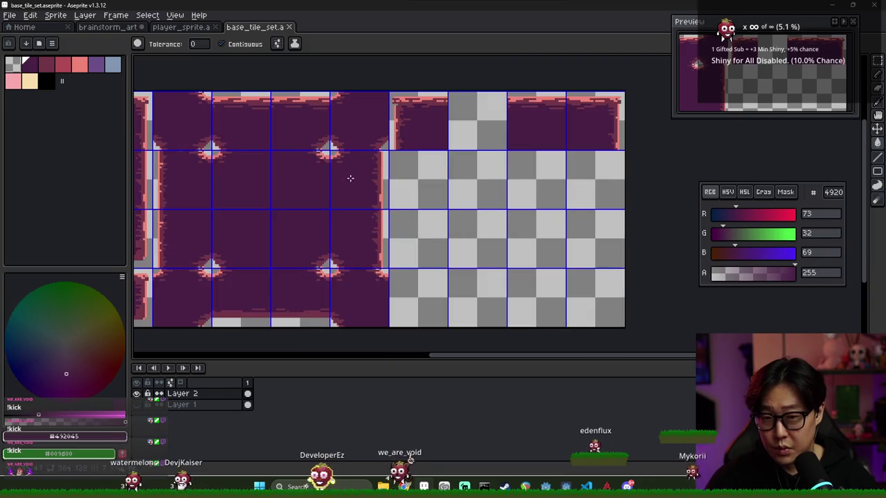
{"action": "key", "text": "alt+Tab"}
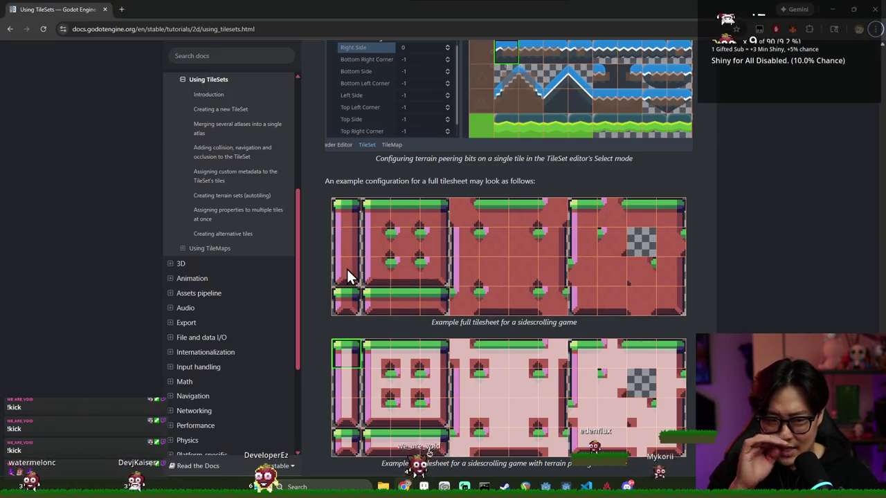
{"action": "key", "text": "alt+Tab"}
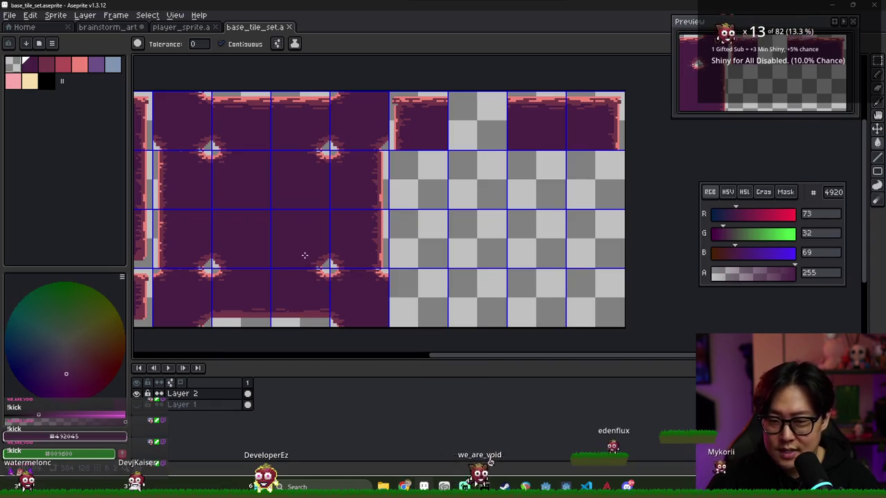
{"action": "scroll", "coordinate": [330, 265], "scroll_direction": "up", "scroll_amount": 1}
{"action": "key", "text": "m"}
{"action": "mouse_move", "coordinate": [288, 246]}
{"action": "left_mouse_down"}
{"action": "mouse_move", "coordinate": [356, 290]}
{"action": "mouse_move", "coordinate": [496, 192]}
{"action": "mouse_move", "coordinate": [569, 82]}
{"action": "left_mouse_up"}
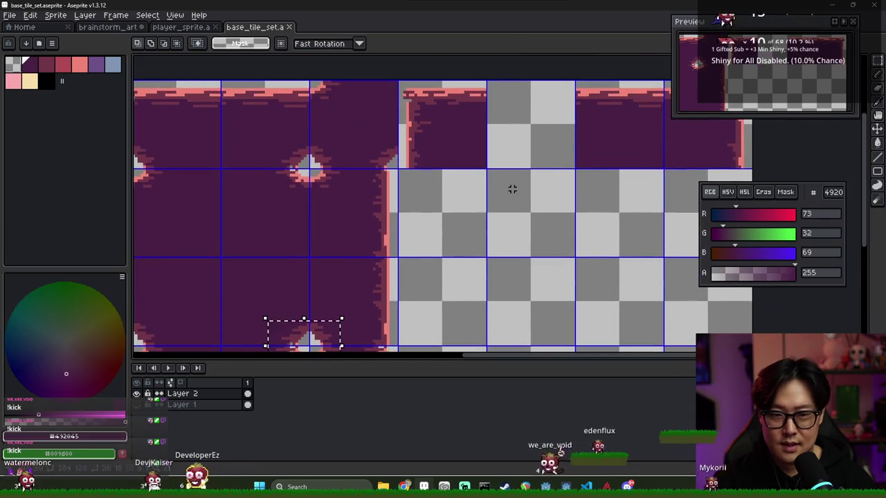
- Move the notch spike piece into the upper-right tile and commit it
{"action": "key", "text": "alt+Tab"}
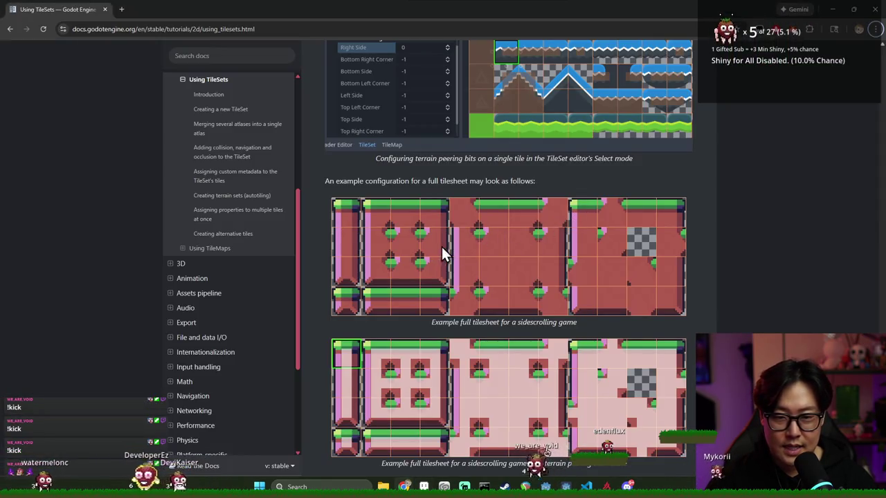
{"action": "key", "text": "alt+Tab"}
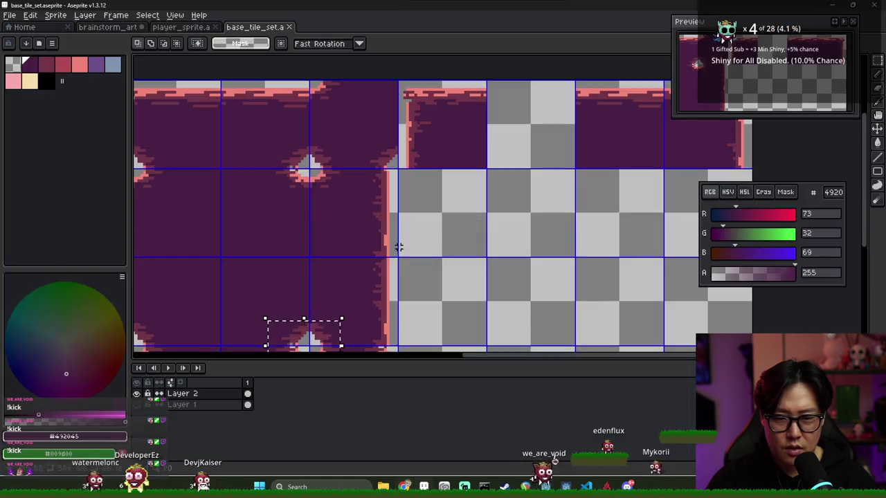
{"action": "scroll", "coordinate": [434, 200], "scroll_direction": "left", "scroll_amount": 3}
{"action": "scroll", "coordinate": [330, 177], "scroll_direction": "down", "scroll_amount": 1}
{"action": "scroll", "coordinate": [361, 163], "scroll_direction": "up", "scroll_amount": 2}
{"action": "left_click_drag", "start_coordinate": [361, 157], "coordinate": [510, 205]}
{"action": "scroll", "coordinate": [510, 205], "scroll_direction": "right", "scroll_amount": 3}
{"action": "scroll", "coordinate": [487, 205], "scroll_direction": "down", "scroll_amount": 2}
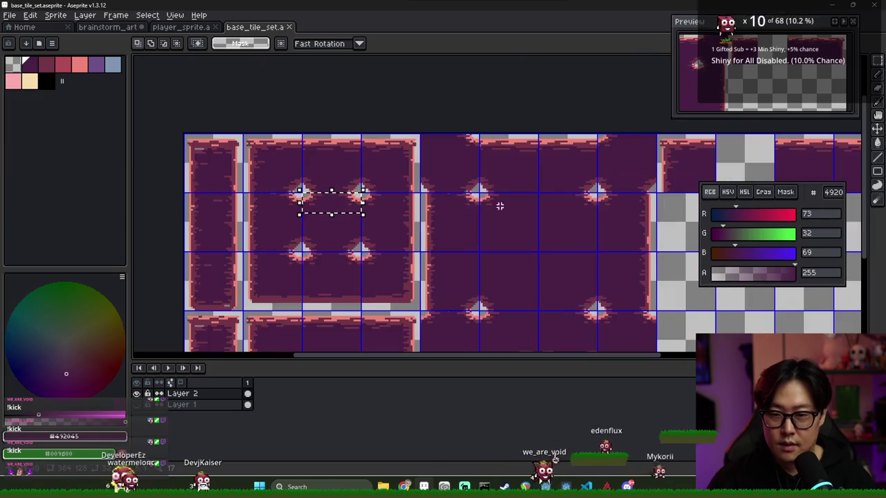
{"action": "scroll", "coordinate": [487, 205], "scroll_direction": "down", "scroll_amount": 1}
{"action": "left_click_drag", "start_coordinate": [187, 207], "coordinate": [626, 170]}
{"action": "scroll", "coordinate": [616, 167], "scroll_direction": "up", "scroll_amount": 3}
{"action": "mouse_move", "coordinate": [527, 146]}
{"action": "left_mouse_down"}
{"action": "mouse_move", "coordinate": [597, 148]}
{"action": "mouse_move", "coordinate": [588, 135]}
{"action": "left_mouse_up"}
{"action": "key", "text": "Return"}
- Draw an edge line and fill the empty top-row tile square purple
{"action": "scroll", "coordinate": [533, 177], "scroll_direction": "down", "scroll_amount": 1}
{"action": "key", "text": "b"}
{"action": "left_click_drag", "start_coordinate": [448, 246], "coordinate": [594, 241]}
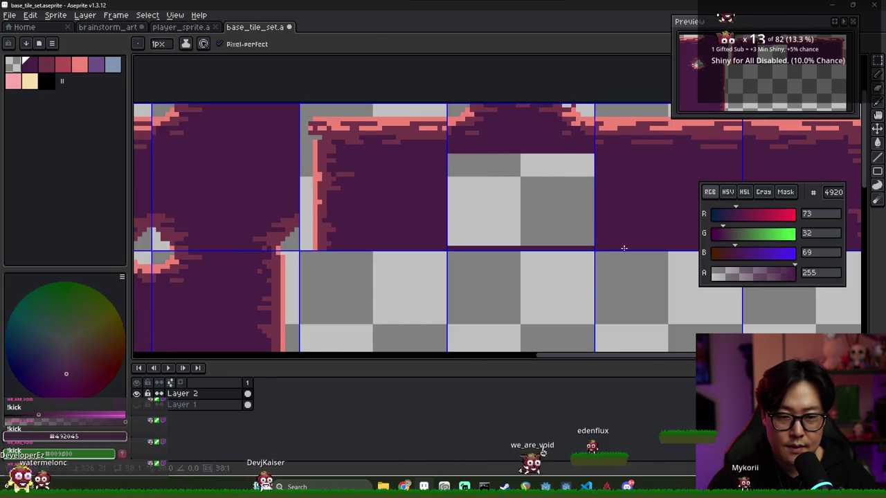
{"action": "key", "text": "g"}
{"action": "left_click", "coordinate": [514, 200]}
- Compare the tilesheet against Godot's example full tilesheet layout
{"action": "key", "text": "alt+Tab"}
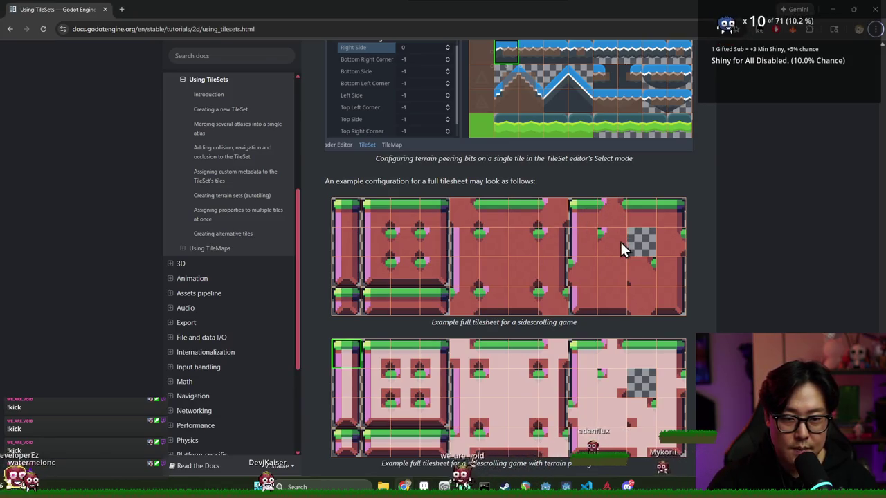
{"action": "key", "text": "alt+Tab"}
{"action": "key", "text": "alt+Tab"}
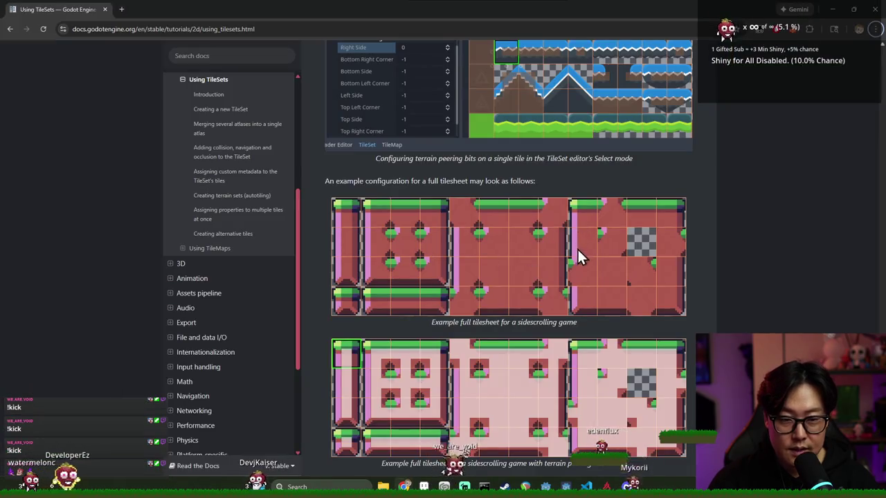
{"action": "key", "text": "alt+Tab"}
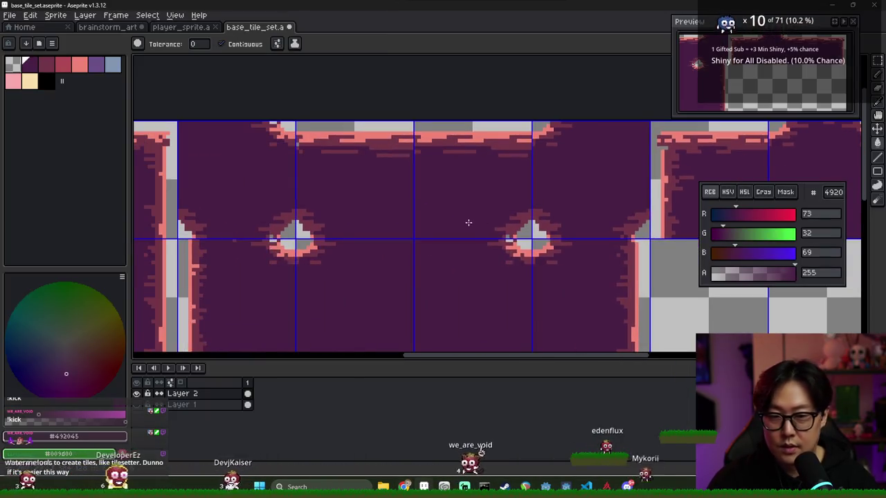
{"action": "scroll", "coordinate": [468, 223], "scroll_direction": "down", "scroll_amount": 2}
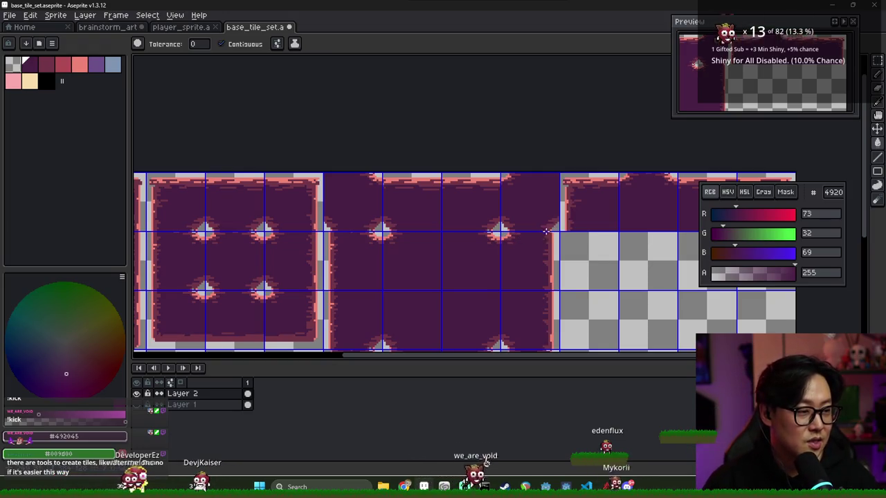
{"action": "scroll", "coordinate": [547, 230], "scroll_direction": "up", "scroll_amount": 2}
{"action": "key", "text": "alt+Tab"}
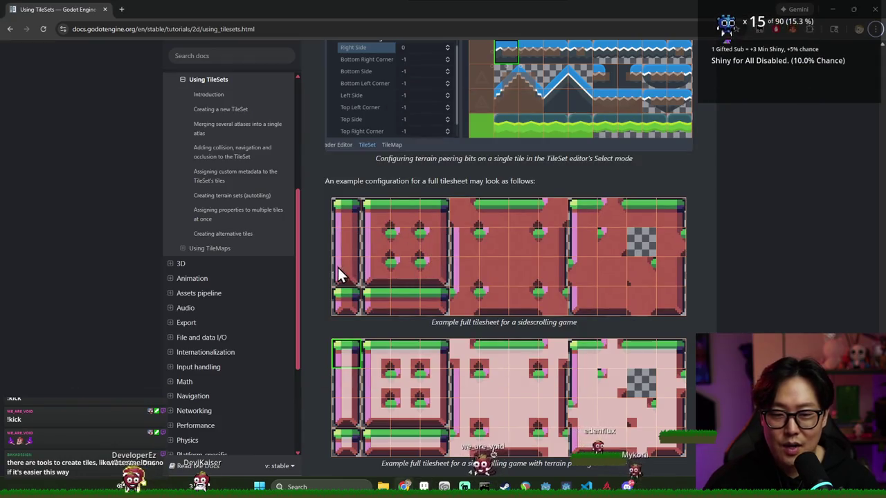
{"action": "key", "text": "alt+Tab"}
{"action": "key", "text": "m"}
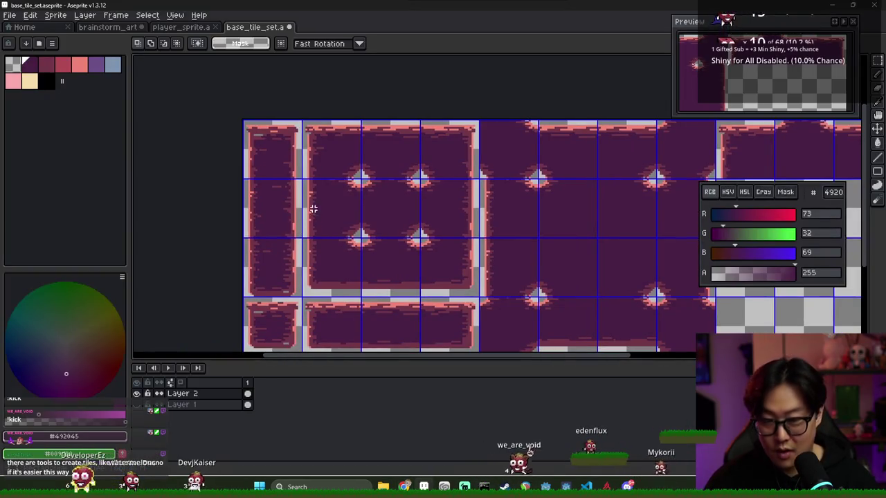
{"action": "scroll", "coordinate": [301, 181], "scroll_direction": "up", "scroll_amount": 2}
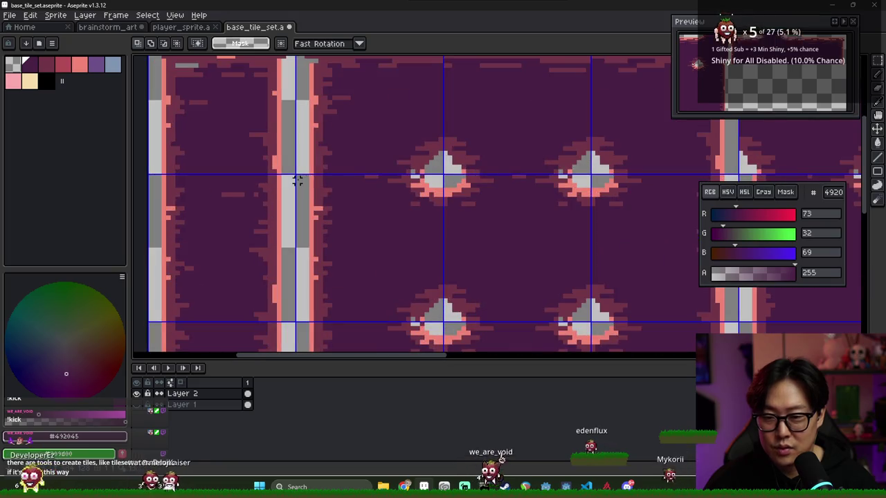
- Move a 32x32 tile block onto the empty area, nudging it left and up onto the grid
{"action": "left_click_drag", "start_coordinate": [297, 179], "coordinate": [438, 316]}
{"action": "mouse_move", "coordinate": [514, 257]}
{"action": "left_mouse_down"}
{"action": "mouse_move", "coordinate": [343, 214]}
{"action": "mouse_move", "coordinate": [489, 219]}
{"action": "mouse_move", "coordinate": [460, 222]}
{"action": "left_mouse_up"}
{"action": "scroll", "coordinate": [343, 214], "scroll_direction": "down", "scroll_amount": 2}
{"action": "scroll", "coordinate": [461, 220], "scroll_direction": "up", "scroll_amount": 3}
{"action": "key", "text": "Left"}
{"action": "key", "text": "Up"}
{"action": "key", "text": "Return"}
{"action": "scroll", "coordinate": [495, 176], "scroll_direction": "up", "scroll_amount": 1}
- Flood-fill the stray pink pixels dark purple, undoing an accidental dark fill over grey pixels
{"action": "key", "text": "b"}
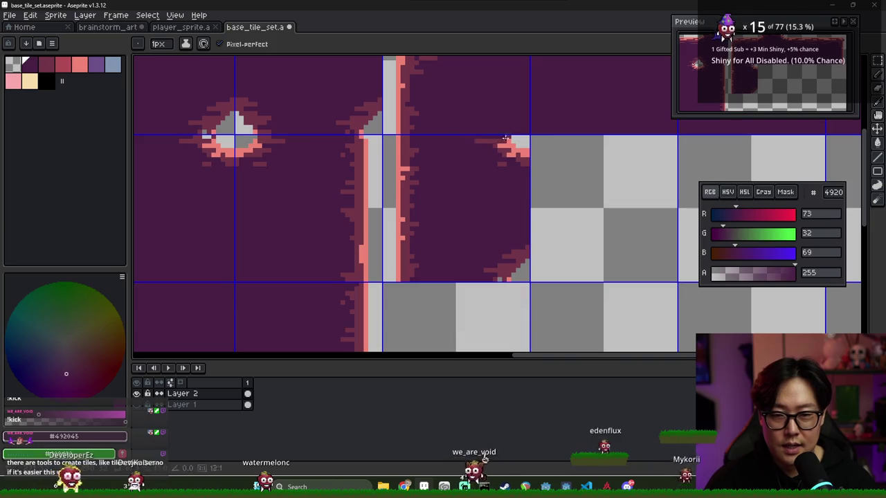
{"action": "key", "text": "g"}
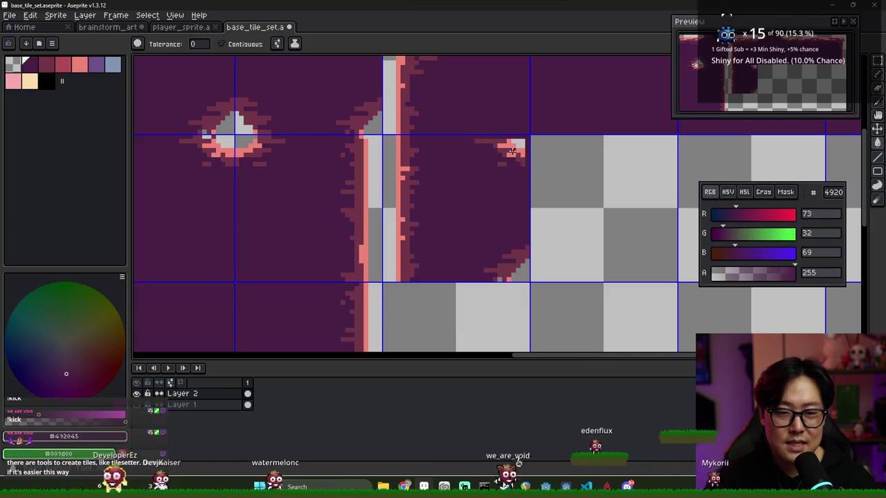
{"action": "left_click", "coordinate": [509, 156]}
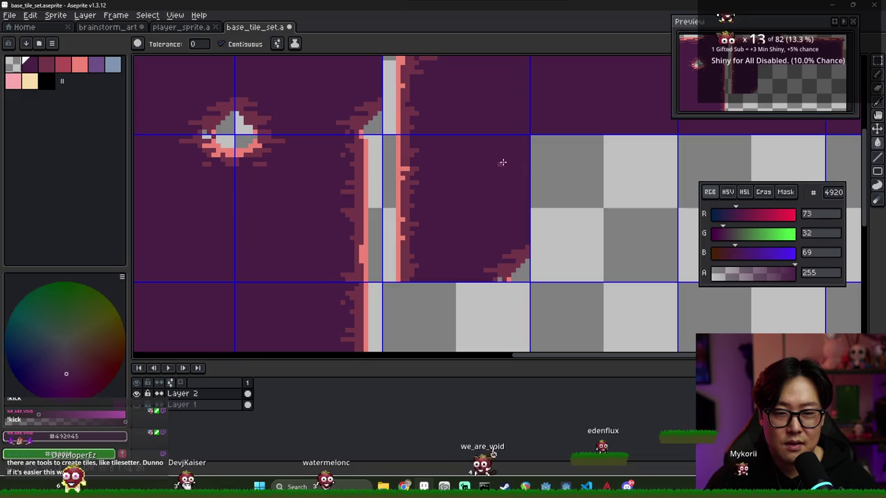
{"action": "scroll", "coordinate": [514, 260], "scroll_direction": "up", "scroll_amount": 1}
{"action": "key", "text": "b"}
{"action": "key", "text": "g"}
{"action": "left_click", "coordinate": [480, 281]}
{"action": "key", "text": "ctrl+z"}
{"action": "key", "text": "b"}
{"action": "scroll", "coordinate": [481, 281], "scroll_direction": "down", "scroll_amount": 4}
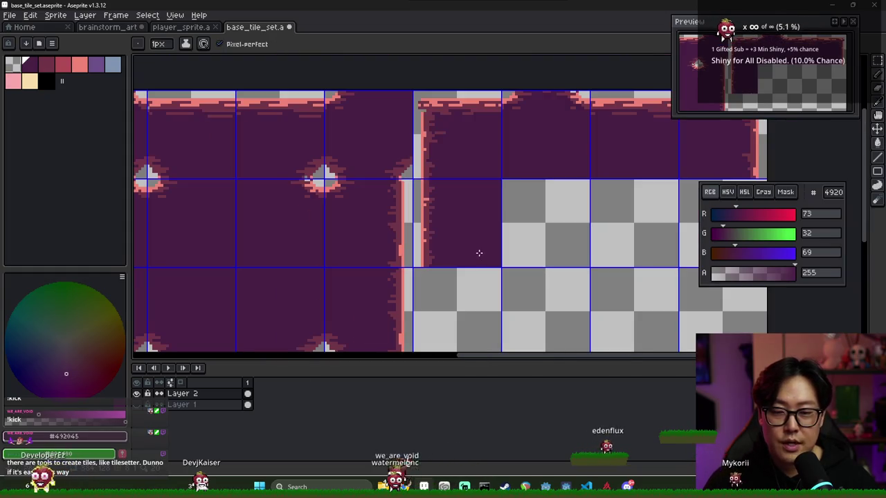
- Check Godot's example tilesheet, then shift the 17x32 wall strip one tile down and left
{"action": "key", "text": "alt+Tab"}
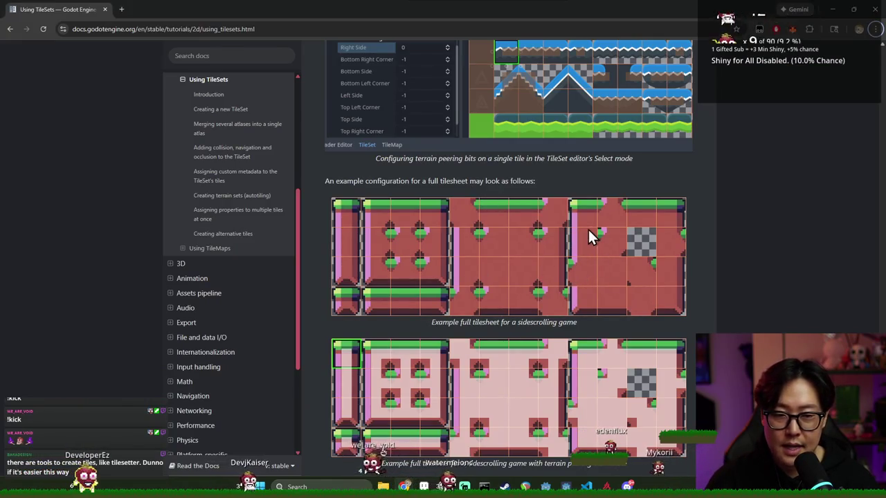
{"action": "key", "text": "alt+Tab"}
{"action": "key", "text": "m"}
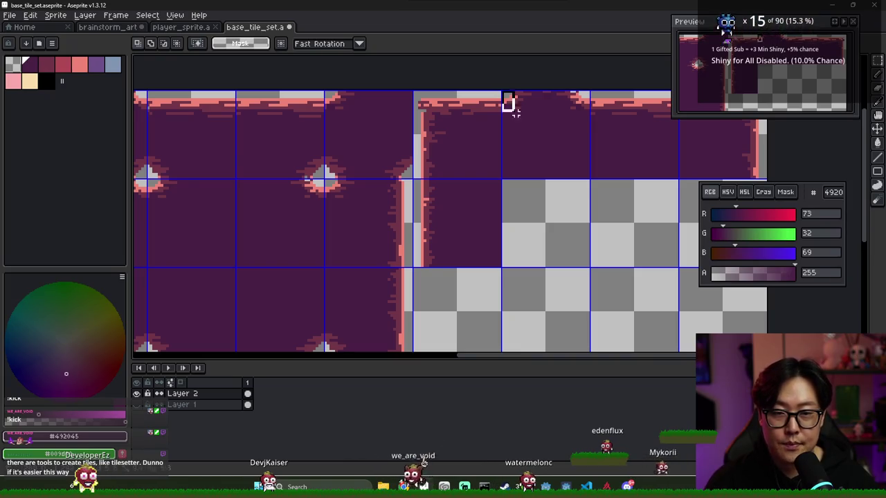
{"action": "left_click", "coordinate": [559, 180]}
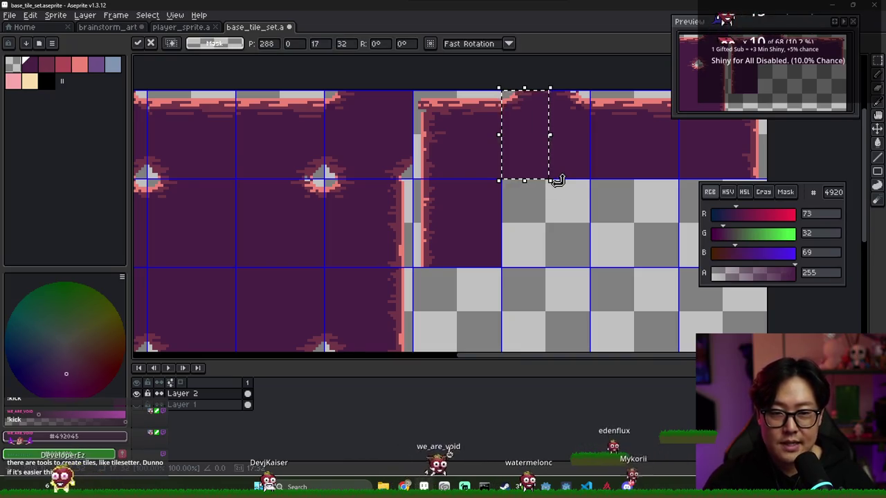
{"action": "key", "text": "shift+Down"}
{"action": "key", "text": "shift+Down"}
{"action": "key", "text": "shift+Left"}
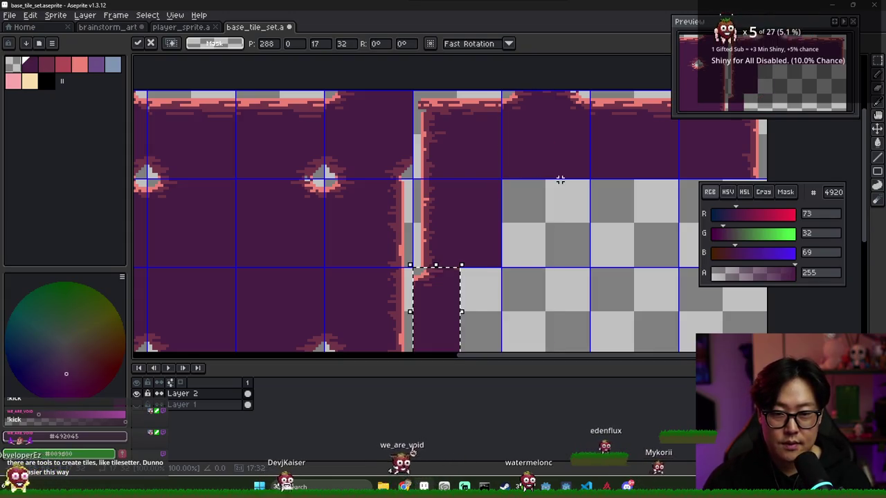
{"action": "left_click", "coordinate": [463, 264]}
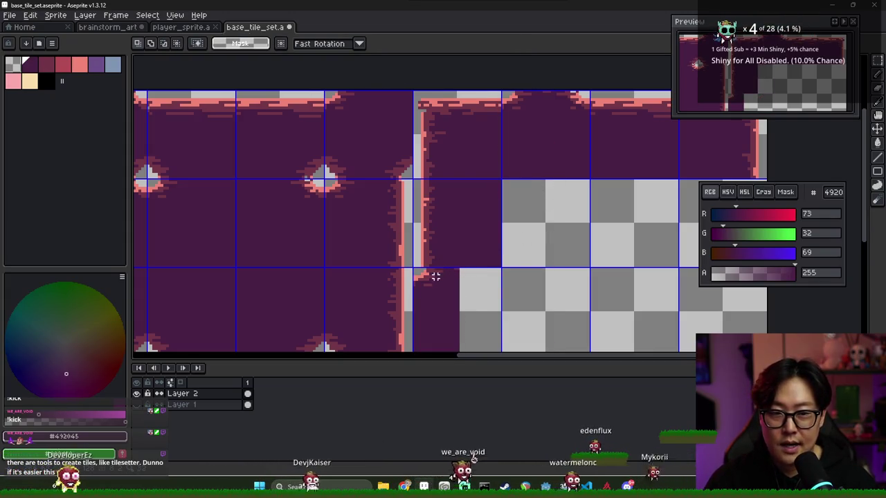
{"action": "scroll", "coordinate": [438, 274], "scroll_direction": "up", "scroll_amount": 3}
- Copy the notch corner fragment and paste a duplicate into place beside it
{"action": "key", "text": "alt+Tab"}
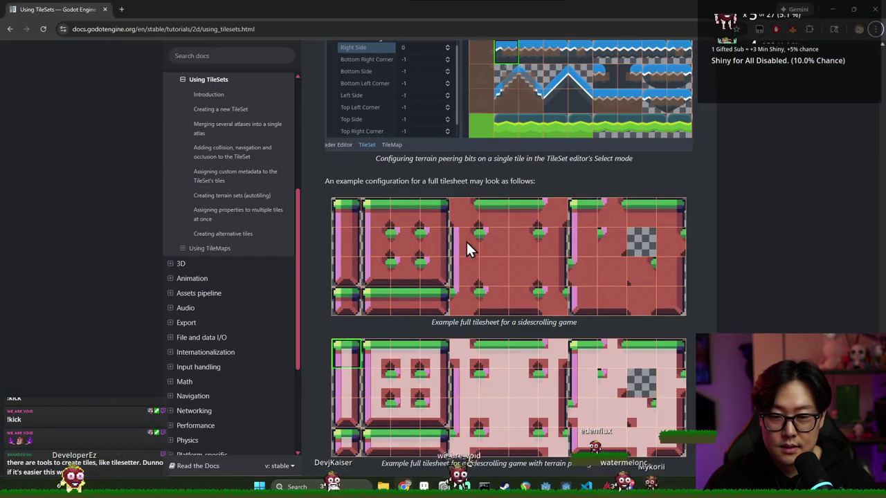
{"action": "key", "text": "alt+Tab"}
{"action": "key", "text": "alt+Tab"}
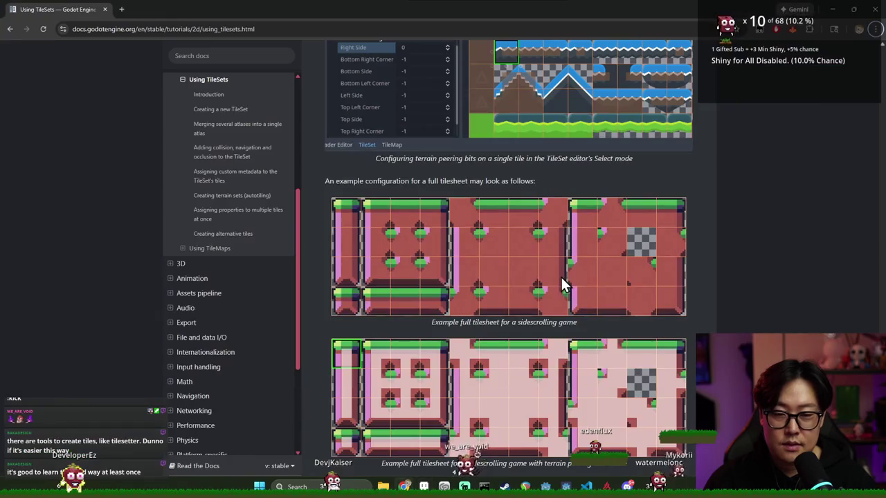
{"action": "key", "text": "alt+Tab"}
{"action": "scroll", "coordinate": [454, 260], "scroll_direction": "down", "scroll_amount": 2}
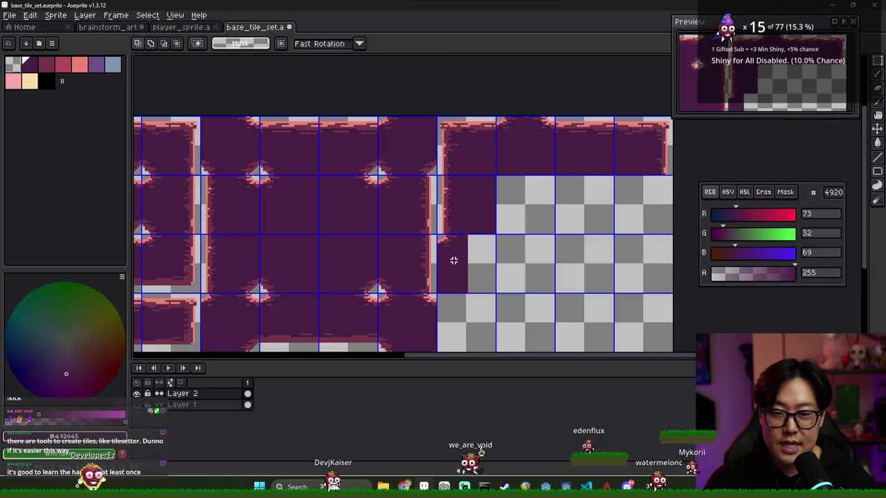
{"action": "key", "text": "b"}
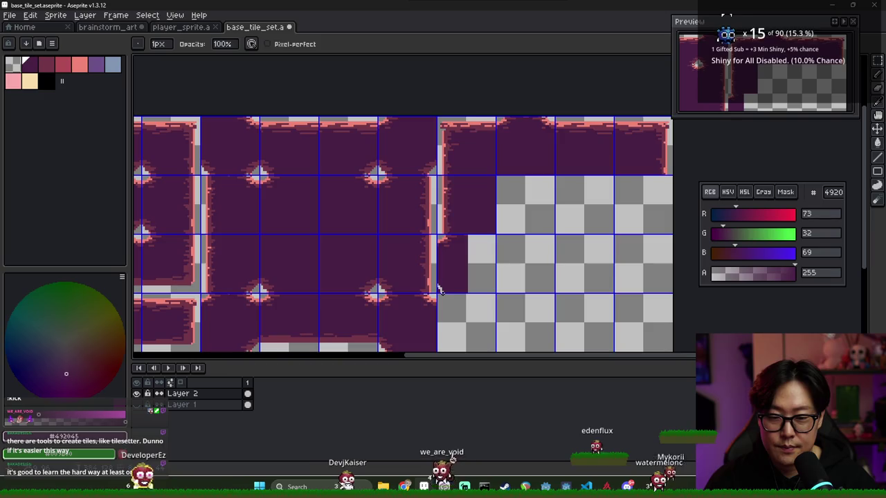
{"action": "scroll", "coordinate": [439, 290], "scroll_direction": "up", "scroll_amount": 3}
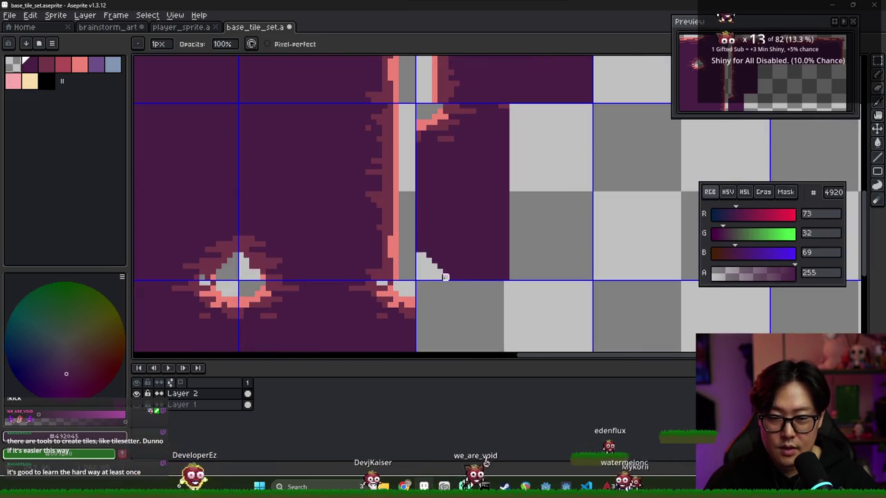
{"action": "key", "text": "m"}
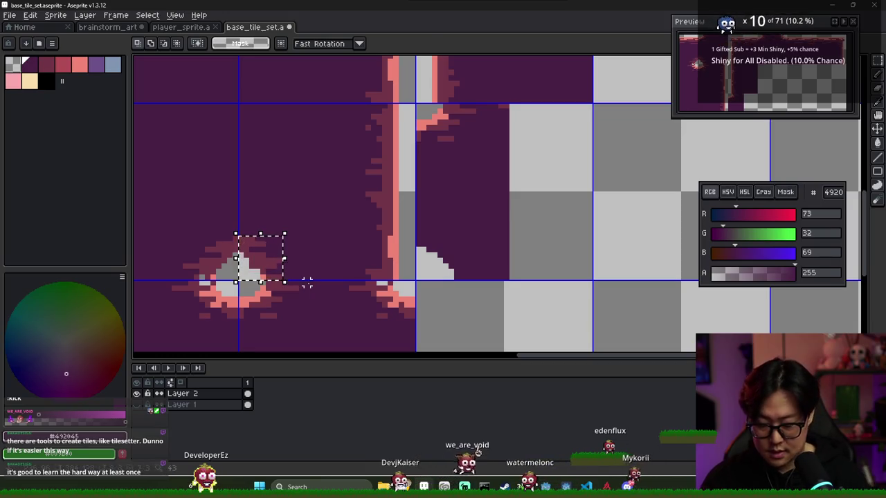
{"action": "key", "text": "ctrl+c"}
{"action": "key", "text": "ctrl+v"}
{"action": "key", "text": "Right"}
{"action": "key", "text": "Left"}
{"action": "key", "text": "Return"}
{"action": "scroll", "coordinate": [362, 243], "scroll_direction": "down", "scroll_amount": 2}
{"action": "scroll", "coordinate": [359, 205], "scroll_direction": "down", "scroll_amount": 2}
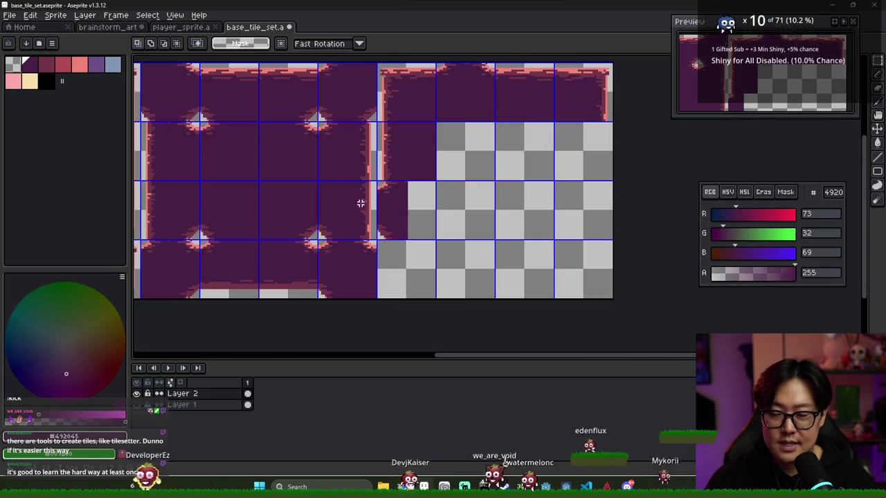
- Fill the empty rectangle with dark purple after comparing against Godot's example tilesheet
{"action": "key", "text": "alt+Tab"}
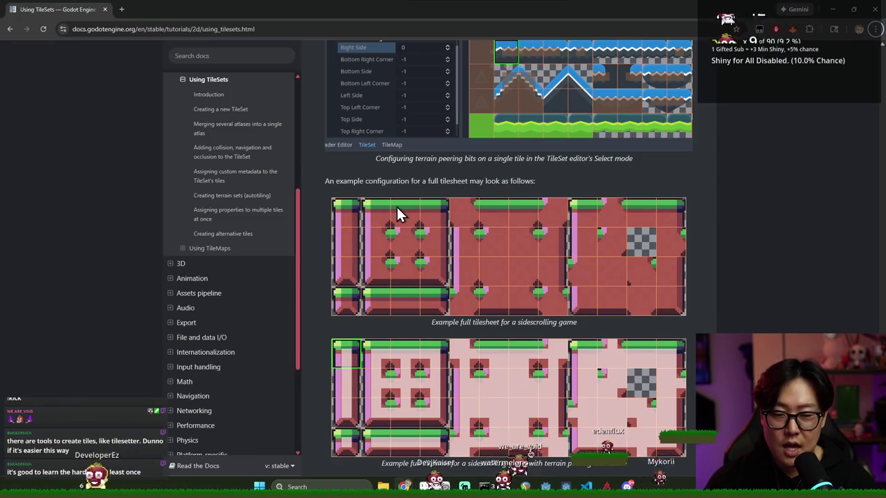
{"action": "key", "text": "alt+Tab"}
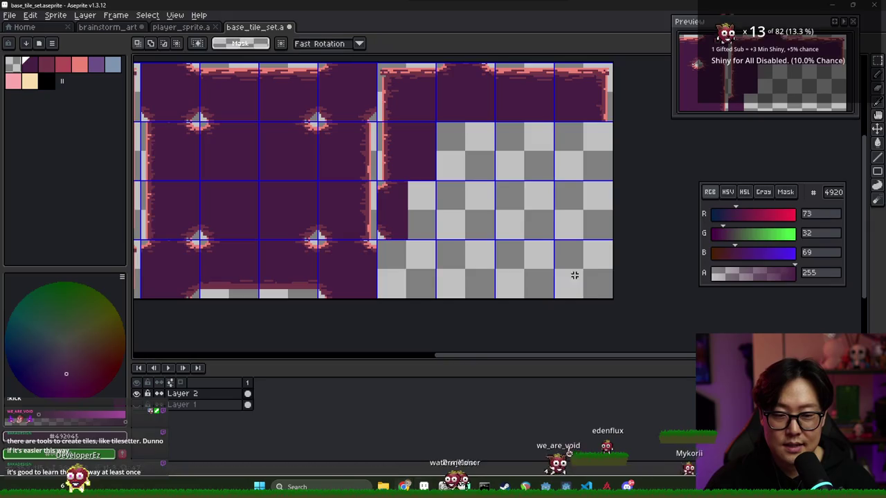
{"action": "key", "text": "b"}
{"action": "scroll", "coordinate": [414, 240], "scroll_direction": "up", "scroll_amount": 2}
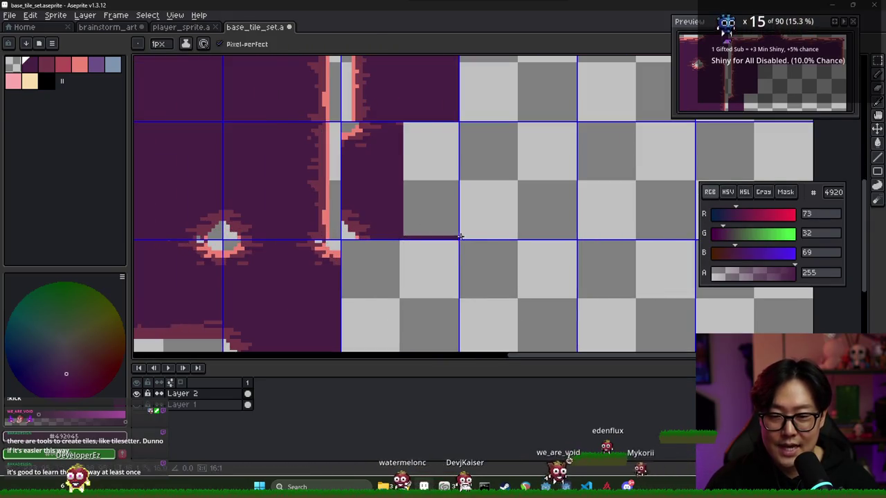
{"action": "key", "text": "g"}
{"action": "left_click", "coordinate": [449, 128]}
{"action": "key", "text": "b"}
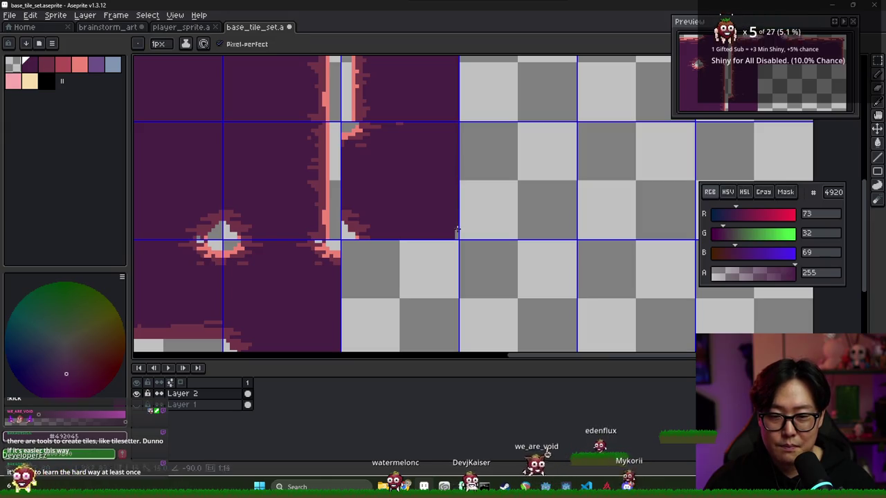
{"action": "key", "text": "alt+Tab"}
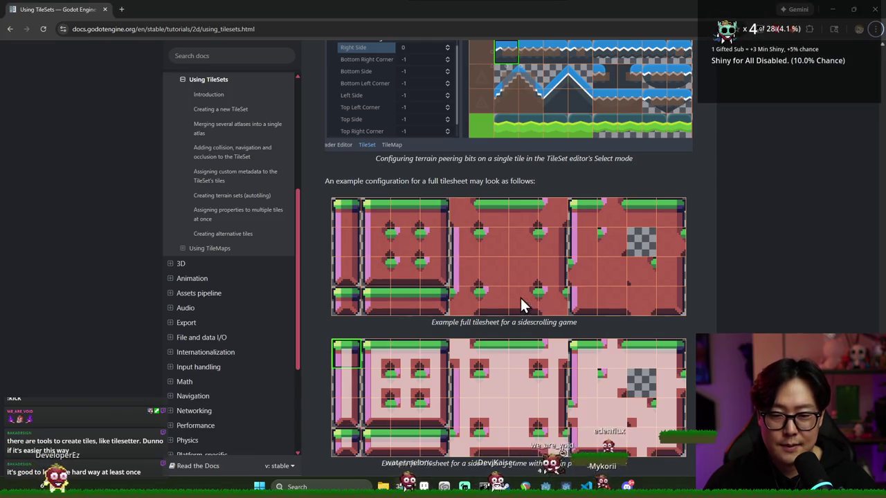
{"action": "key", "text": "alt+Tab"}
{"action": "scroll", "coordinate": [421, 164], "scroll_direction": "down", "scroll_amount": 2}
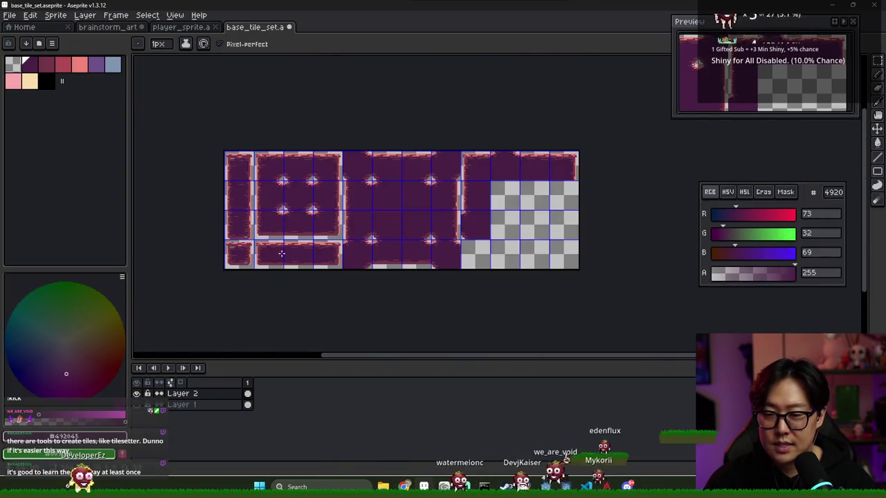
{"action": "scroll", "coordinate": [422, 164], "scroll_direction": "up", "scroll_amount": 2}
- Reposition one selected wall-edge tile cell, then zoom in on its corner
{"action": "key", "text": "m"}
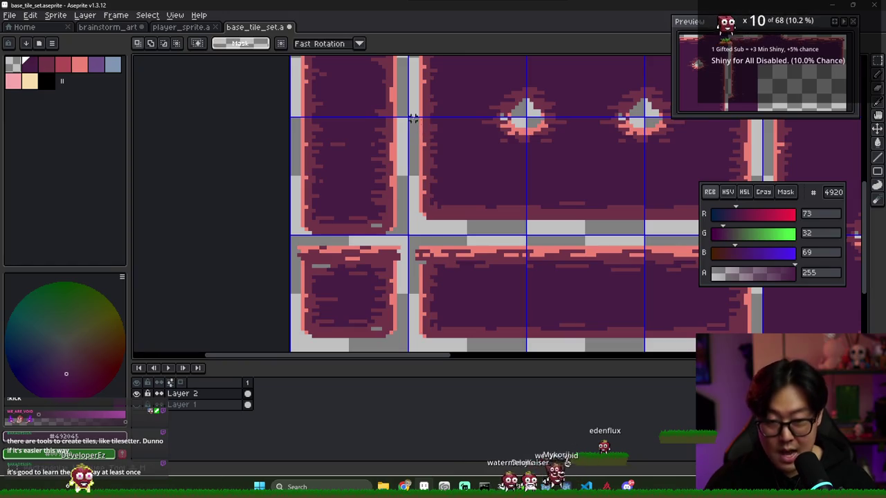
{"action": "left_click_drag", "start_coordinate": [506, 215], "coordinate": [506, 206]}
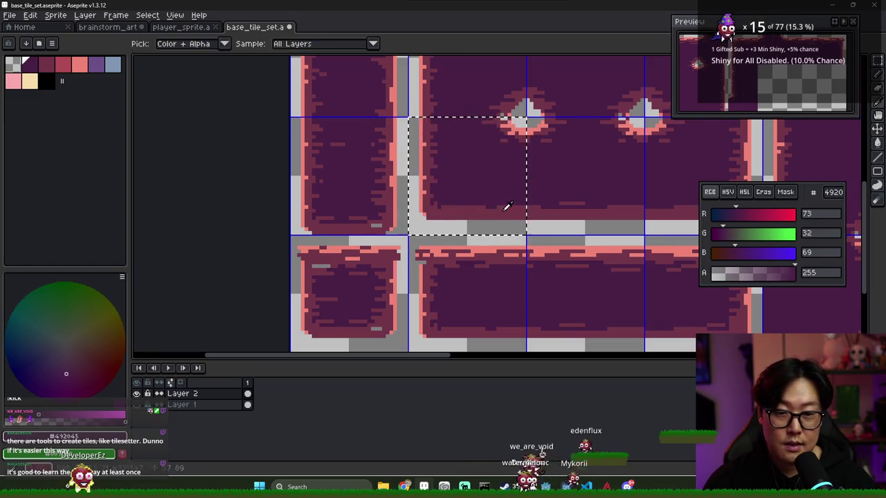
{"action": "key", "text": "alt+Tab"}
{"action": "key", "text": "alt+Tab"}
{"action": "left_click", "coordinate": [504, 212]}
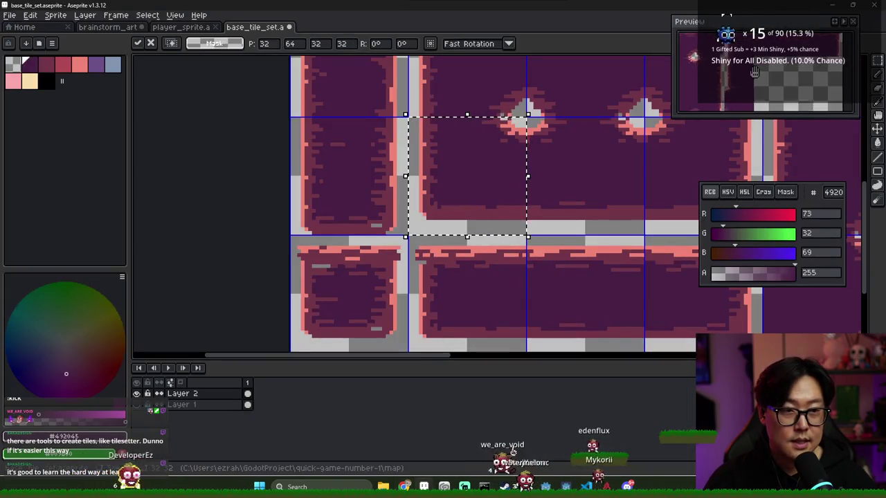
{"action": "key", "text": "ctrl+d"}
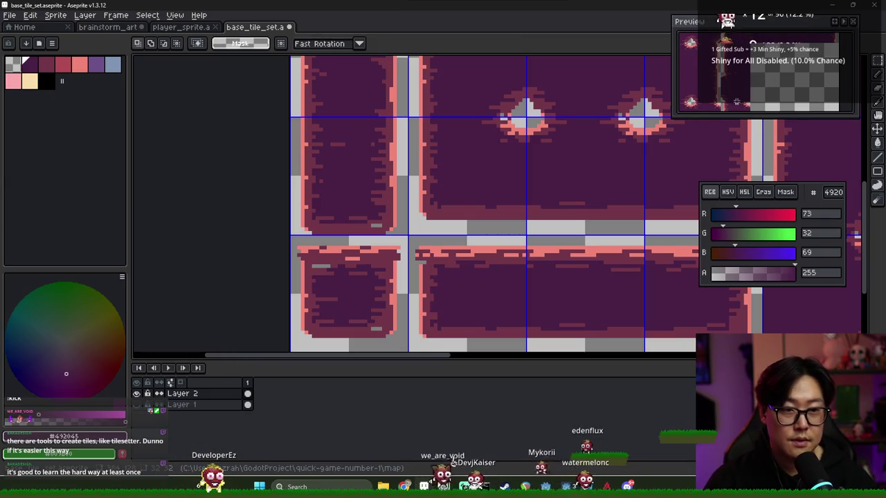
{"action": "mouse_move", "coordinate": [620, 198]}
{"action": "left_mouse_down"}
{"action": "mouse_move", "coordinate": [365, 189]}
{"action": "mouse_move", "coordinate": [311, 151]}
{"action": "left_mouse_up"}
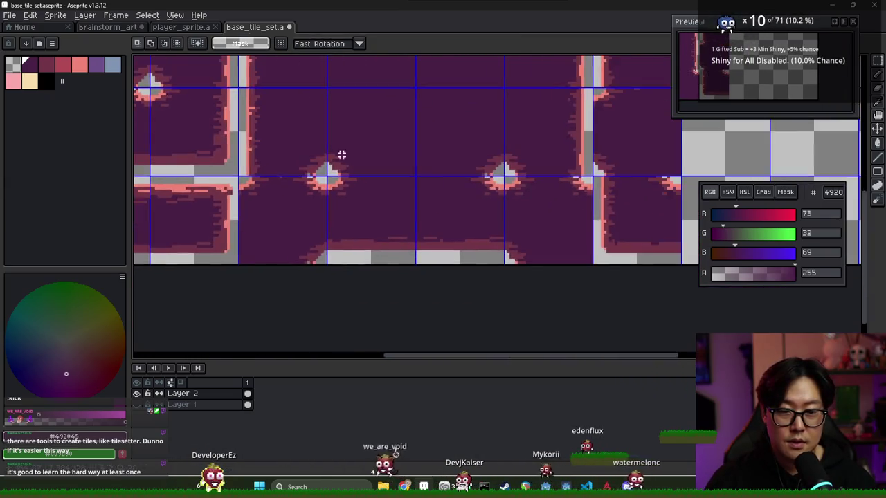
{"action": "scroll", "coordinate": [504, 182], "scroll_direction": "up", "scroll_amount": 2}
{"action": "mouse_move", "coordinate": [504, 182]}
{"action": "left_mouse_down"}
{"action": "mouse_move", "coordinate": [421, 166]}
{"action": "mouse_move", "coordinate": [455, 126]}
{"action": "left_mouse_up"}
- Save base_tile_set.aseprite
{"action": "key", "text": "b"}
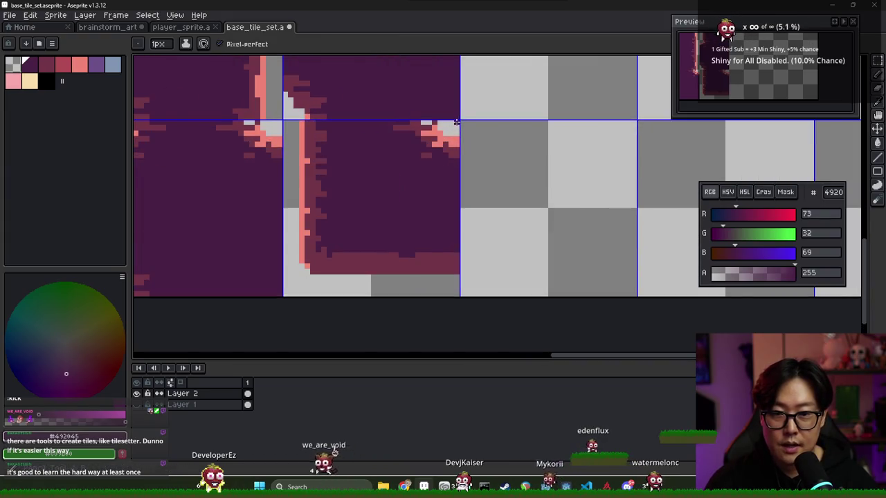
{"action": "key", "text": "g"}
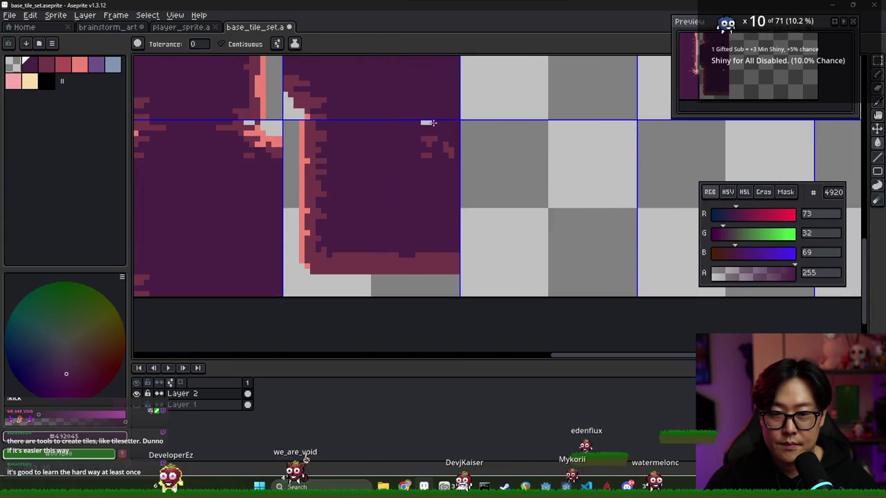
{"action": "scroll", "coordinate": [441, 149], "scroll_direction": "down", "scroll_amount": 3}
{"action": "key", "text": "ctrl+s"}
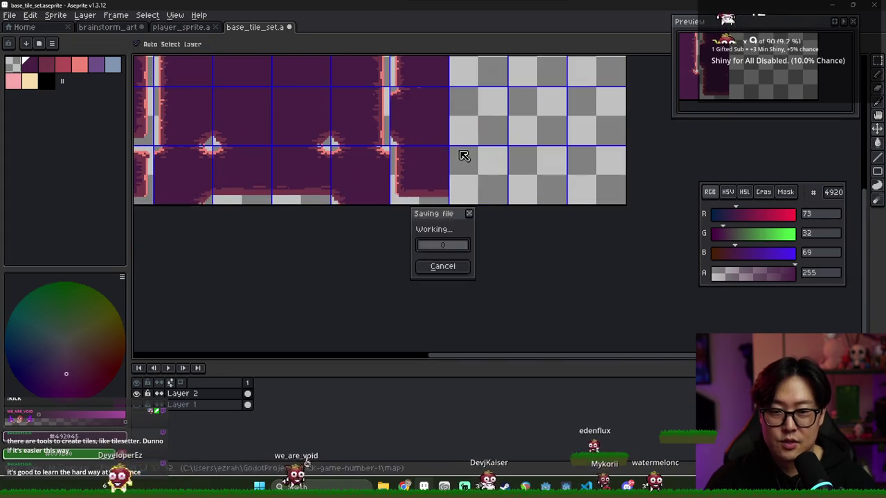
- Move a tile-sized piece into the empty right-hand area and place it
{"action": "key", "text": "alt+Tab"}
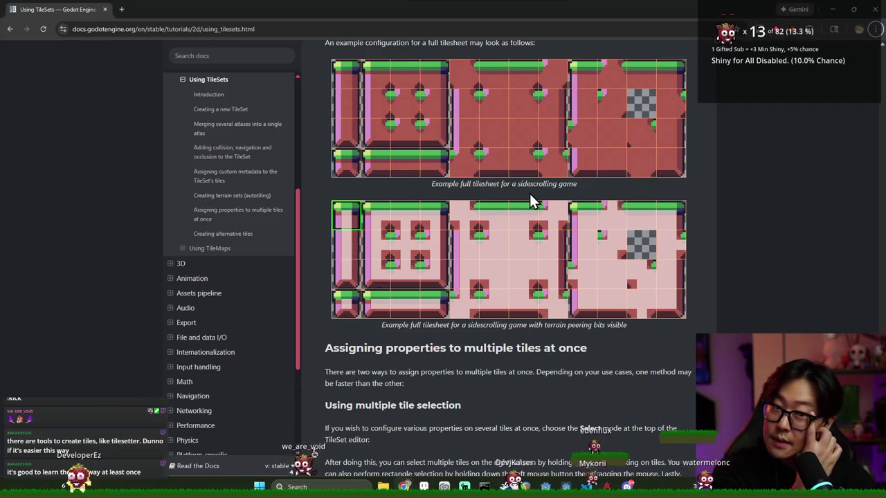
{"action": "key", "text": "alt+Tab"}
{"action": "scroll", "coordinate": [382, 194], "scroll_direction": "up", "scroll_amount": 3}
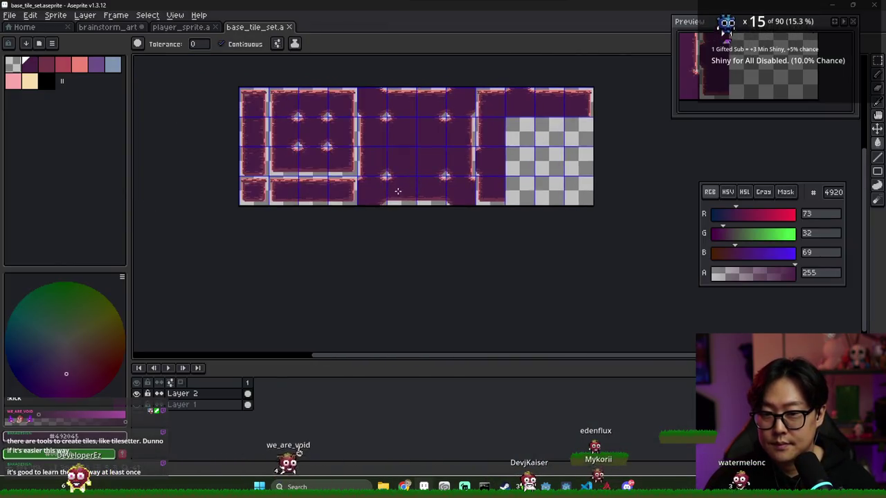
{"action": "scroll", "coordinate": [382, 195], "scroll_direction": "down", "scroll_amount": 2}
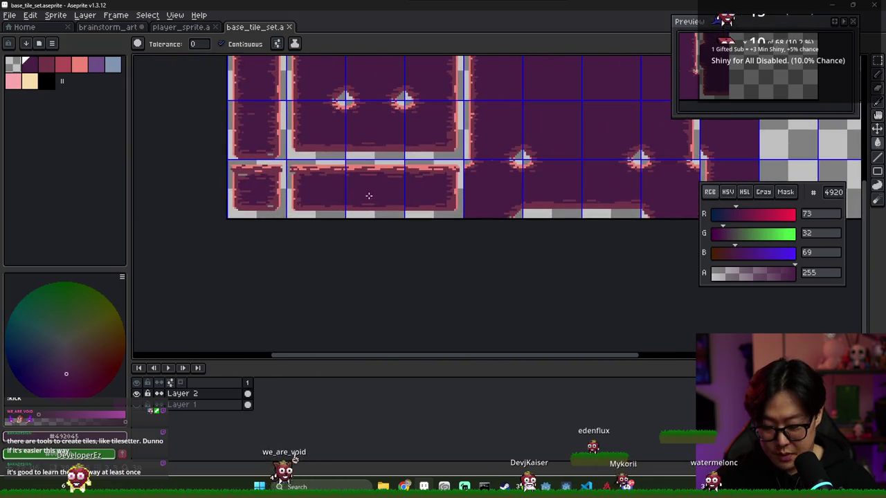
{"action": "scroll", "coordinate": [360, 148], "scroll_direction": "up", "scroll_amount": 1}
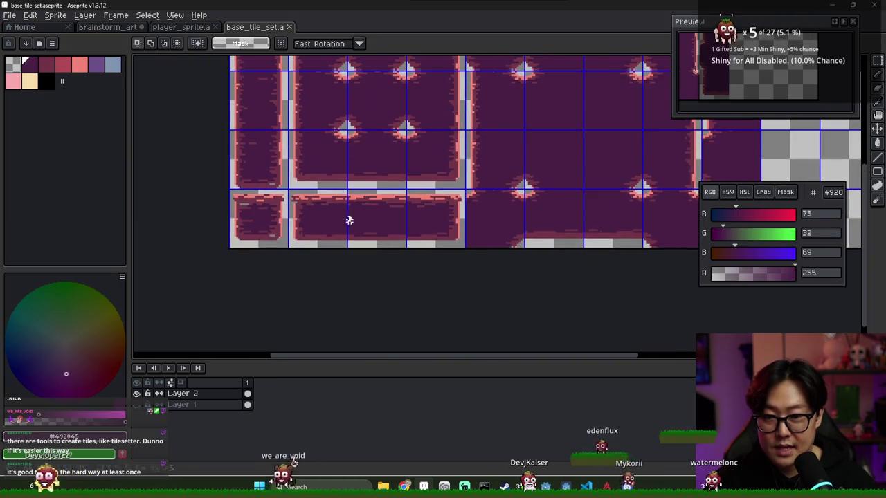
{"action": "scroll", "coordinate": [409, 233], "scroll_direction": "right", "scroll_amount": 2}
{"action": "mouse_move", "coordinate": [409, 233]}
{"action": "left_mouse_down"}
{"action": "mouse_move", "coordinate": [394, 231]}
{"action": "mouse_move", "coordinate": [447, 206]}
{"action": "mouse_move", "coordinate": [482, 229]}
{"action": "left_mouse_up"}
{"action": "scroll", "coordinate": [457, 209], "scroll_direction": "right", "scroll_amount": 1}
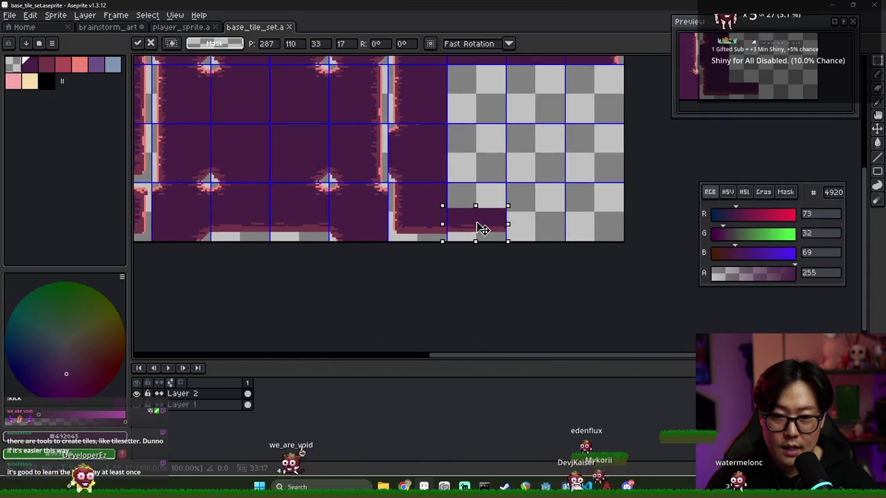
{"action": "key", "text": "Return"}
- Flood-fill the transparent gap in the moved tile with purple
{"action": "key", "text": "b"}
{"action": "scroll", "coordinate": [504, 209], "scroll_direction": "up", "scroll_amount": 3}
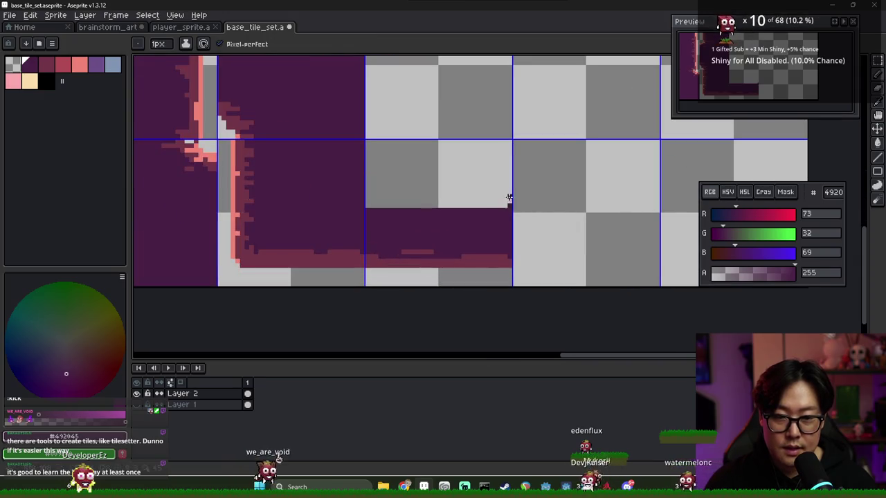
{"action": "key", "text": "g"}
{"action": "left_click", "coordinate": [429, 199]}
{"action": "key", "text": "alt+Tab"}
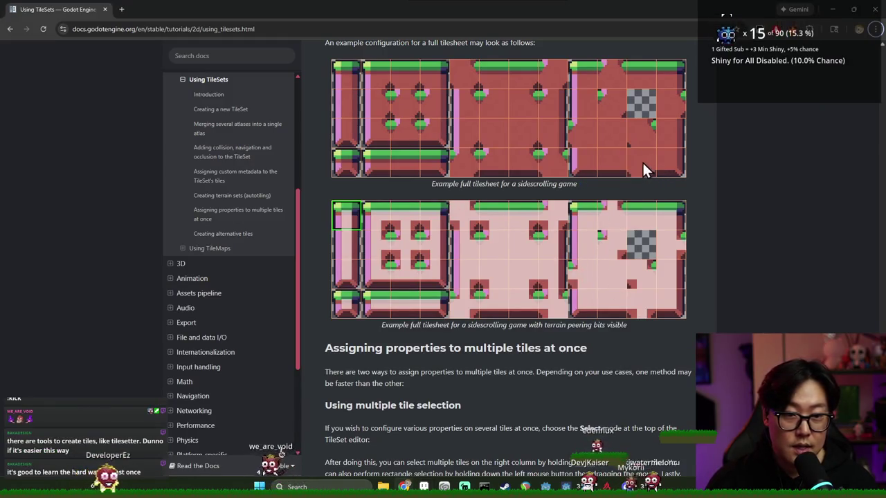
{"action": "key", "text": "alt+Tab"}
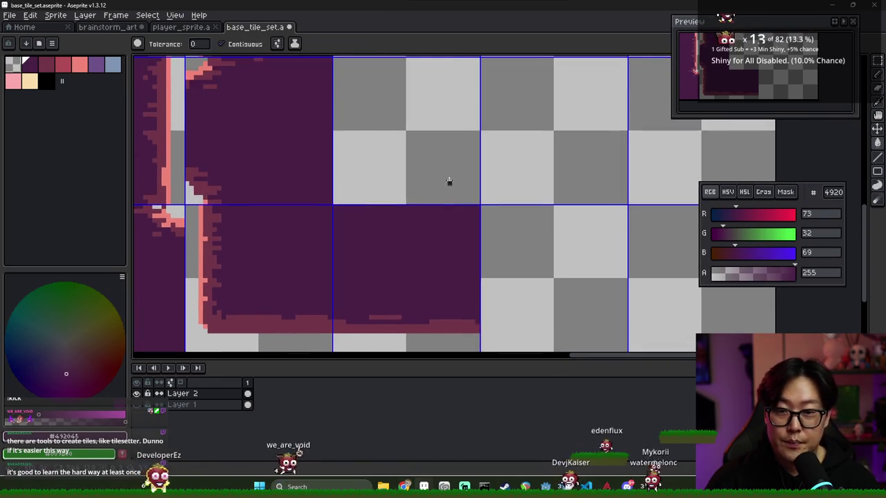
{"action": "scroll", "coordinate": [449, 182], "scroll_direction": "down", "scroll_amount": 2}
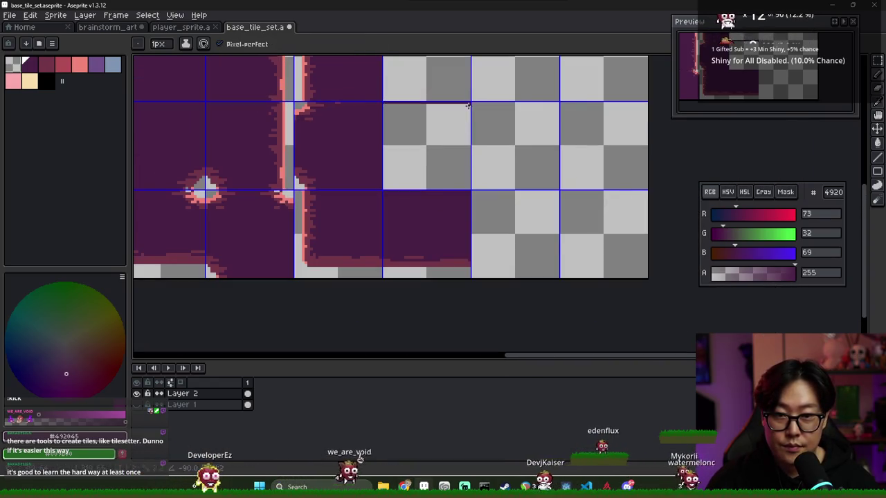
- Fill another empty tile solid purple, checking it against Godot's example tilesheet
{"action": "key", "text": "g"}
{"action": "left_click", "coordinate": [432, 167]}
{"action": "key", "text": "alt+Tab"}
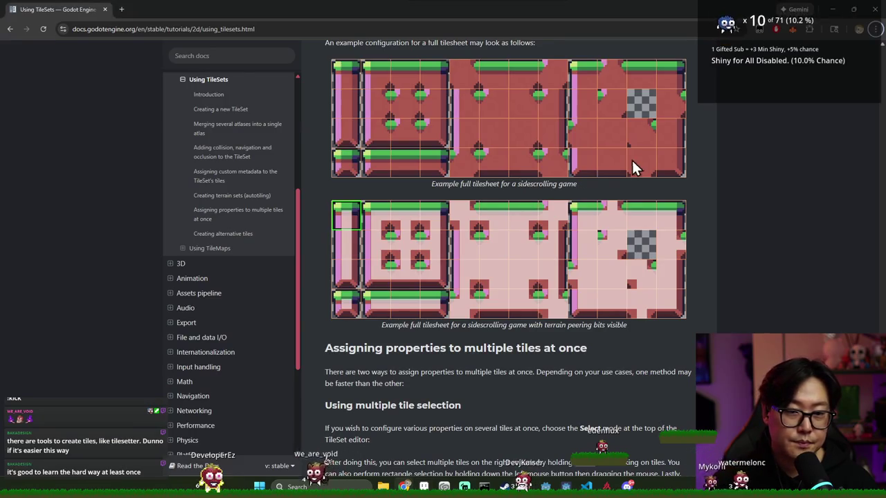
{"action": "key", "text": "alt+Tab"}
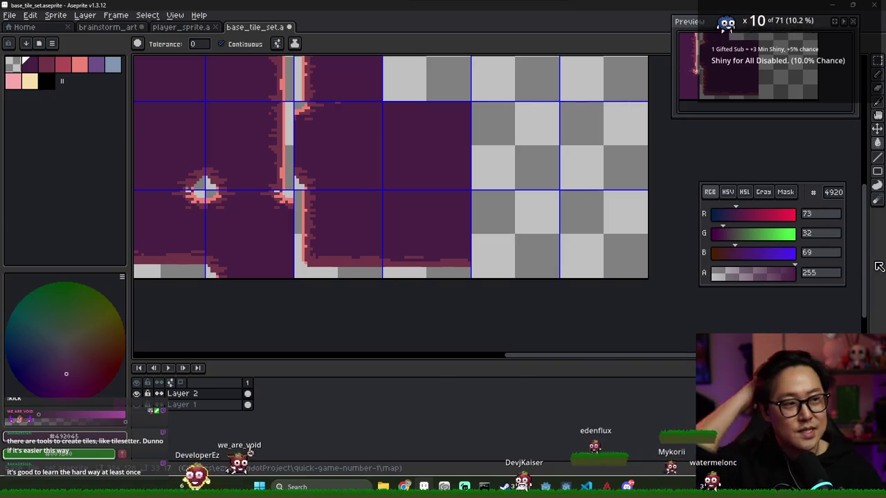
{"action": "key", "text": "alt+Tab"}
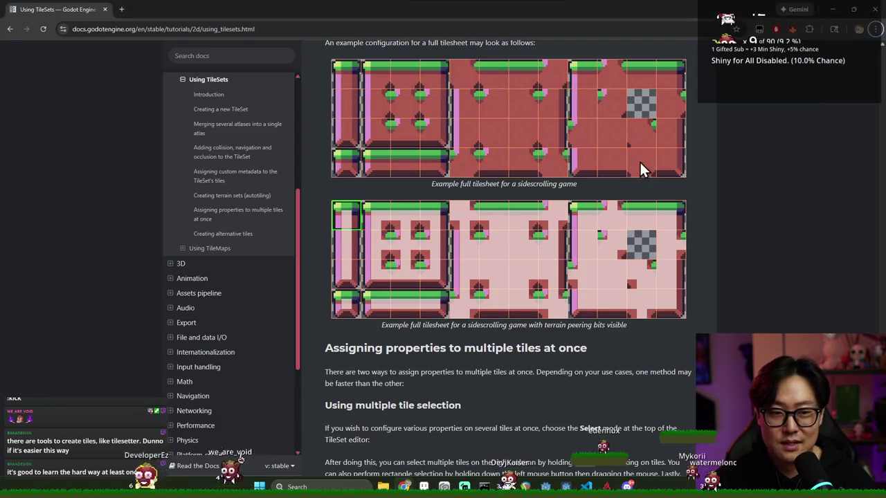
{"action": "key", "text": "alt+Tab"}
{"action": "mouse_move", "coordinate": [632, 171]}
{"action": "left_mouse_down"}
{"action": "mouse_move", "coordinate": [575, 200]}
{"action": "mouse_move", "coordinate": [504, 214]}
{"action": "left_mouse_up"}
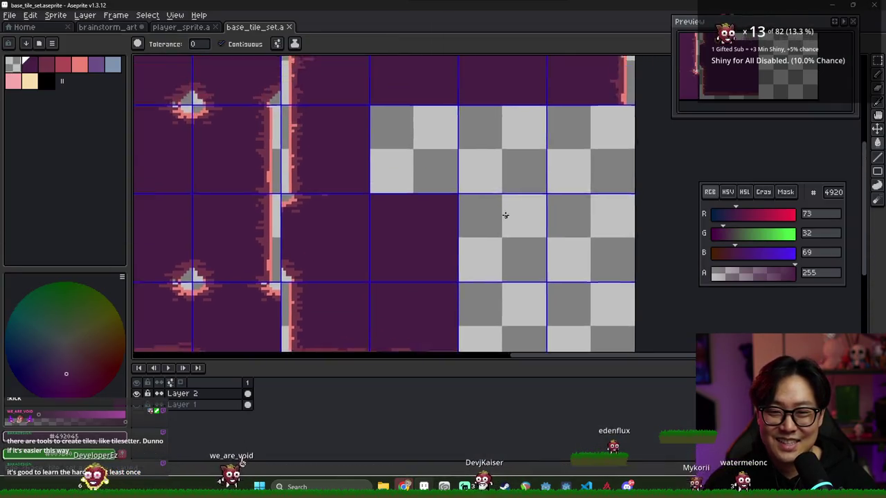
- Dismiss the accidental browser page-save prompt and return to the tileset artwork
{"action": "key", "text": "alt+Tab"}
{"action": "key", "text": "ctrl+s"}
{"action": "key", "text": "Escape"}
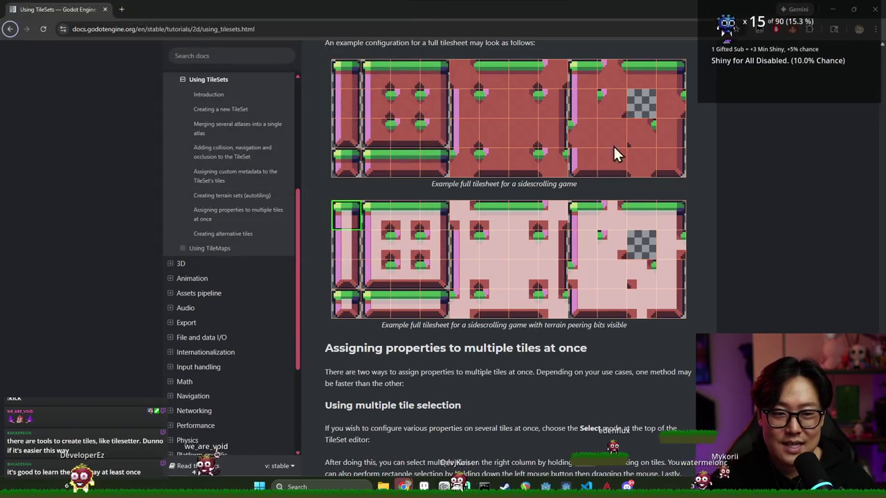
{"action": "scroll", "coordinate": [670, 145], "scroll_direction": "up", "scroll_amount": 2}
{"action": "key", "text": "alt+Tab"}
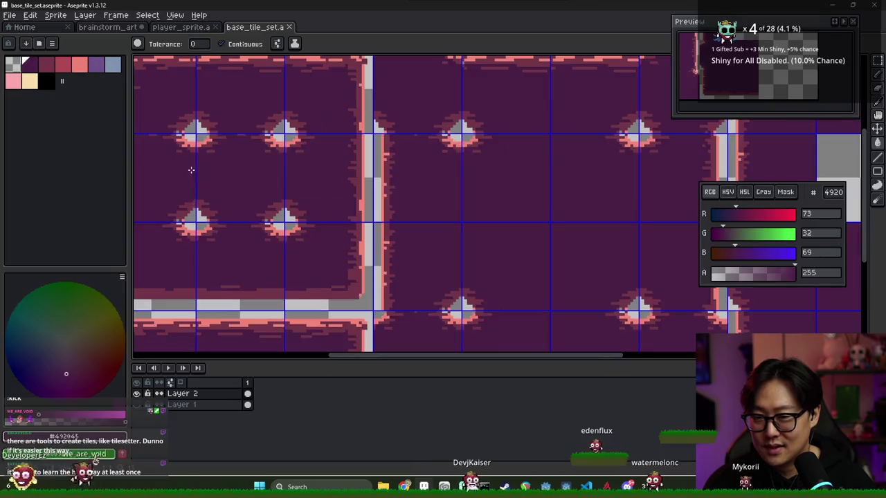
- Select the 32x32 notched-corner tile and copy it into the empty slot at 288,32
{"action": "key", "text": "m"}
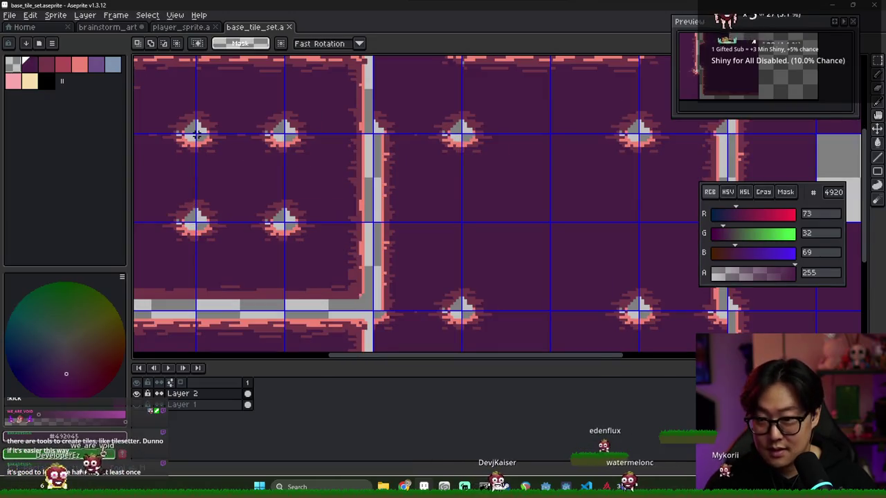
{"action": "left_click_drag", "start_coordinate": [201, 138], "coordinate": [282, 216]}
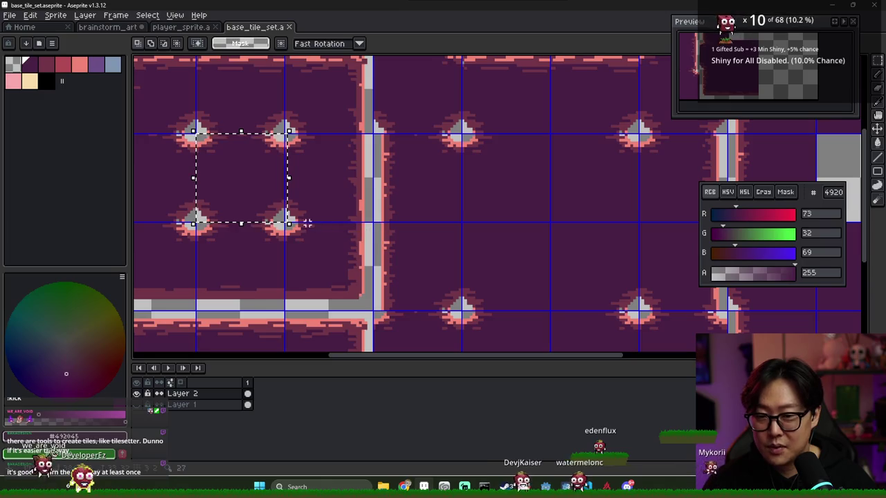
{"action": "left_click_drag", "start_coordinate": [198, 134], "coordinate": [283, 219]}
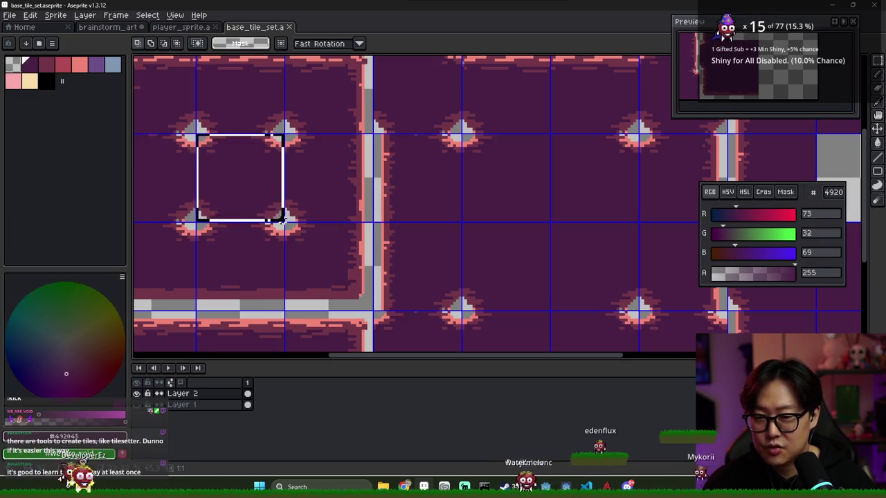
{"action": "scroll", "coordinate": [315, 220], "scroll_direction": "down", "scroll_amount": 2}
{"action": "left_click_drag", "start_coordinate": [212, 201], "coordinate": [421, 206]}
{"action": "scroll", "coordinate": [421, 206], "scroll_direction": "up", "scroll_amount": 3}
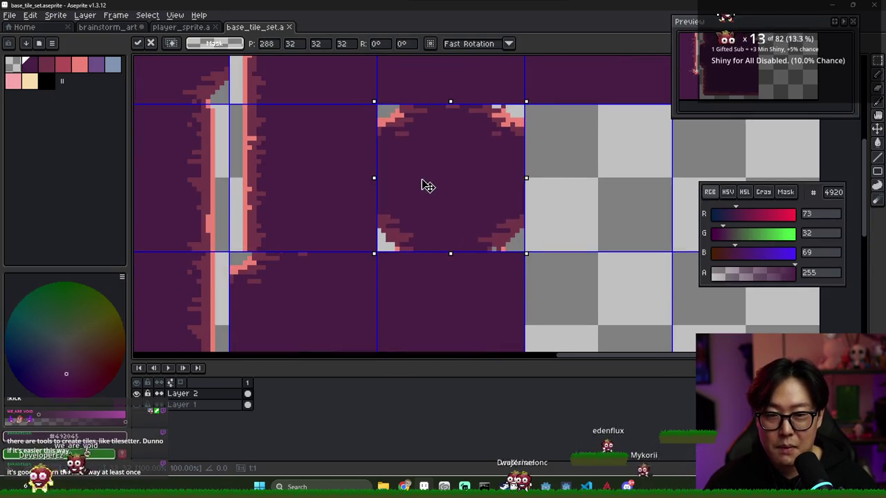
{"action": "key", "text": "alt+Tab"}
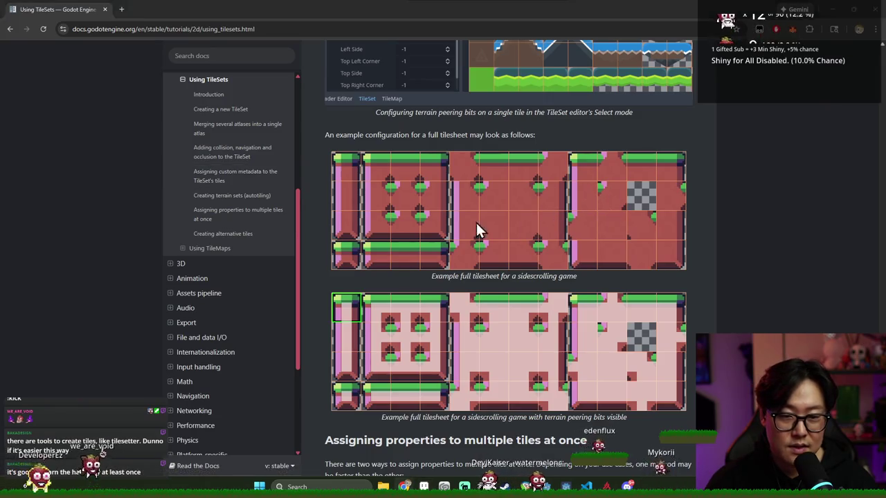
{"action": "key", "text": "alt+Tab"}
{"action": "key", "text": "b"}
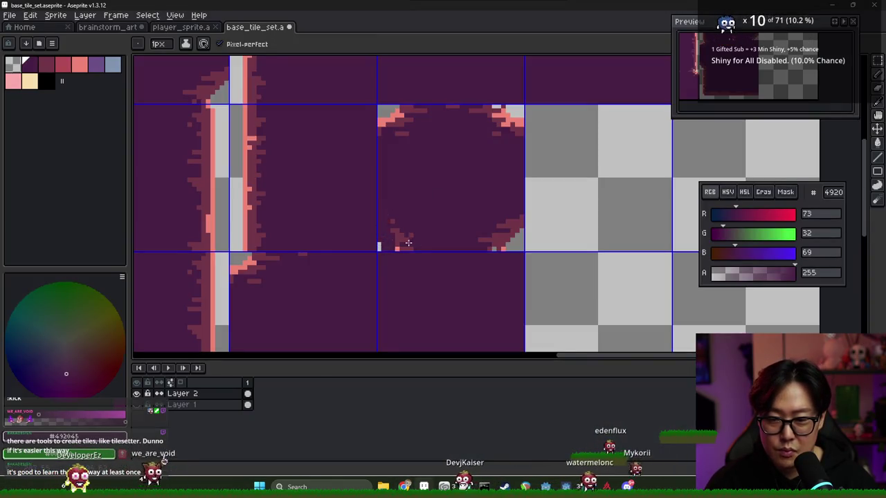
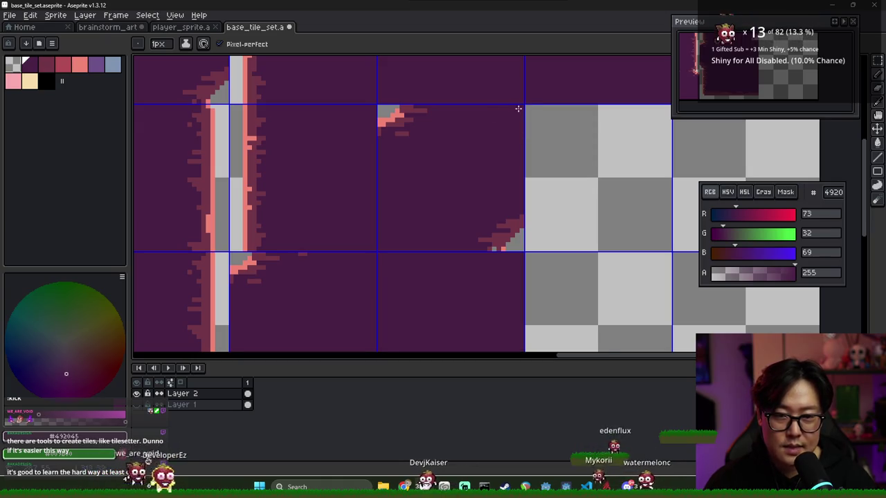
- Move a 32×32 purple tile block into the empty slot of the tileset
{"action": "key", "text": "alt+Tab"}
{"action": "key", "text": "alt+Tab"}
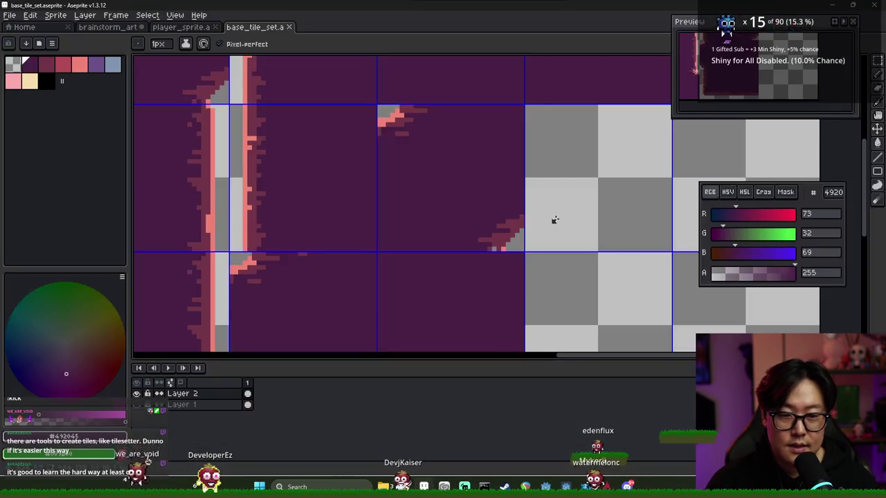
{"action": "key", "text": "alt+Tab"}
{"action": "key", "text": "alt+Tab"}
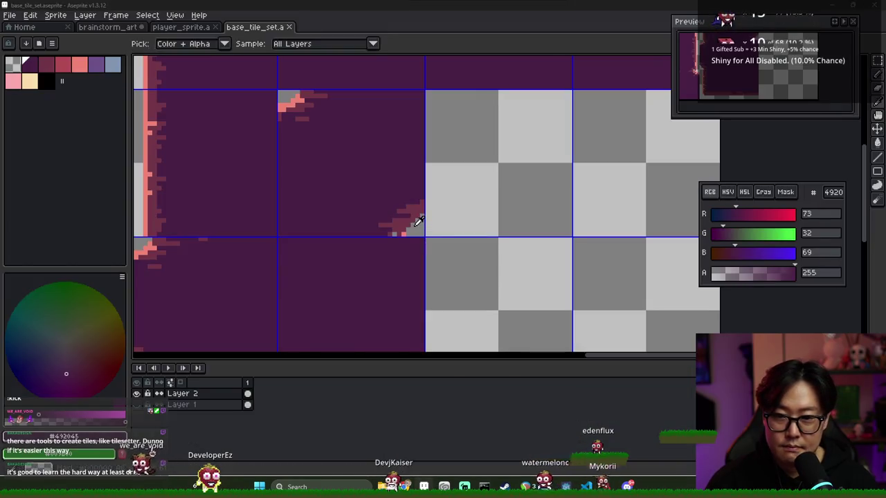
{"action": "key", "text": "alt+Tab"}
{"action": "key", "text": "alt+Tab"}
{"action": "scroll", "coordinate": [381, 218], "scroll_direction": "down", "scroll_amount": 2}
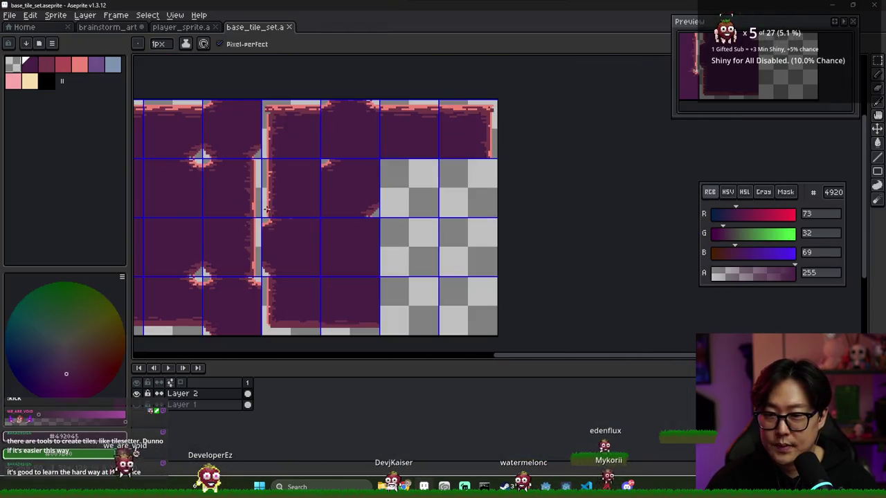
{"action": "left_click_drag", "start_coordinate": [529, 220], "coordinate": [465, 161]}
{"action": "mouse_move", "coordinate": [487, 196]}
{"action": "left_mouse_down"}
{"action": "mouse_move", "coordinate": [530, 217]}
{"action": "mouse_move", "coordinate": [526, 257]}
{"action": "left_mouse_up"}
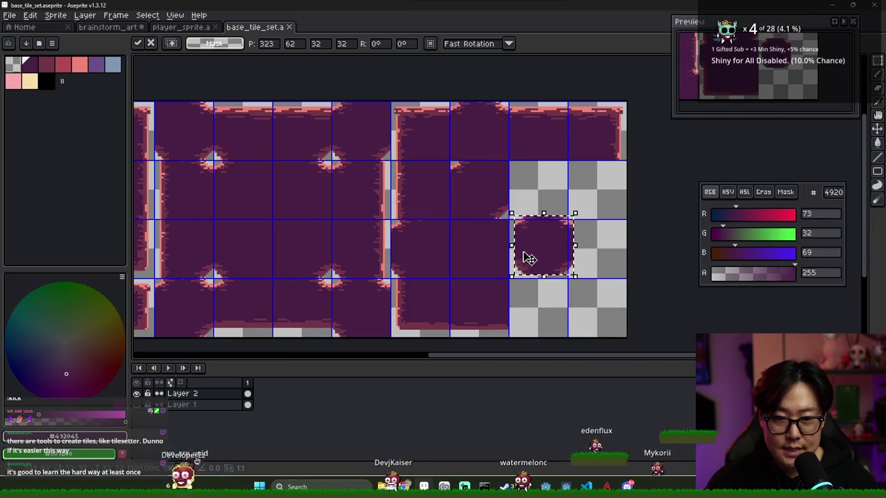
{"action": "scroll", "coordinate": [528, 256], "scroll_direction": "up", "scroll_amount": 3}
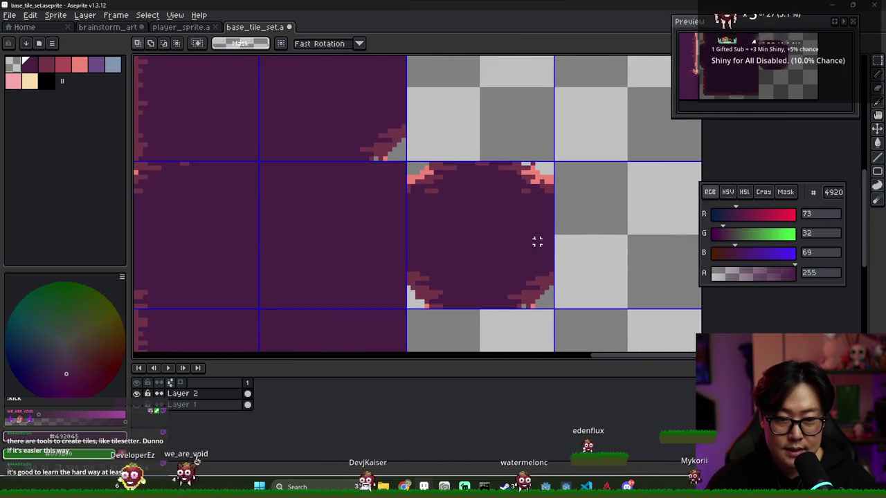
- Switch to the Paint Bucket and compare the drawing with the Godot reference tilesheet
{"action": "key", "text": "alt+Tab"}
{"action": "key", "text": "alt+Tab"}
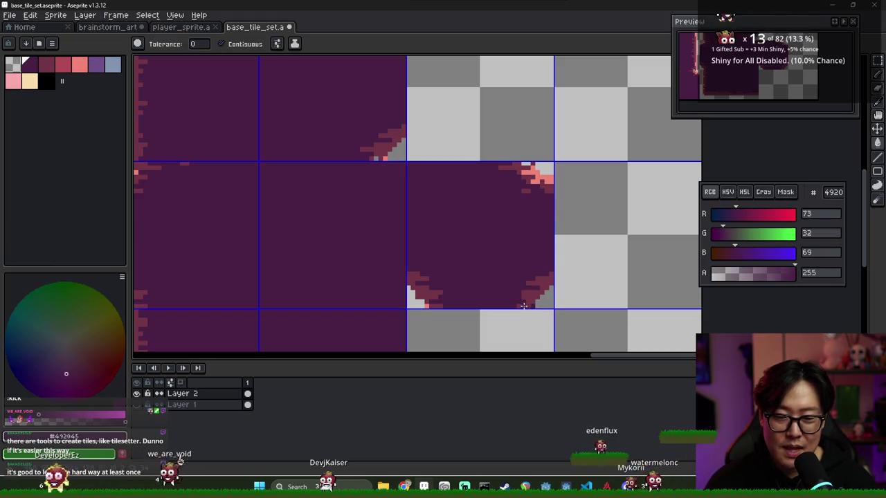
{"action": "key", "text": "i"}
{"action": "key", "text": "g"}
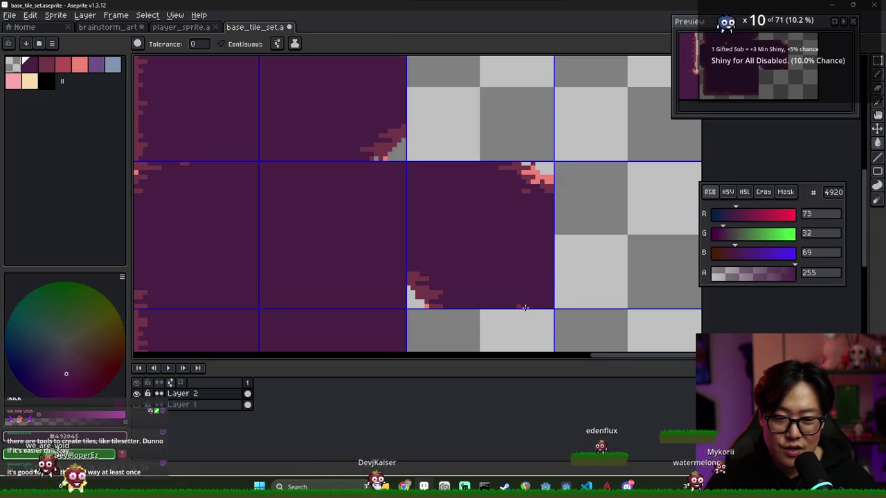
{"action": "key", "text": "alt+Tab"}
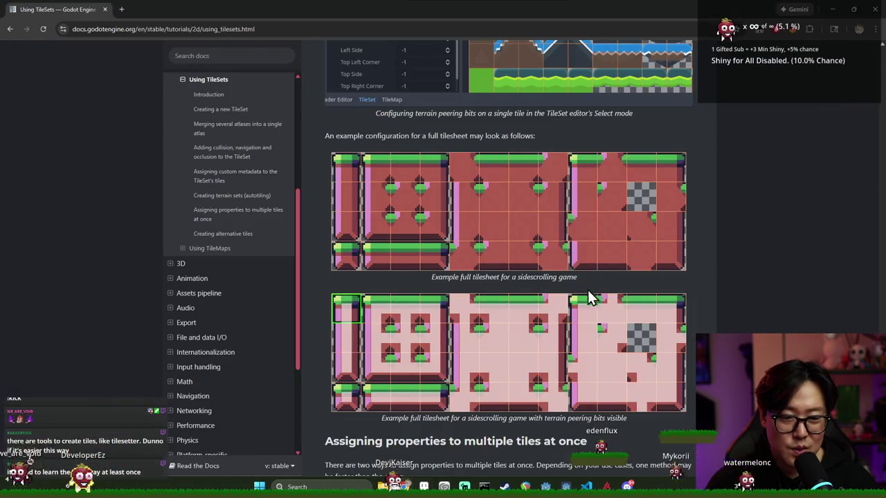
{"action": "key", "text": "alt+Tab"}
{"action": "key", "text": "alt+Tab"}
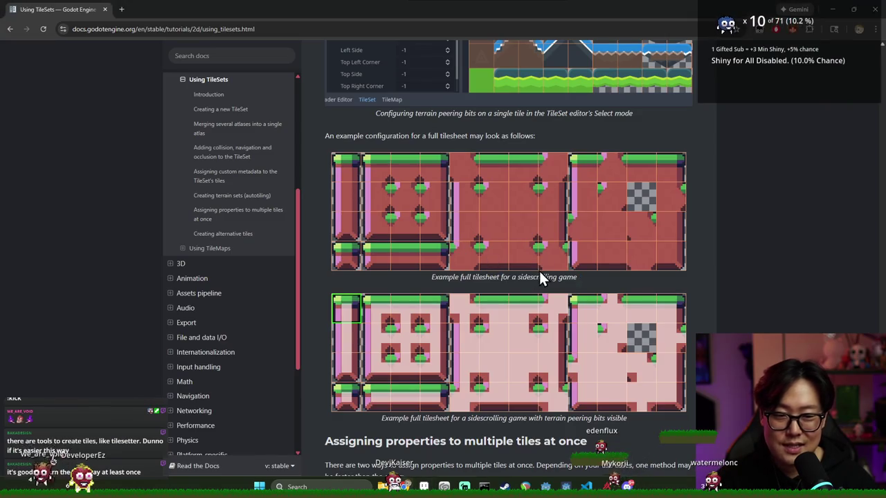
{"action": "key", "text": "alt+Tab"}
- Pan across the tileset and check it against the reference tilesheet again
{"action": "scroll", "coordinate": [436, 239], "scroll_direction": "down", "scroll_amount": 1}
{"action": "scroll", "coordinate": [434, 232], "scroll_direction": "up", "scroll_amount": 1}
{"action": "scroll", "coordinate": [434, 232], "scroll_direction": "down", "scroll_amount": 1}
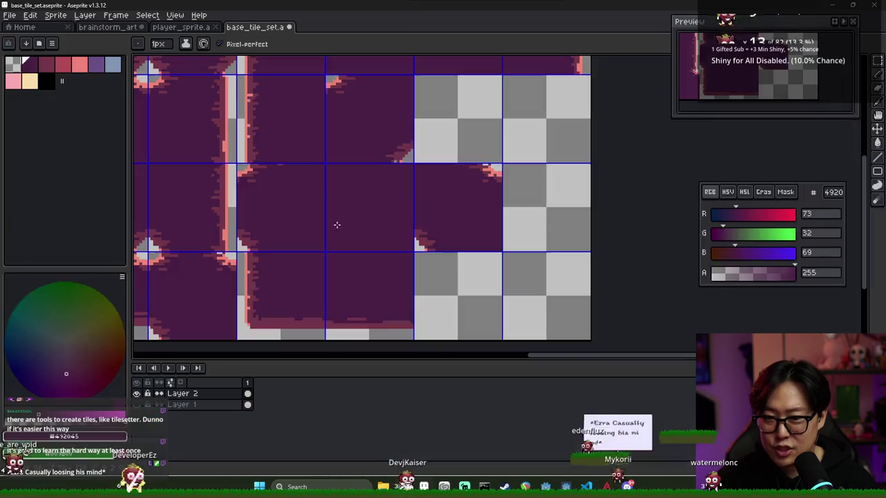
{"action": "left_click_drag", "start_coordinate": [337, 224], "coordinate": [412, 225]}
{"action": "scroll", "coordinate": [412, 226], "scroll_direction": "down", "scroll_amount": 3}
{"action": "scroll", "coordinate": [405, 186], "scroll_direction": "up", "scroll_amount": 3}
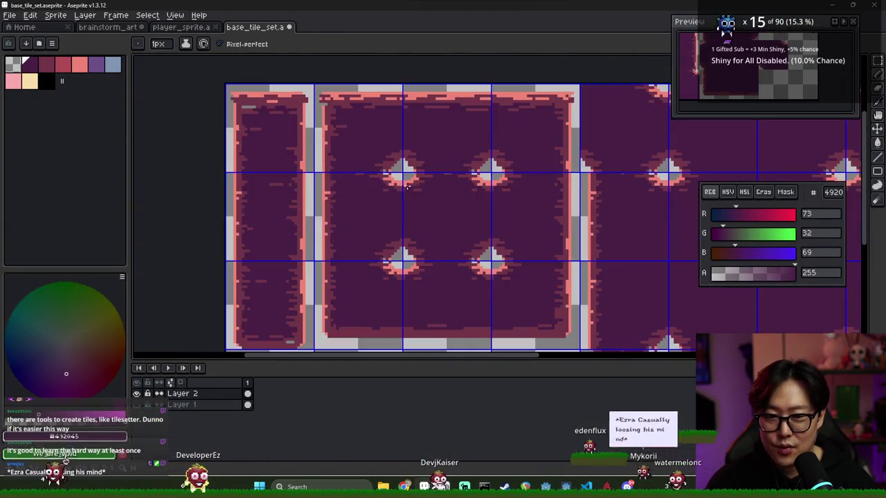
{"action": "key", "text": "alt+Tab"}
{"action": "key", "text": "alt+Tab"}
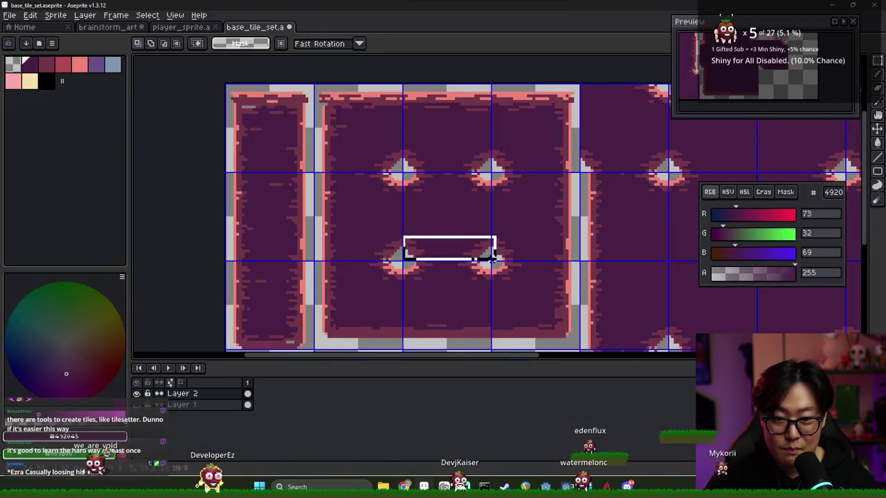
- Try the selected 32×9 strip as a brush, then transform it without changes
{"action": "key", "text": "ctrl+b"}
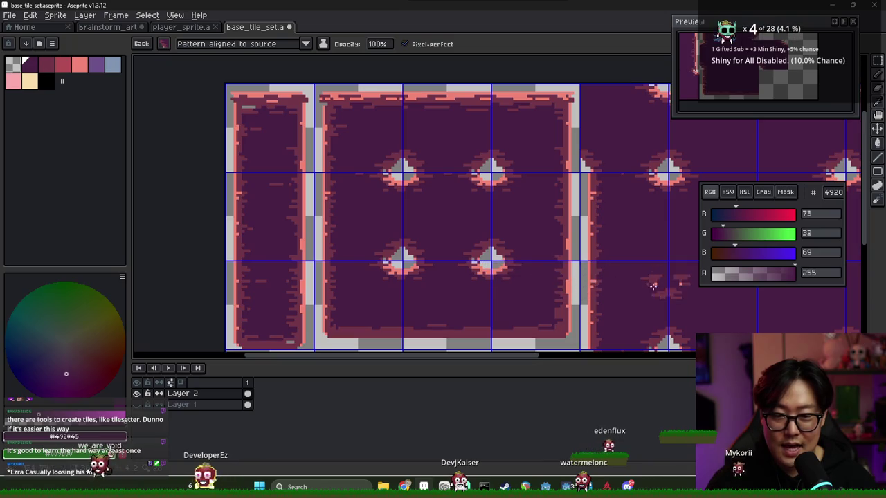
{"action": "key", "text": "Escape"}
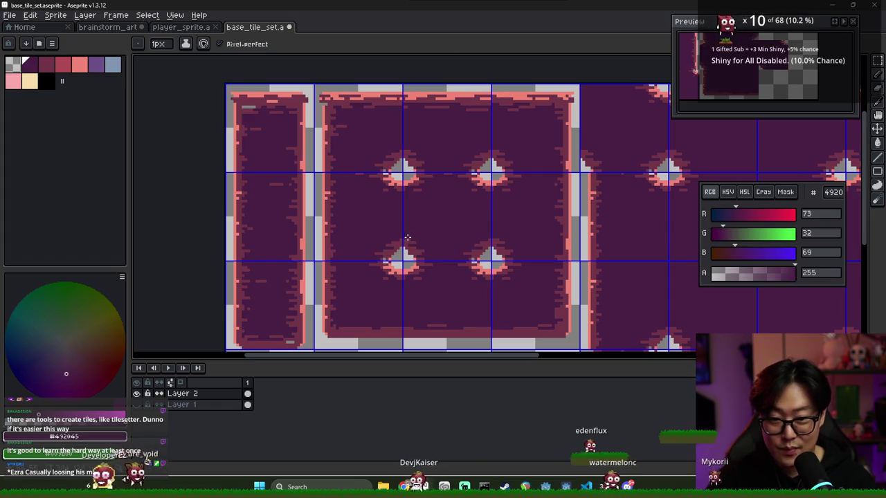
{"action": "key", "text": "m"}
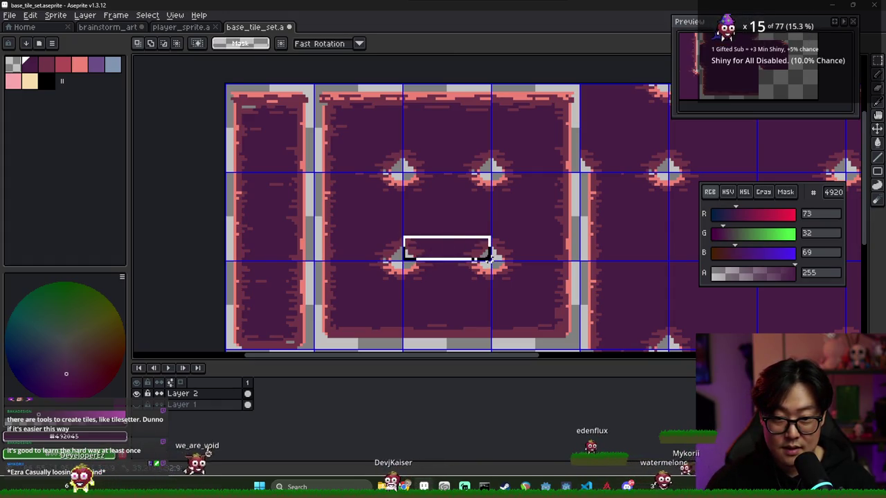
{"action": "key", "text": "ctrl+t"}
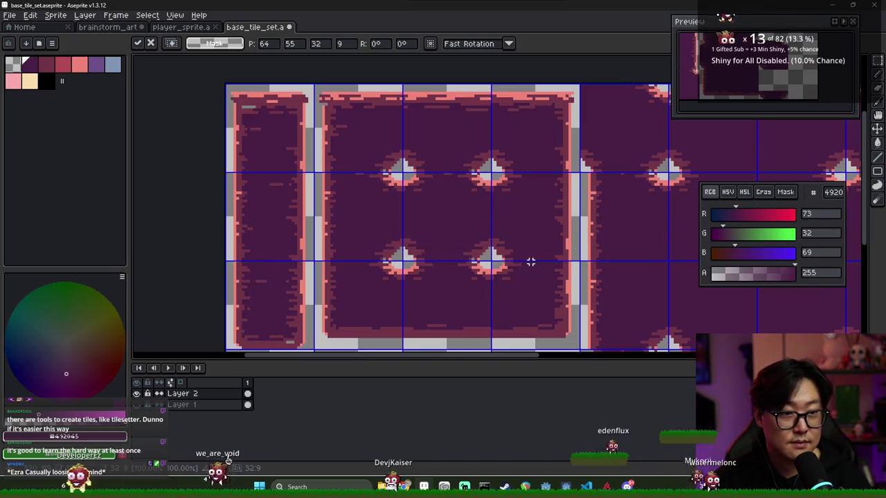
{"action": "key", "text": "Return"}
{"action": "scroll", "coordinate": [419, 202], "scroll_direction": "down", "scroll_amount": 5}
- Undo to restore the purple fill in the emptied tile
{"action": "scroll", "coordinate": [419, 201], "scroll_direction": "up", "scroll_amount": 7}
{"action": "key", "text": "alt+Tab"}
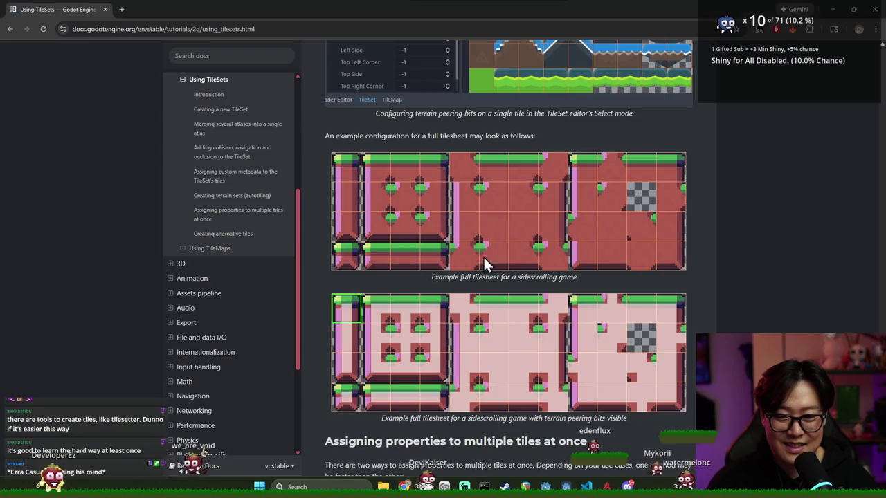
{"action": "key", "text": "alt+Tab"}
{"action": "key", "text": "b"}
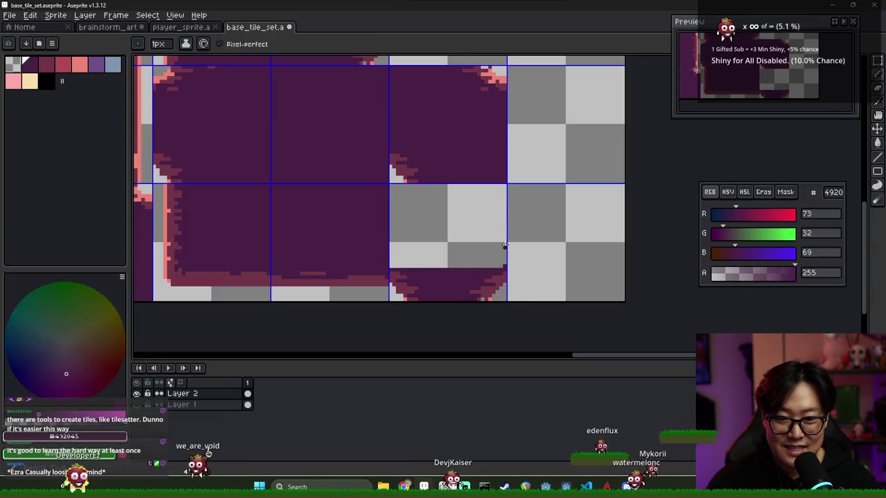
{"action": "key", "text": "ctrl+z"}
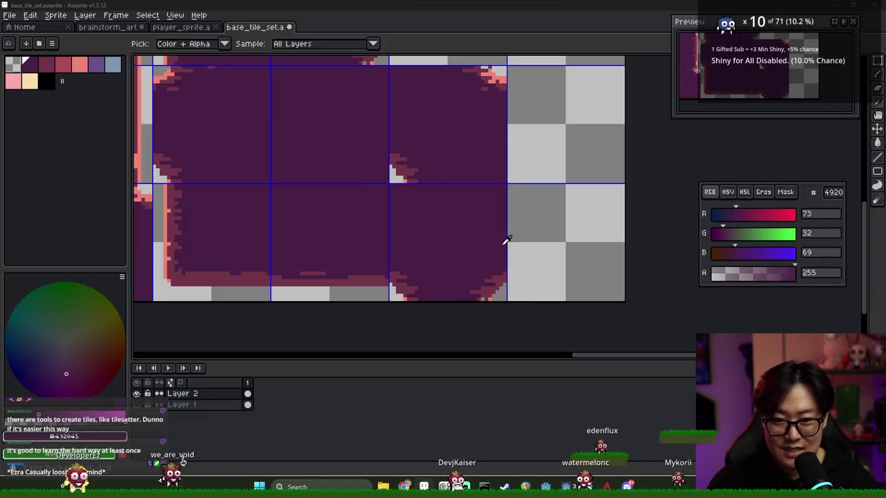
{"action": "key", "text": "alt+Tab"}
{"action": "key", "text": "alt+Tab"}
{"action": "key", "text": "alt+Tab"}
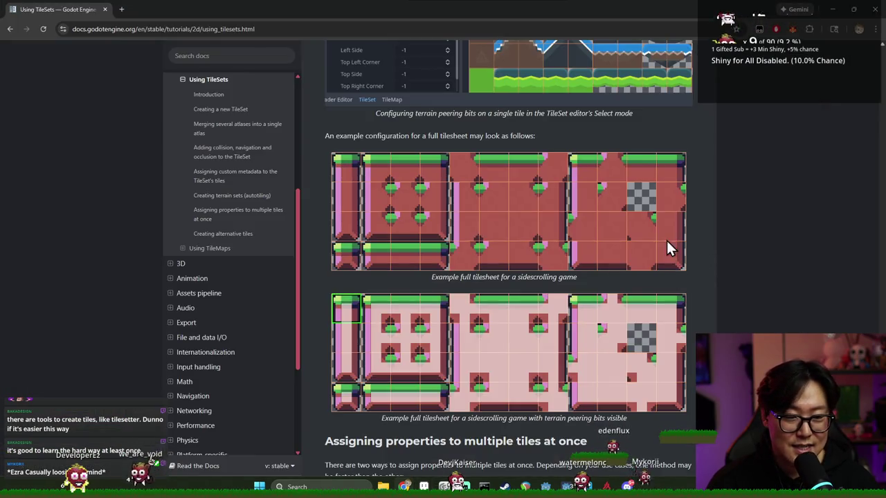
{"action": "key", "text": "alt+Tab"}
{"action": "key", "text": "g"}
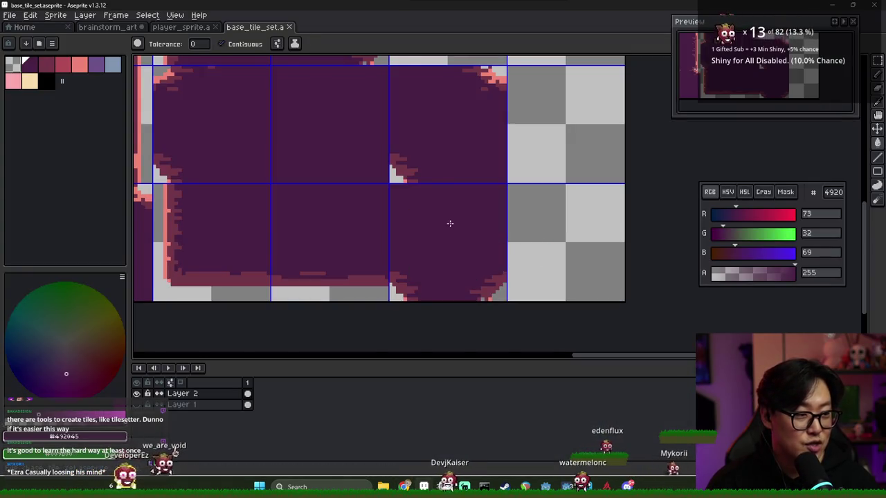
{"action": "scroll", "coordinate": [358, 215], "scroll_direction": "down", "scroll_amount": 3}
{"action": "scroll", "coordinate": [415, 203], "scroll_direction": "up", "scroll_amount": 2}
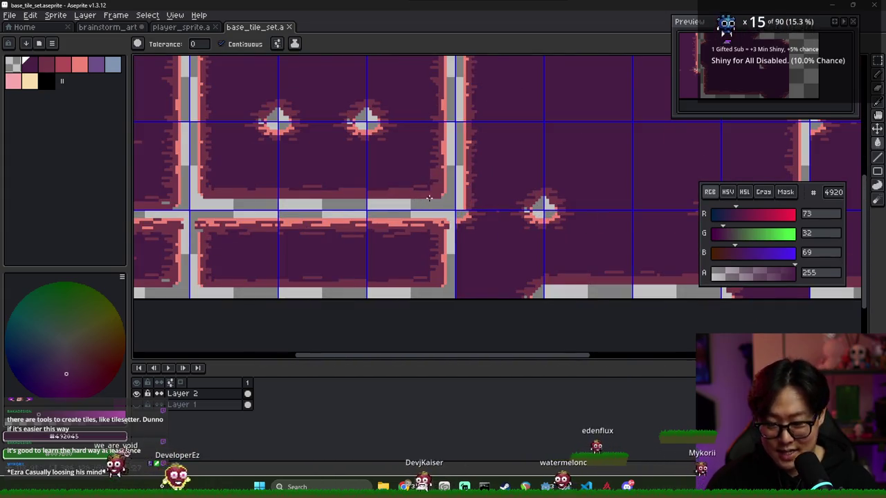
- Select the corner tile block and nudge it slightly into place
{"action": "key", "text": "m"}
{"action": "left_click_drag", "start_coordinate": [450, 208], "coordinate": [367, 123]}
{"action": "scroll", "coordinate": [272, 168], "scroll_direction": "down", "scroll_amount": 3}
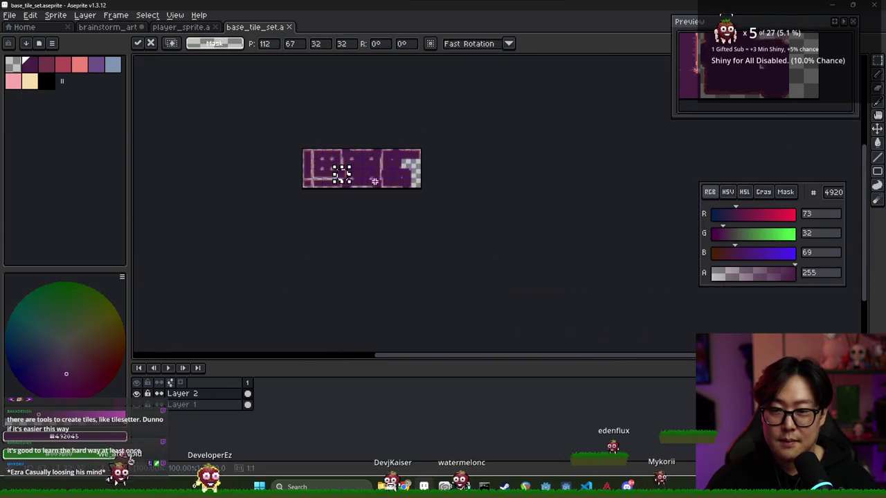
{"action": "scroll", "coordinate": [536, 210], "scroll_direction": "up", "scroll_amount": 4}
{"action": "mouse_move", "coordinate": [508, 206]}
{"action": "left_mouse_down"}
{"action": "mouse_move", "coordinate": [530, 210]}
{"action": "mouse_move", "coordinate": [518, 205]}
{"action": "left_mouse_up"}
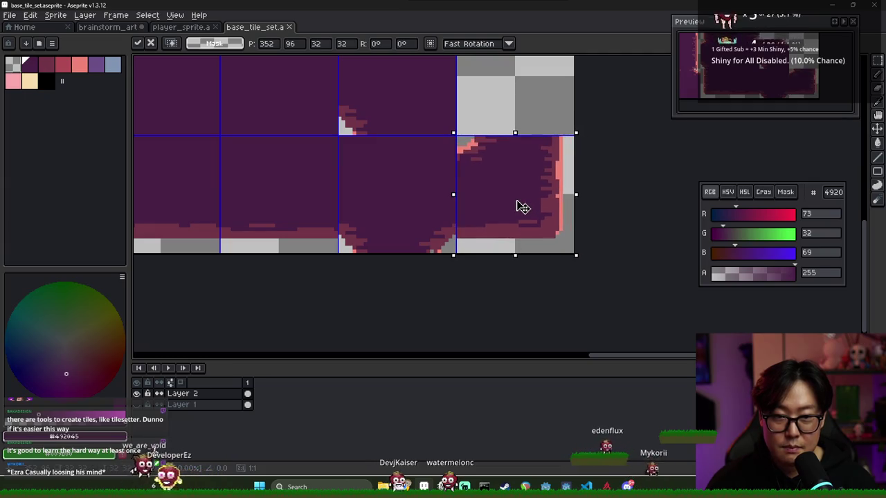
{"action": "key", "text": "b"}
{"action": "scroll", "coordinate": [498, 180], "scroll_direction": "up", "scroll_amount": 1}
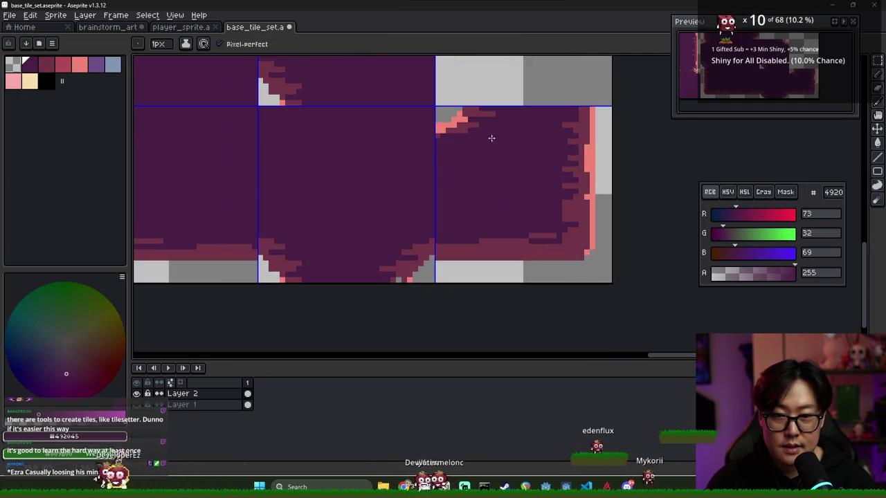
{"action": "key", "text": "alt+Tab"}
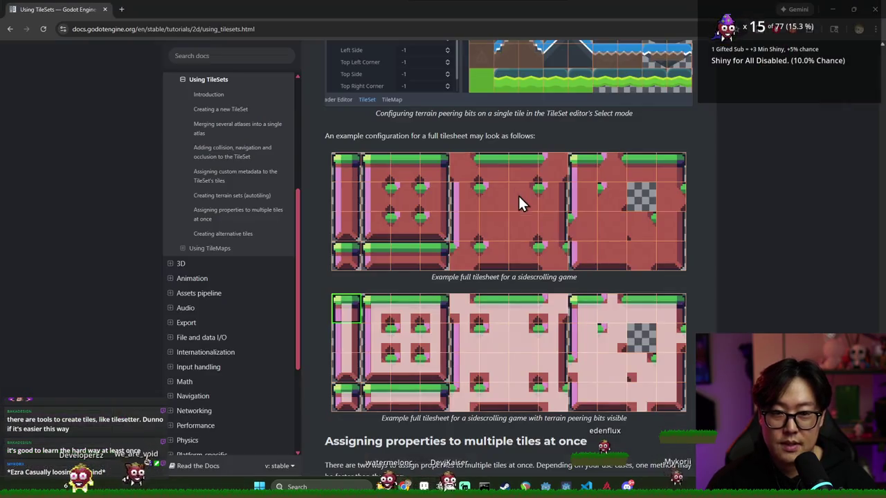
{"action": "key", "text": "alt+Tab"}
{"action": "scroll", "coordinate": [374, 130], "scroll_direction": "down", "scroll_amount": 4}
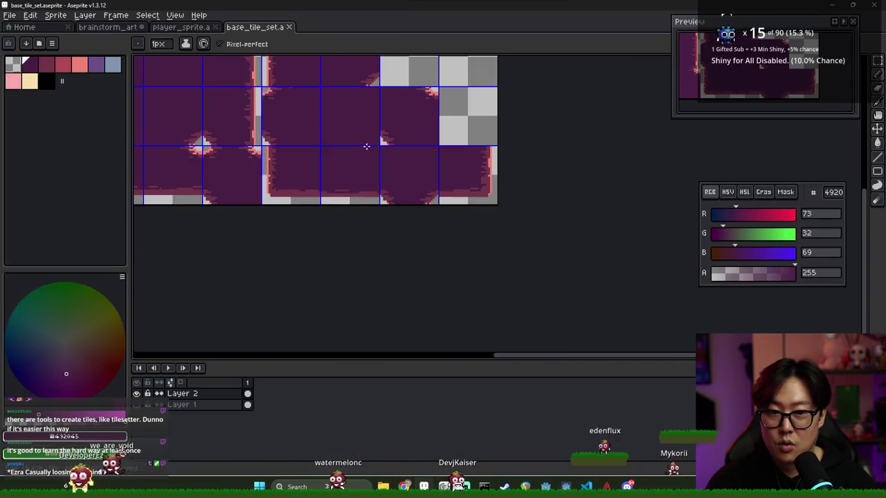
{"action": "scroll", "coordinate": [374, 130], "scroll_direction": "up", "scroll_amount": 2}
{"action": "scroll", "coordinate": [414, 127], "scroll_direction": "up", "scroll_amount": 3}
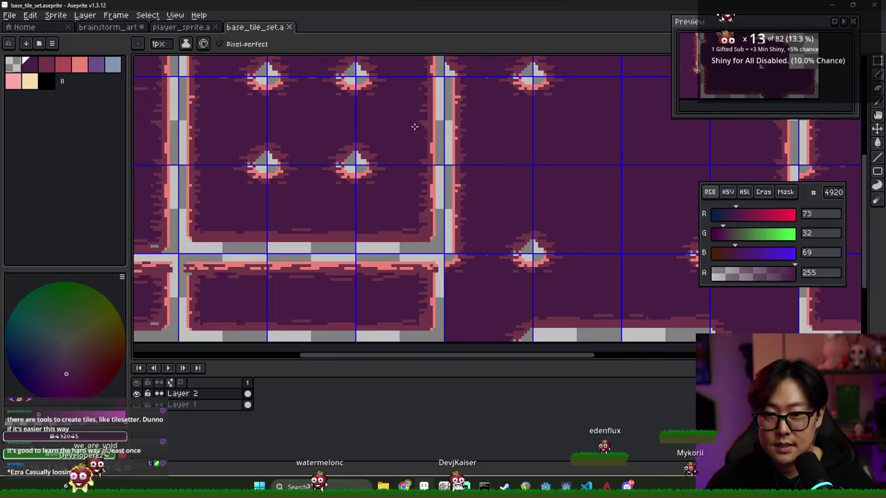
- Move the narrow edge strip to the tileset's right end and fill the grey gap purple
{"action": "key", "text": "m"}
{"action": "left_click_drag", "start_coordinate": [386, 113], "coordinate": [382, 83]}
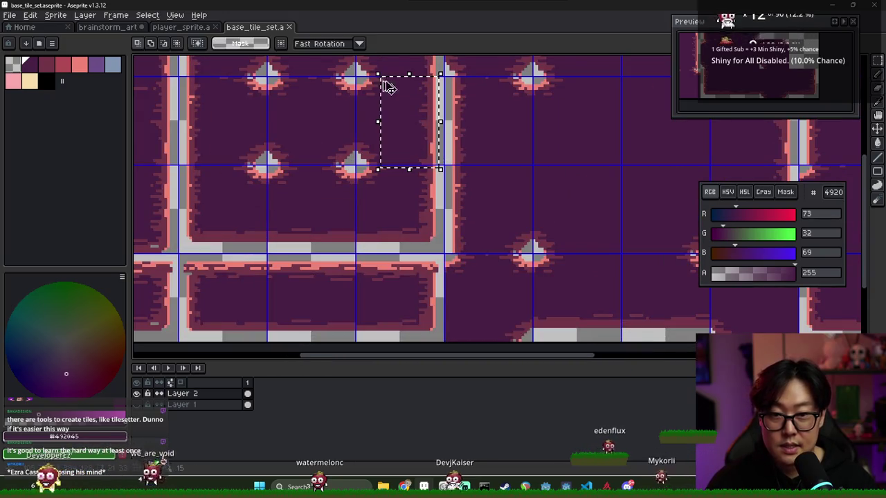
{"action": "key", "text": "alt+Tab"}
{"action": "key", "text": "alt+Tab"}
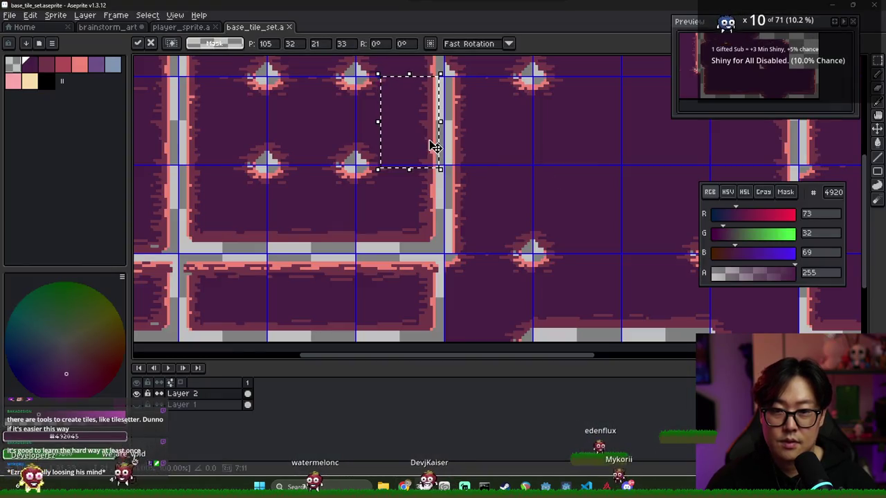
{"action": "scroll", "coordinate": [451, 167], "scroll_direction": "down", "scroll_amount": 3}
{"action": "left_click_drag", "start_coordinate": [500, 154], "coordinate": [599, 153]}
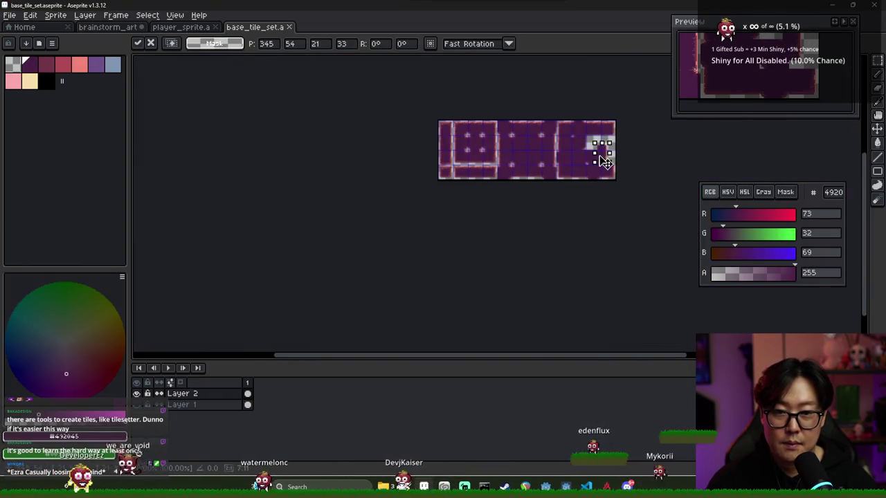
{"action": "scroll", "coordinate": [520, 166], "scroll_direction": "up", "scroll_amount": 3}
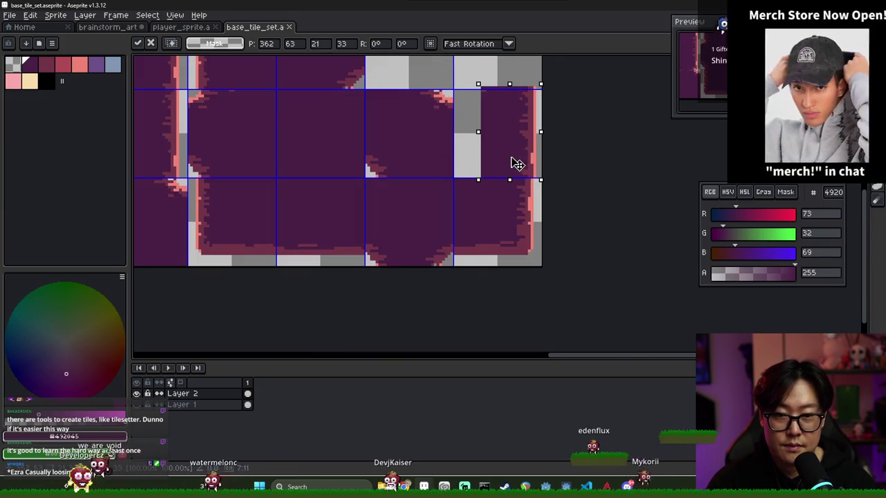
{"action": "key", "text": "Return"}
{"action": "scroll", "coordinate": [498, 141], "scroll_direction": "up", "scroll_amount": 2}
{"action": "key", "text": "g"}
{"action": "scroll", "coordinate": [470, 142], "scroll_direction": "up", "scroll_amount": 1}
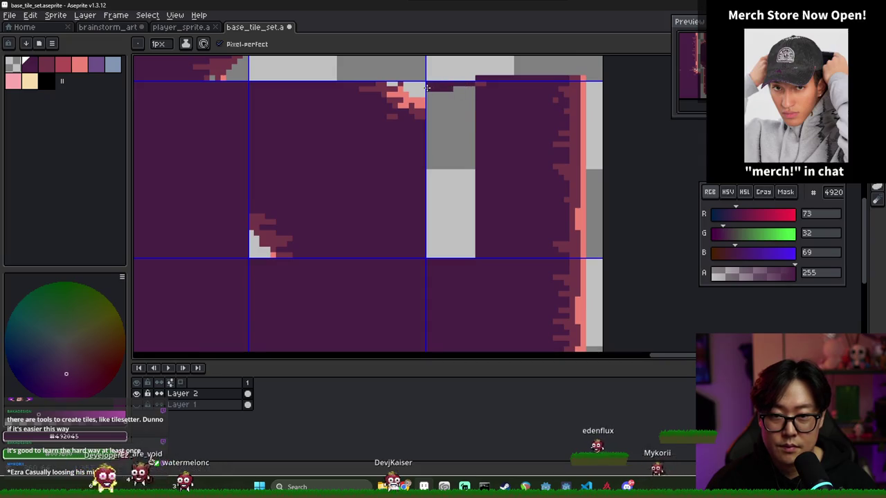
{"action": "left_click", "coordinate": [450, 139]}
- Compare the tile sheet against the Godot docs example tilesheet
{"action": "key", "text": "alt+Tab"}
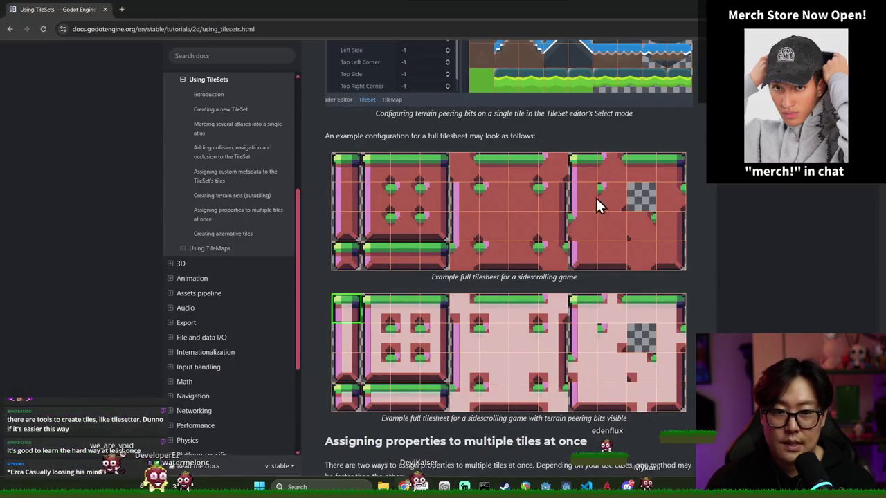
{"action": "key", "text": "alt+Tab"}
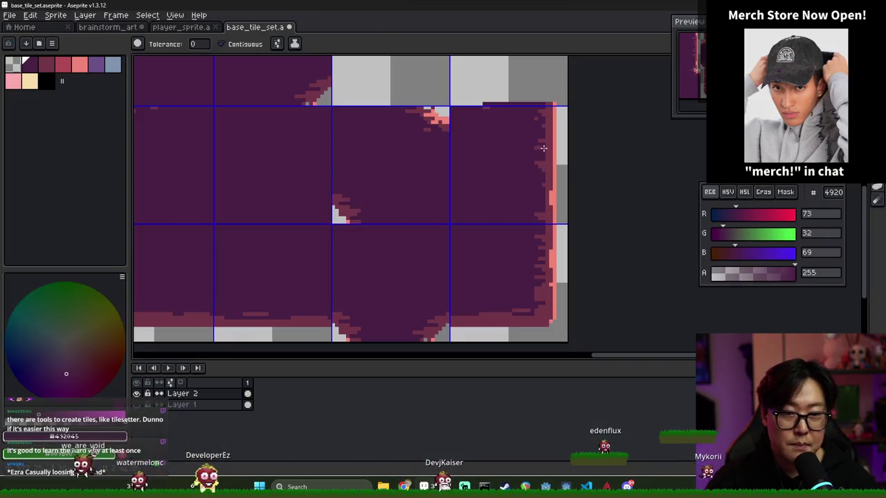
{"action": "scroll", "coordinate": [524, 184], "scroll_direction": "up", "scroll_amount": 1}
{"action": "key", "text": "alt+Tab"}
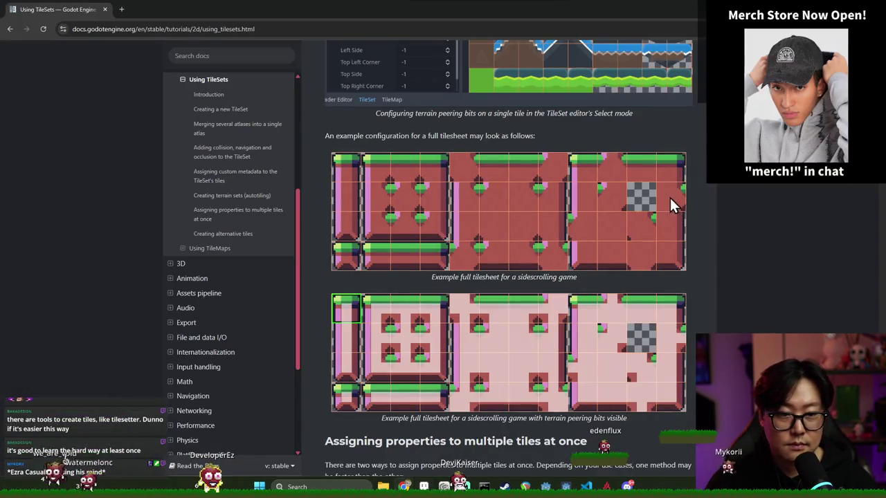
{"action": "key", "text": "alt+Tab"}
{"action": "scroll", "coordinate": [322, 149], "scroll_direction": "down", "scroll_amount": 1}
{"action": "scroll", "coordinate": [321, 149], "scroll_direction": "down", "scroll_amount": 1}
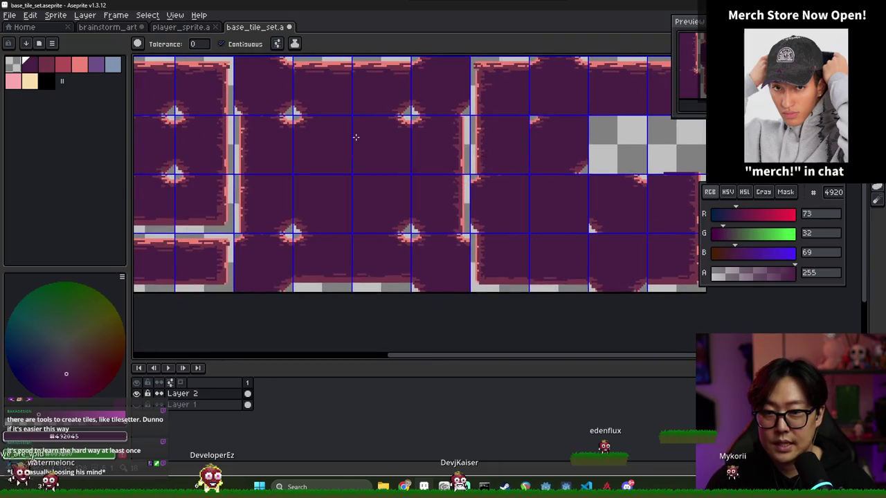
{"action": "scroll", "coordinate": [425, 158], "scroll_direction": "up", "scroll_amount": 1}
{"action": "scroll", "coordinate": [342, 130], "scroll_direction": "down", "scroll_amount": 1}
- Shift the strip between the two bumps one step to the right
{"action": "key", "text": "m"}
{"action": "scroll", "coordinate": [326, 105], "scroll_direction": "up", "scroll_amount": 2}
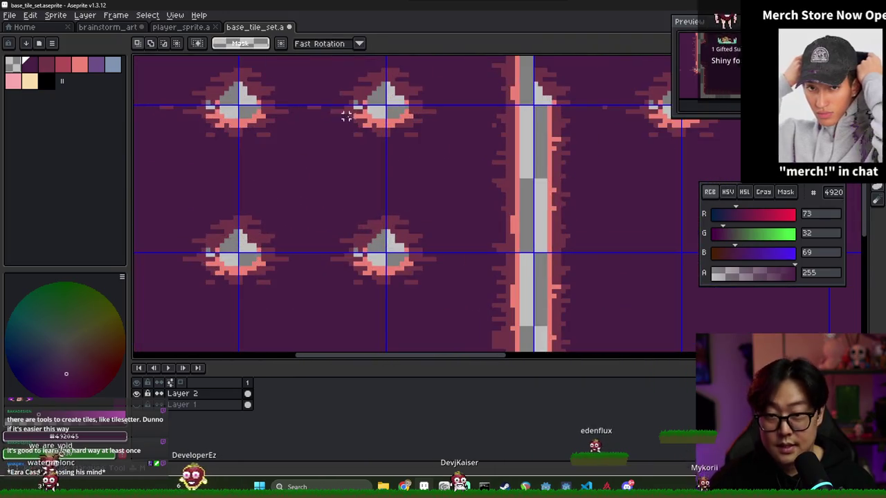
{"action": "mouse_move", "coordinate": [332, 107]}
{"action": "left_mouse_down"}
{"action": "mouse_move", "coordinate": [374, 197]}
{"action": "mouse_move", "coordinate": [382, 250]}
{"action": "left_mouse_up"}
{"action": "scroll", "coordinate": [474, 214], "scroll_direction": "down", "scroll_amount": 1}
{"action": "key", "text": "i"}
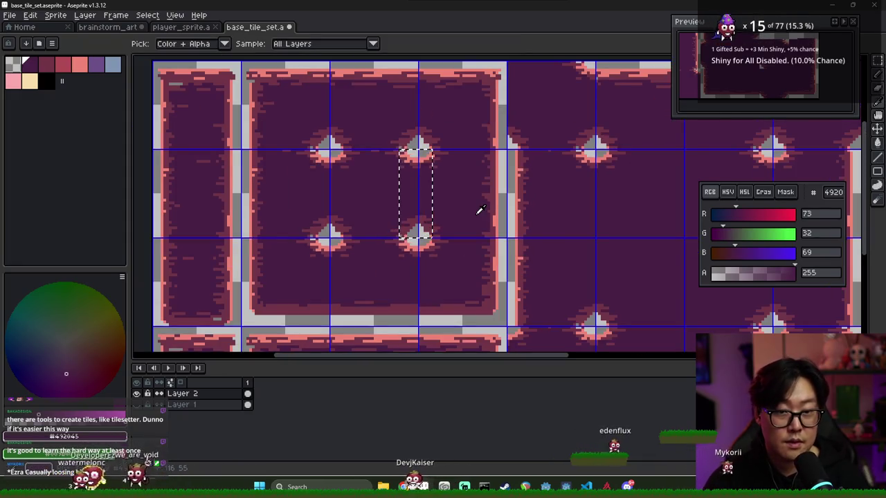
{"action": "key", "text": "m"}
{"action": "key", "text": "Right"}
{"action": "key", "text": "Right"}
{"action": "key", "text": "Right"}
{"action": "key", "text": "Right"}
{"action": "key", "text": "Right"}
{"action": "key", "text": "Escape"}
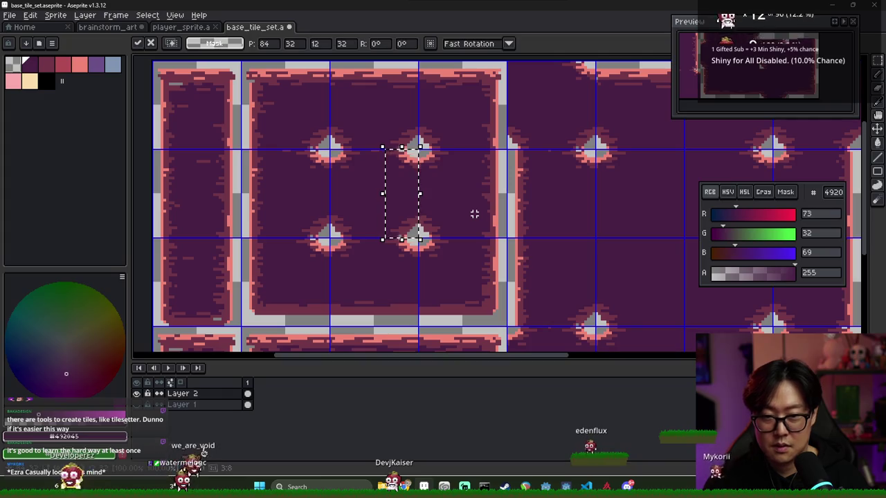
{"action": "key", "text": "Right"}
{"action": "key", "text": "Right"}
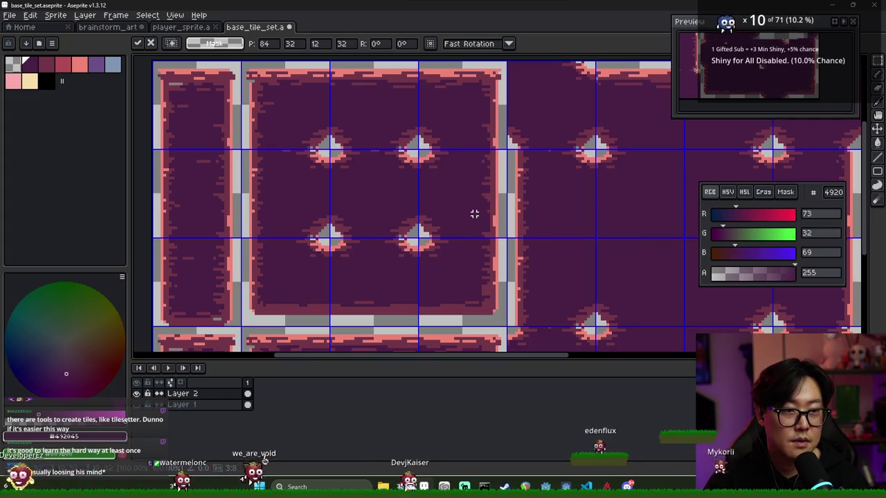
{"action": "key", "text": "Return"}
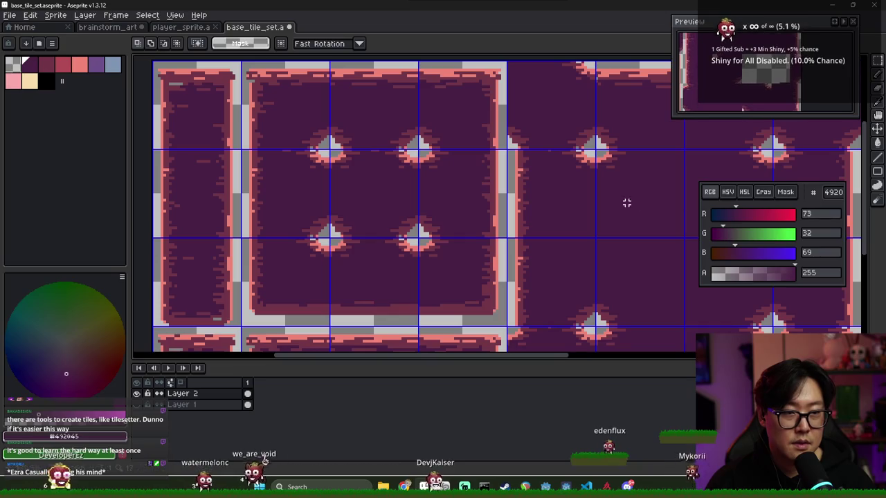
- Draw a dark vertical line on the checker tile and fill the right checker tile purple
{"action": "scroll", "coordinate": [626, 197], "scroll_direction": "down", "scroll_amount": 2}
{"action": "scroll", "coordinate": [583, 195], "scroll_direction": "up", "scroll_amount": 2}
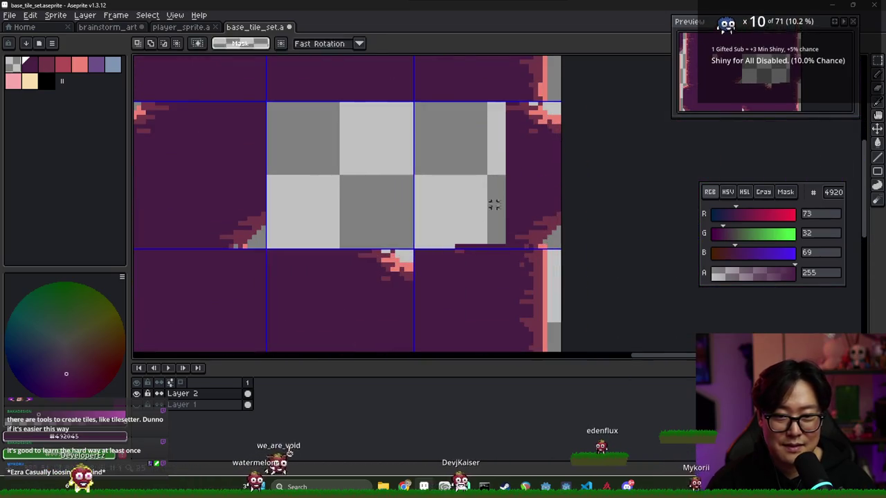
{"action": "key", "text": "b"}
{"action": "left_click_drag", "start_coordinate": [418, 246], "coordinate": [420, 99]}
{"action": "key", "text": "g"}
{"action": "left_click", "coordinate": [418, 105]}
{"action": "scroll", "coordinate": [418, 105], "scroll_direction": "down", "scroll_amount": 3}
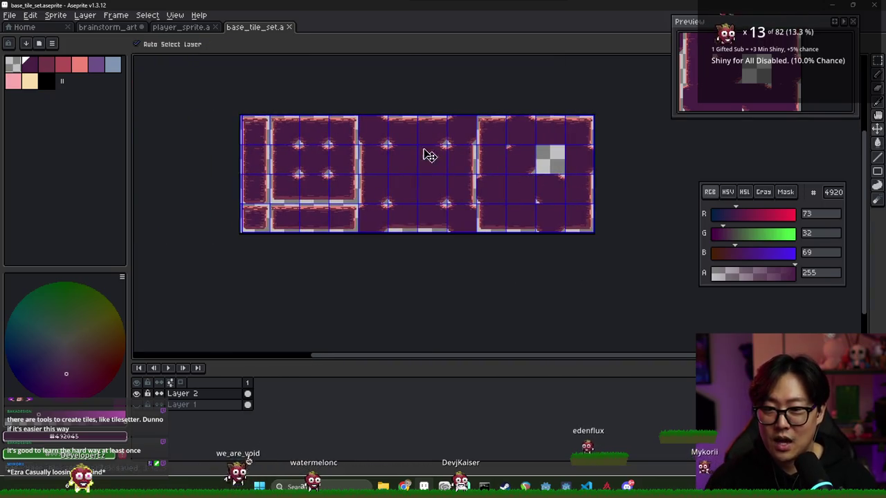
- Save the sheet via Save As with the png file type as base_tile_set.png
{"action": "left_click", "coordinate": [9, 14]}
{"action": "left_click", "coordinate": [71, 72]}
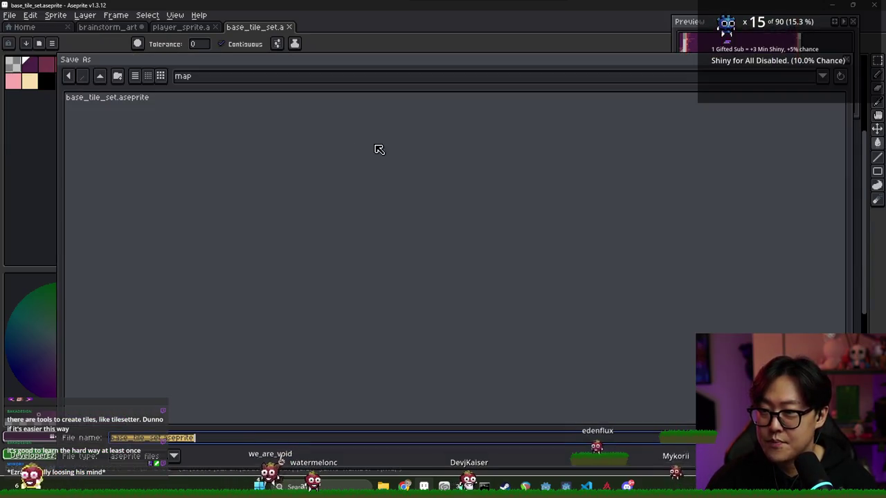
{"action": "left_click", "coordinate": [170, 456]}
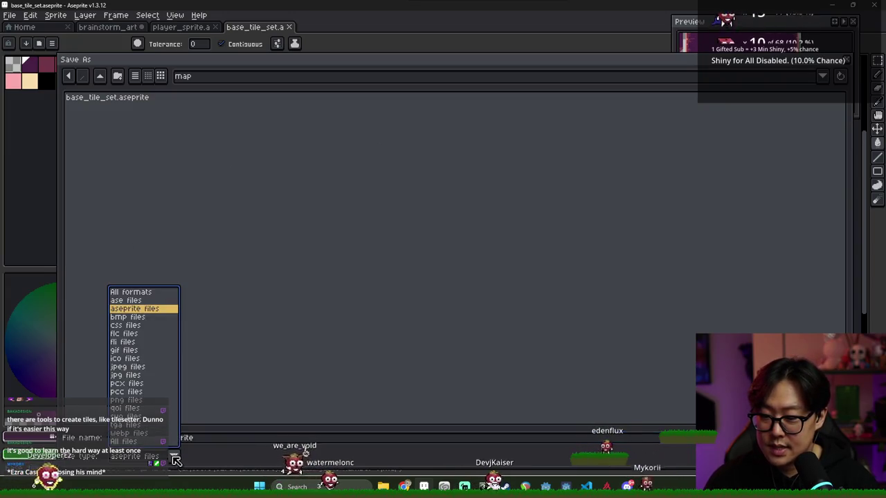
{"action": "left_click", "coordinate": [134, 402]}
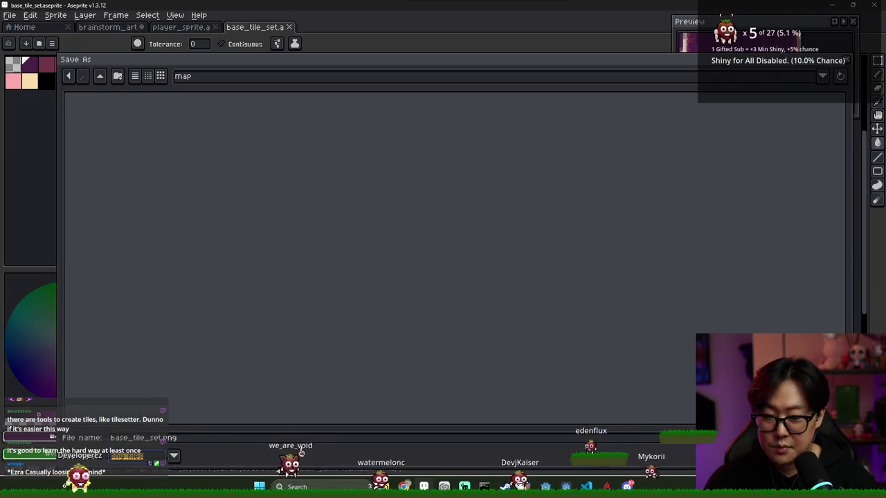
{"action": "key", "text": "Return"}
{"action": "key", "text": "alt+Tab"}
{"action": "key", "text": "alt+Tab"}
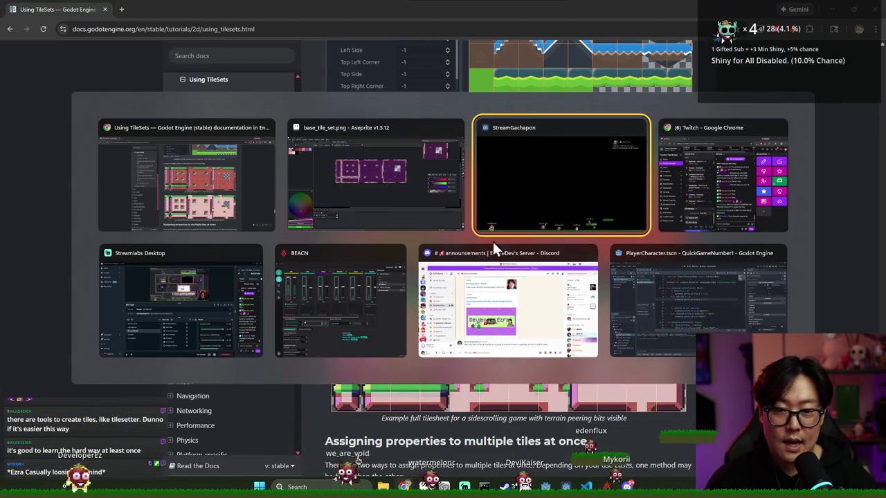
{"action": "left_click", "coordinate": [413, 179]}
{"action": "key", "text": "alt+Tab"}
- Add a TileMap child node under the Main node of the Main scene
{"action": "left_click", "coordinate": [697, 301]}
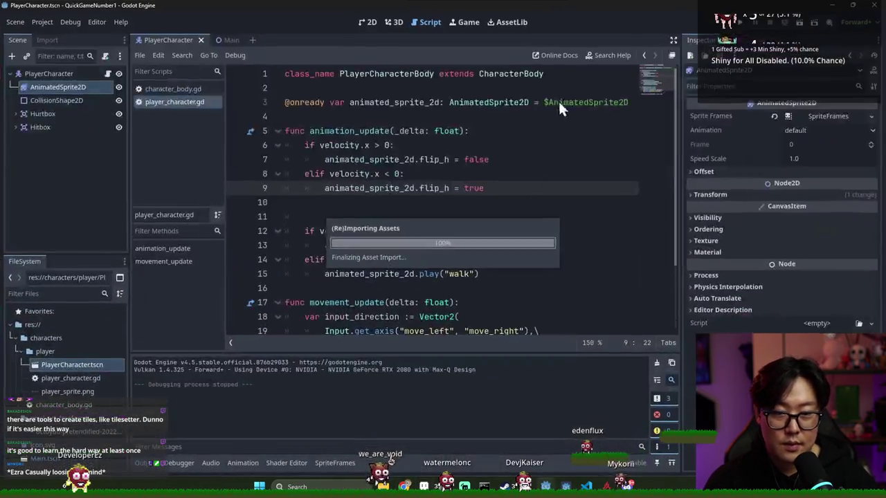
{"action": "left_click", "coordinate": [367, 22]}
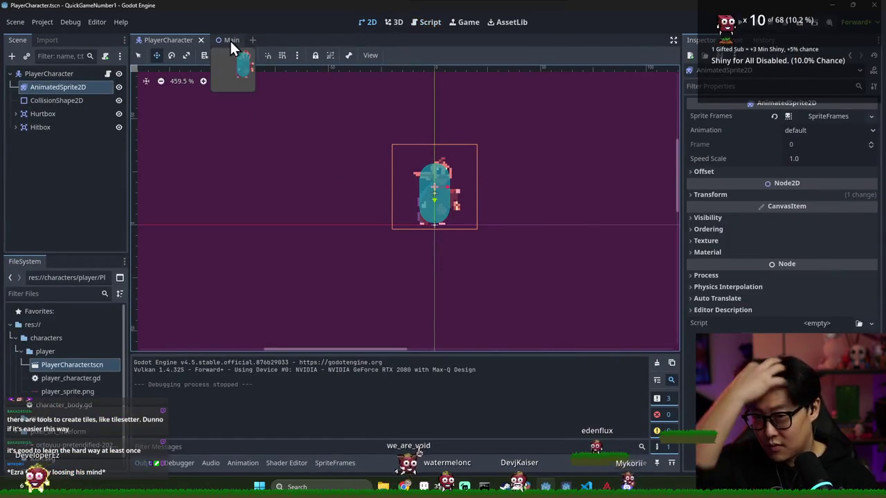
{"action": "left_click", "coordinate": [229, 40]}
{"action": "right_click", "coordinate": [48, 72]}
{"action": "left_click", "coordinate": [67, 80]}
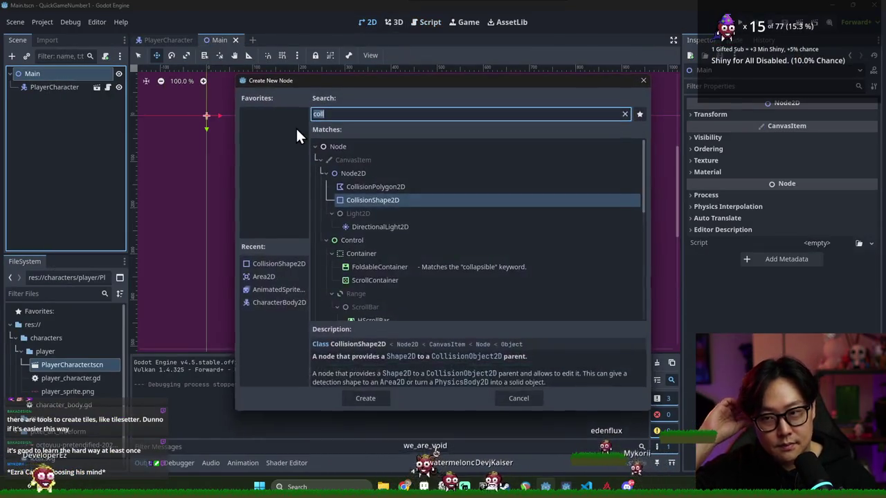
{"action": "type", "text": "tile"}
{"action": "key", "text": "Return"}
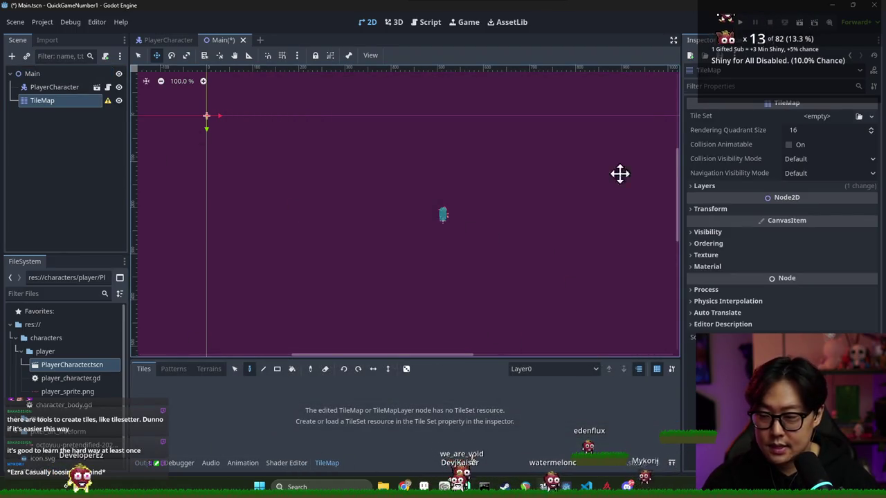
- Give the TileMap a new TileSet with quadrant size 32 and 32×32 px square tiles
{"action": "left_click", "coordinate": [817, 116]}
{"action": "left_click", "coordinate": [827, 132]}
{"action": "left_click", "coordinate": [809, 131]}
{"action": "type", "text": "32"}
{"action": "left_click", "coordinate": [815, 115]}
{"action": "left_click", "coordinate": [808, 176]}
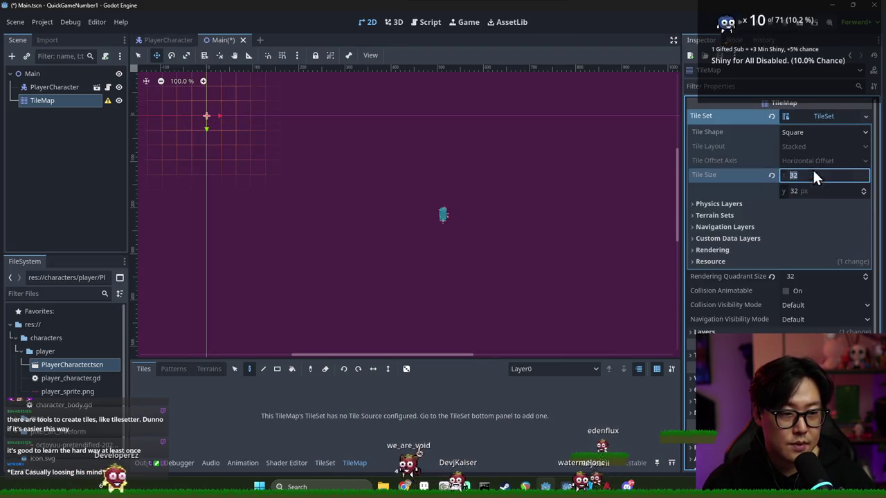
{"action": "left_click", "coordinate": [803, 131]}
{"action": "left_click", "coordinate": [797, 131]}
{"action": "left_click", "coordinate": [802, 115]}
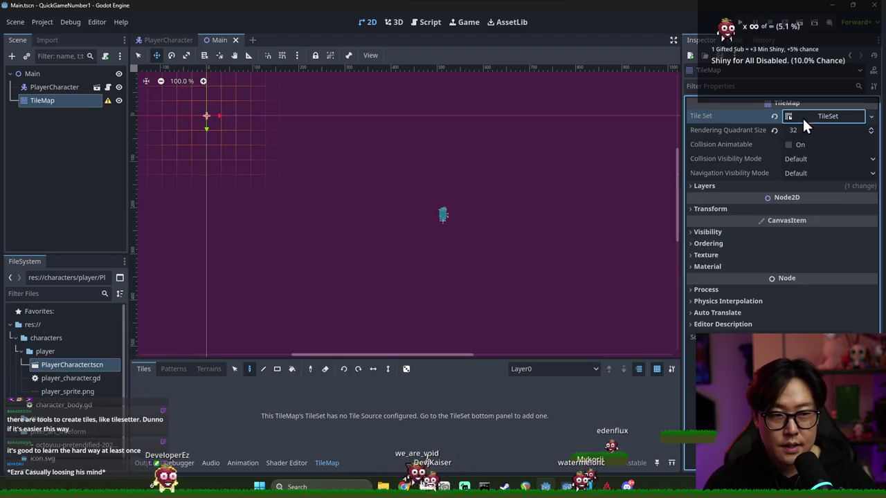
{"action": "left_click", "coordinate": [812, 116]}
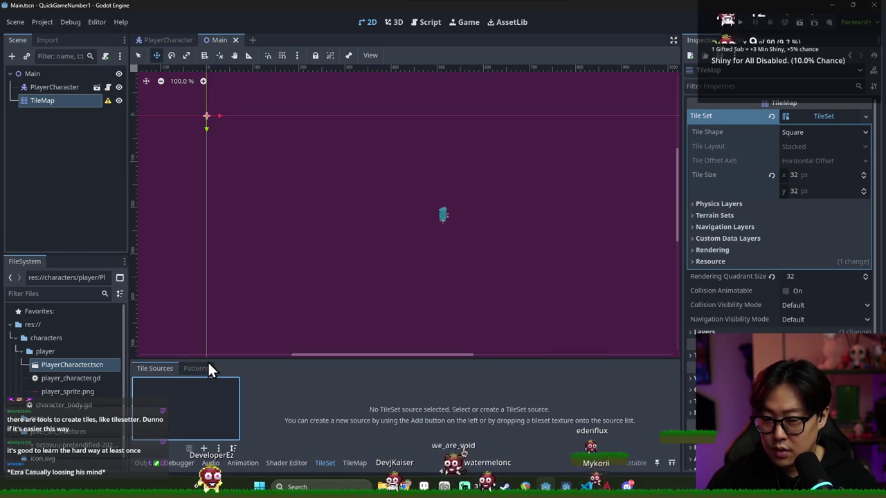
- Add base_tile_set.png from the map folder as an atlas source with auto-created tiles, then save
{"action": "left_click_drag", "start_coordinate": [209, 361], "coordinate": [159, 304]}
{"action": "left_click", "coordinate": [18, 338]}
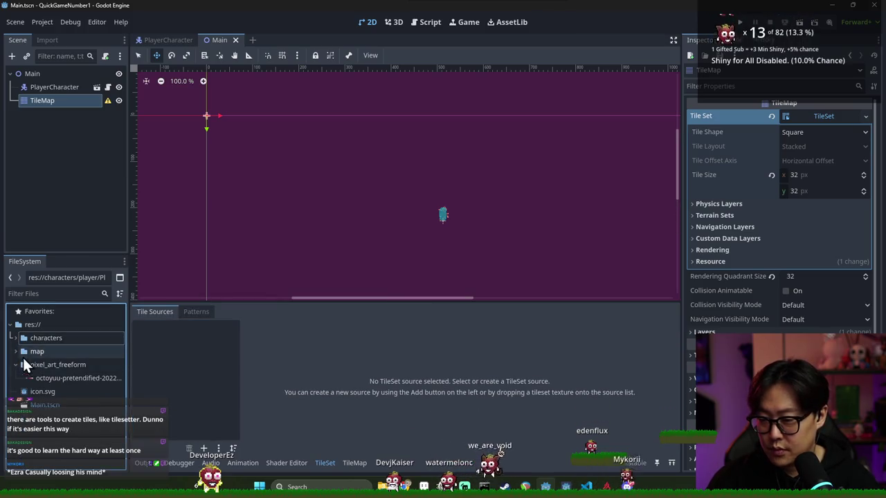
{"action": "left_click", "coordinate": [16, 352]}
{"action": "left_click_drag", "start_coordinate": [50, 365], "coordinate": [187, 353]}
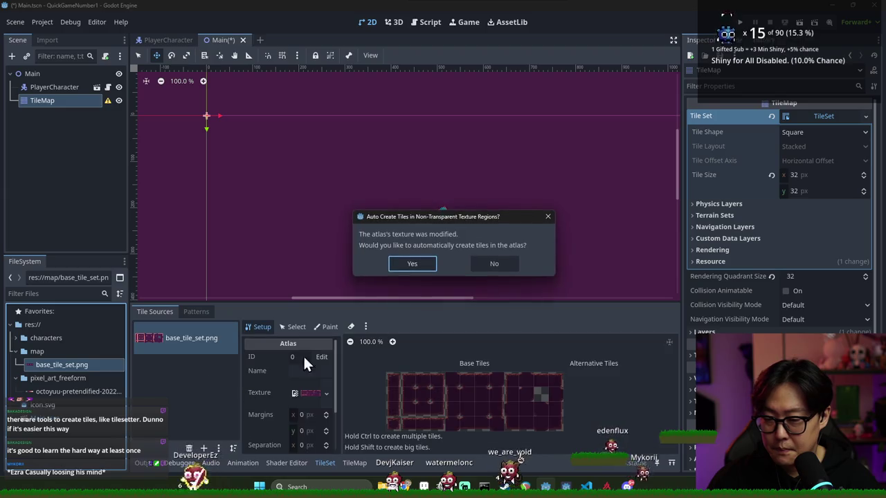
{"action": "left_click", "coordinate": [412, 263]}
{"action": "left_click_drag", "start_coordinate": [456, 300], "coordinate": [454, 185]}
{"action": "scroll", "coordinate": [487, 342], "scroll_direction": "up", "scroll_amount": 4}
{"action": "key", "text": "ctrl+s"}
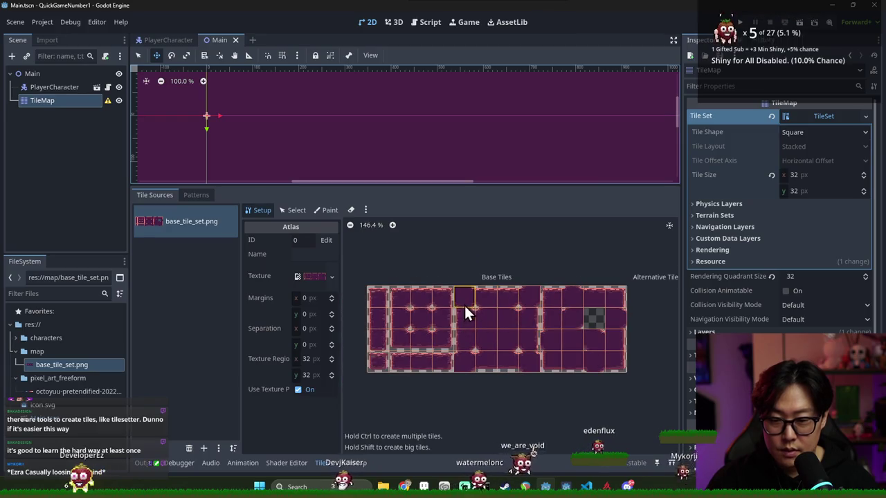
- Add a physics layer whose collision layer is EnvCollision instead of PlayerCollision
{"action": "left_click", "coordinate": [292, 210]}
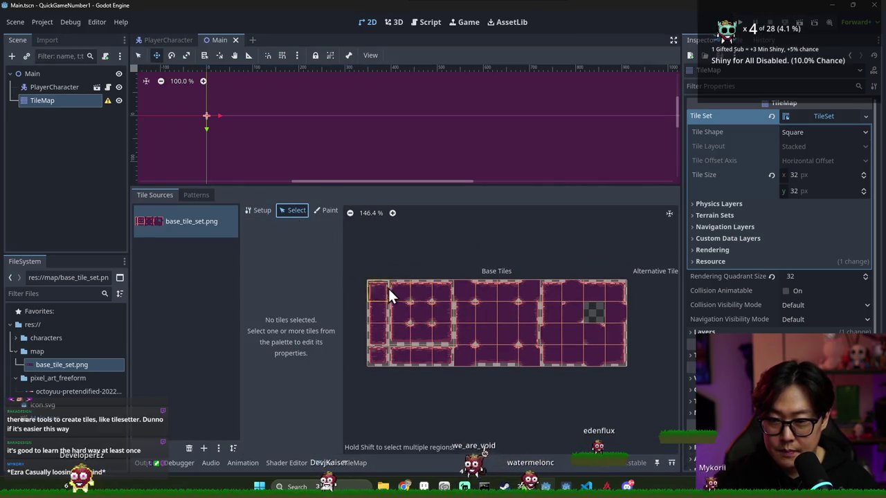
{"action": "left_click", "coordinate": [727, 205]}
{"action": "left_click", "coordinate": [770, 219]}
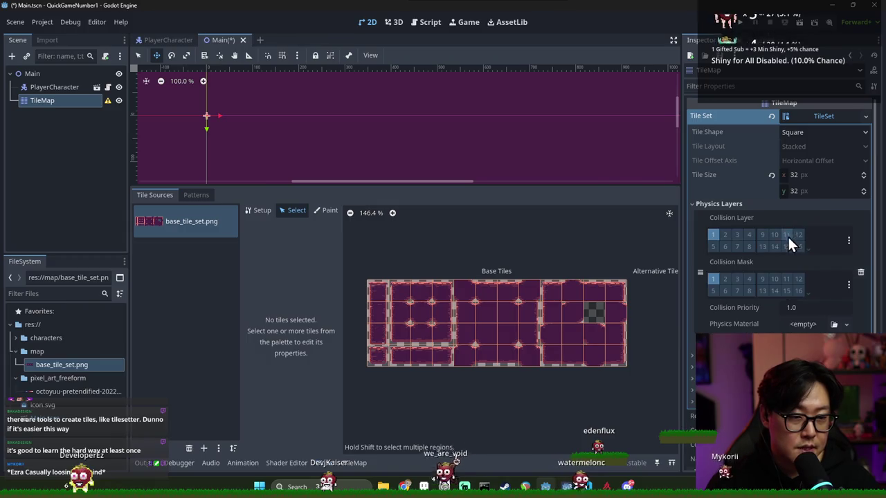
{"action": "left_click", "coordinate": [850, 240]}
{"action": "left_click", "coordinate": [773, 258]}
{"action": "left_click", "coordinate": [808, 233]}
{"action": "left_click", "coordinate": [850, 243]}
- Set the physics layer mask to layers 1–3, adding EnemyCollision and EnvCollision, and save
{"action": "left_click", "coordinate": [848, 284]}
{"action": "left_click", "coordinate": [773, 290]}
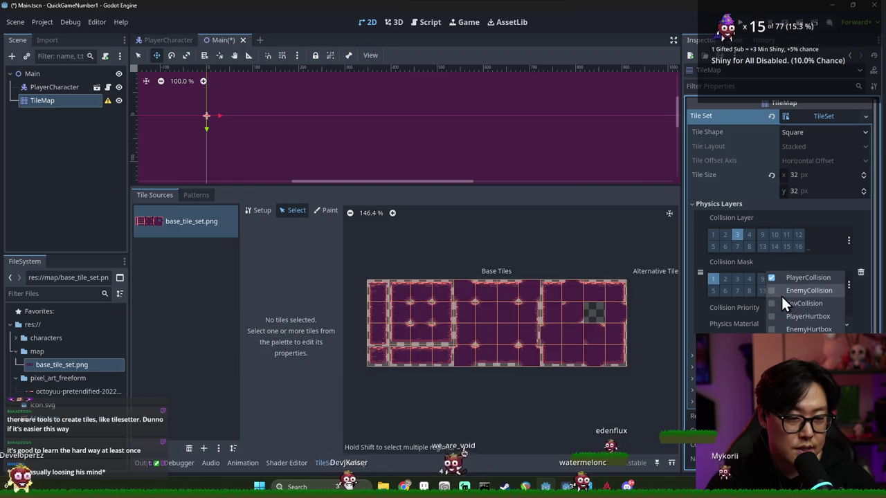
{"action": "left_click", "coordinate": [773, 303]}
{"action": "key", "text": "Escape"}
{"action": "key", "text": "ctrl+s"}
{"action": "scroll", "coordinate": [411, 291], "scroll_direction": "up", "scroll_amount": 1}
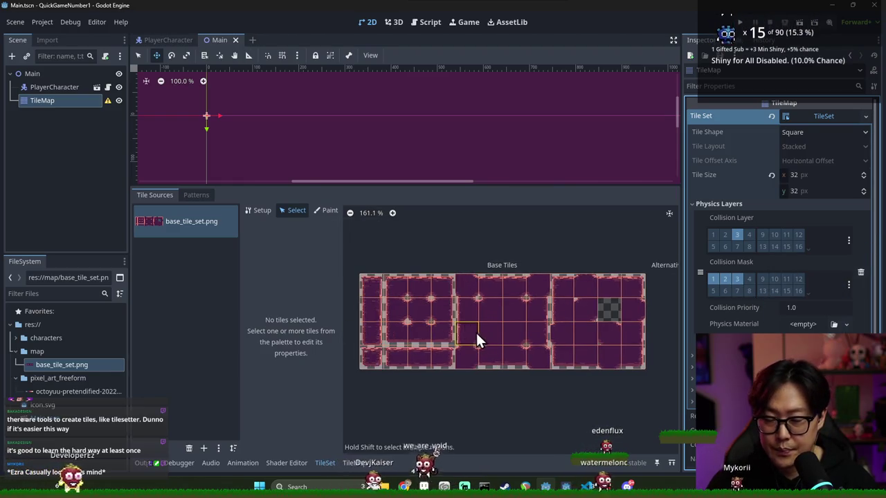
{"action": "left_click", "coordinate": [365, 248]}
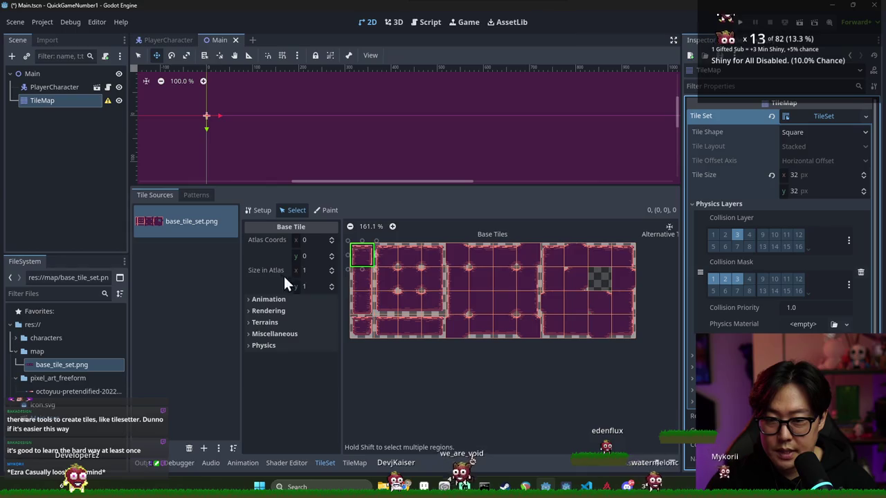
- Expand Physics > Physics Layer 0 for atlas tile (0,0) to show its collision editor
{"action": "left_click", "coordinate": [267, 345]}
{"action": "left_click", "coordinate": [285, 357]}
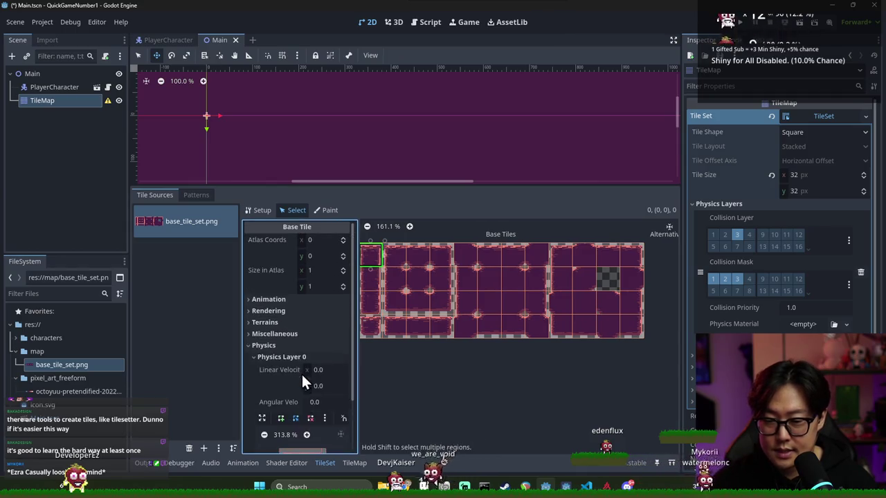
{"action": "scroll", "coordinate": [288, 395], "scroll_direction": "up", "scroll_amount": 3}
{"action": "scroll", "coordinate": [287, 396], "scroll_direction": "down", "scroll_amount": 3}
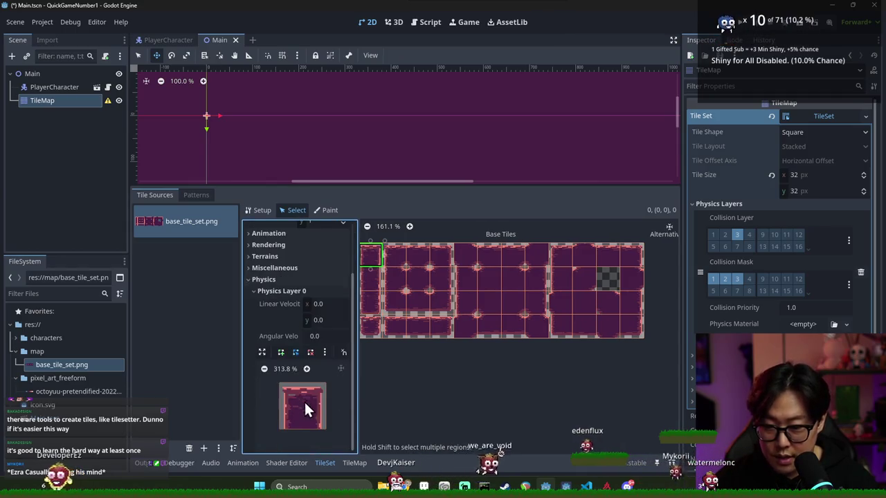
{"action": "left_click", "coordinate": [307, 369]}
{"action": "left_click", "coordinate": [280, 352]}
{"action": "left_click", "coordinate": [266, 371]}
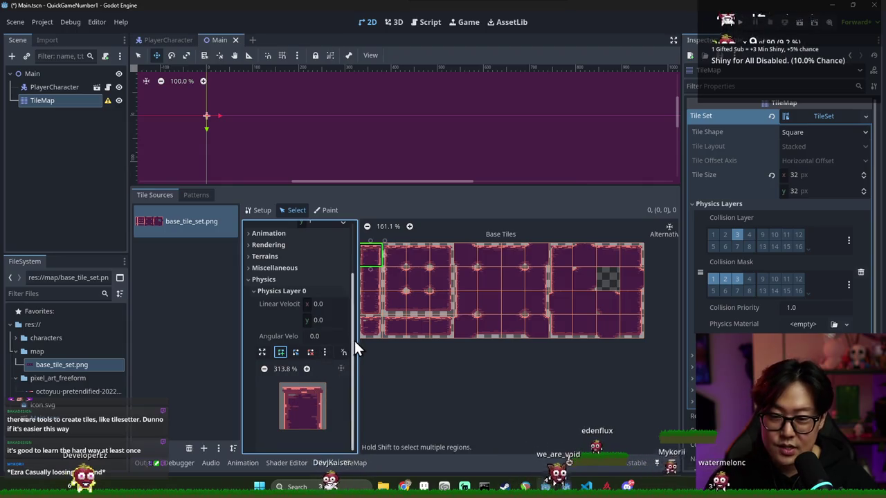
- Widen the tile properties area and frame the whole tile in the collision preview
{"action": "left_click_drag", "start_coordinate": [357, 339], "coordinate": [439, 339]}
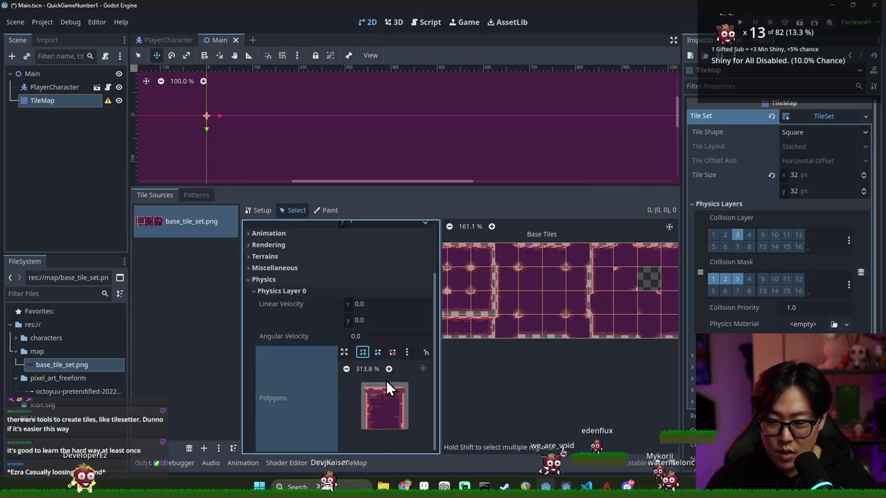
{"action": "scroll", "coordinate": [386, 383], "scroll_direction": "up", "scroll_amount": 3}
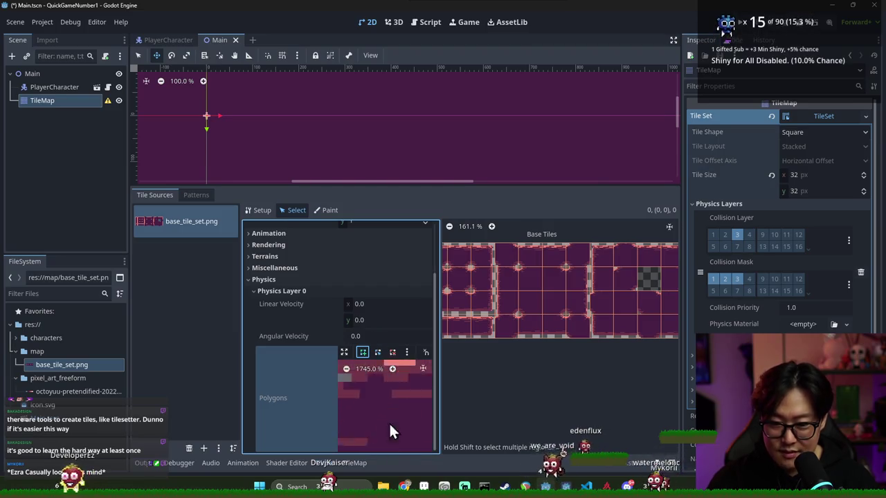
{"action": "scroll", "coordinate": [398, 409], "scroll_direction": "up", "scroll_amount": 2}
{"action": "mouse_move", "coordinate": [390, 367]}
{"action": "left_mouse_down"}
{"action": "mouse_move", "coordinate": [407, 451]}
{"action": "mouse_move", "coordinate": [420, 401]}
{"action": "mouse_move", "coordinate": [407, 400]}
{"action": "left_mouse_up"}
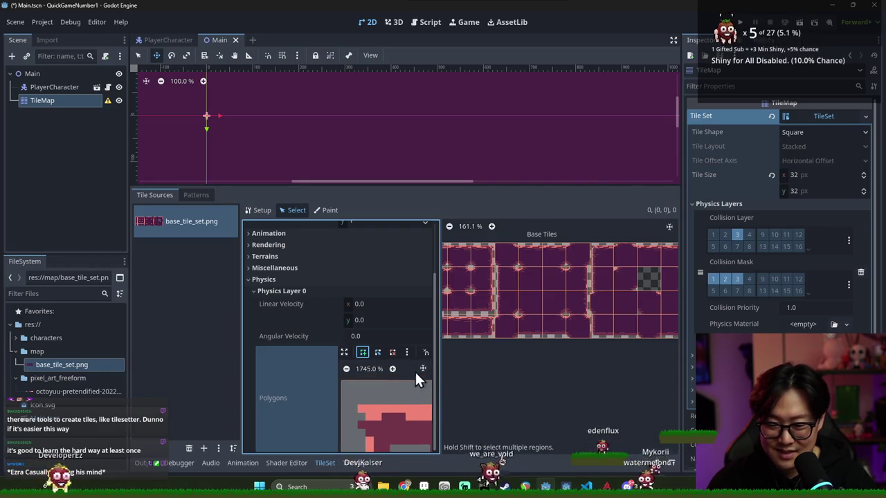
{"action": "left_click", "coordinate": [346, 368]}
{"action": "left_click", "coordinate": [346, 369]}
{"action": "left_click_drag", "start_coordinate": [388, 396], "coordinate": [358, 378]}
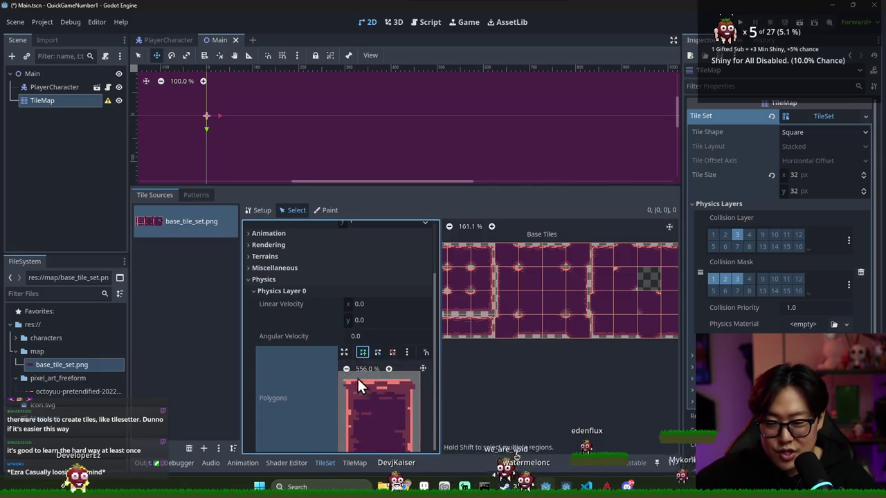
- Set the collision editor's point snapping to Half-Pixel Snap
{"action": "left_click", "coordinate": [410, 351]}
{"action": "left_click", "coordinate": [424, 349]}
{"action": "left_click", "coordinate": [425, 352]}
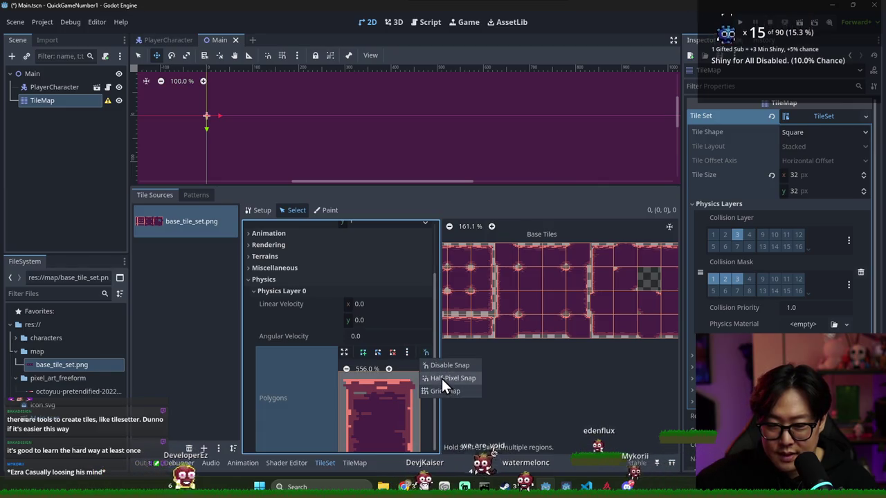
{"action": "left_click", "coordinate": [441, 378]}
{"action": "scroll", "coordinate": [343, 380], "scroll_direction": "up", "scroll_amount": 2}
{"action": "scroll", "coordinate": [348, 391], "scroll_direction": "down", "scroll_amount": 3}
- Start the collision polygon with a vertex at the tile's top-left corner
{"action": "left_click", "coordinate": [344, 380]}
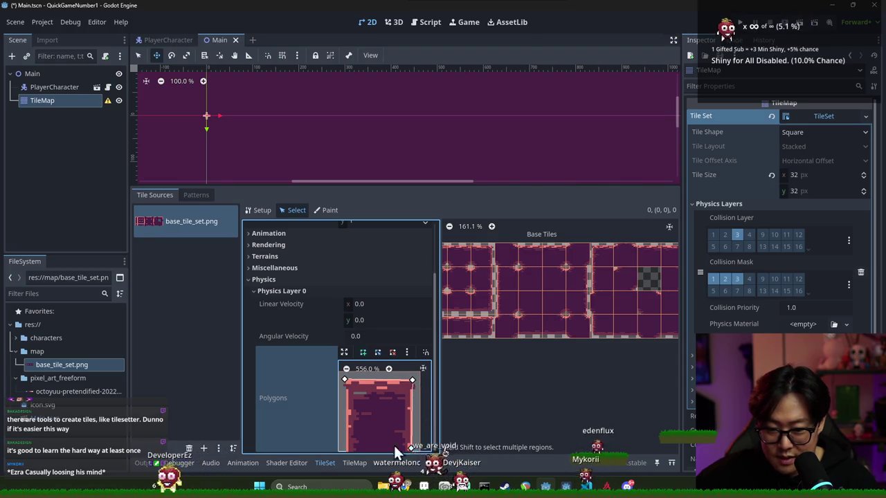
{"action": "scroll", "coordinate": [344, 393], "scroll_direction": "down", "scroll_amount": 3}
{"action": "scroll", "coordinate": [371, 389], "scroll_direction": "up", "scroll_amount": 2}
{"action": "scroll", "coordinate": [371, 389], "scroll_direction": "down", "scroll_amount": 2}
{"action": "mouse_move", "coordinate": [375, 412]}
{"action": "left_mouse_down"}
{"action": "mouse_move", "coordinate": [366, 412]}
{"action": "mouse_move", "coordinate": [364, 390]}
{"action": "mouse_move", "coordinate": [398, 389]}
{"action": "left_mouse_up"}
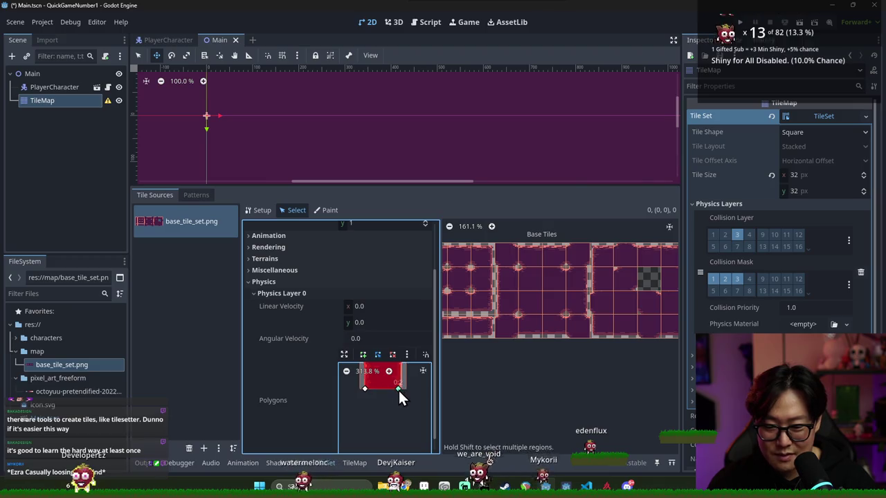
{"action": "scroll", "coordinate": [395, 385], "scroll_direction": "up", "scroll_amount": 9}
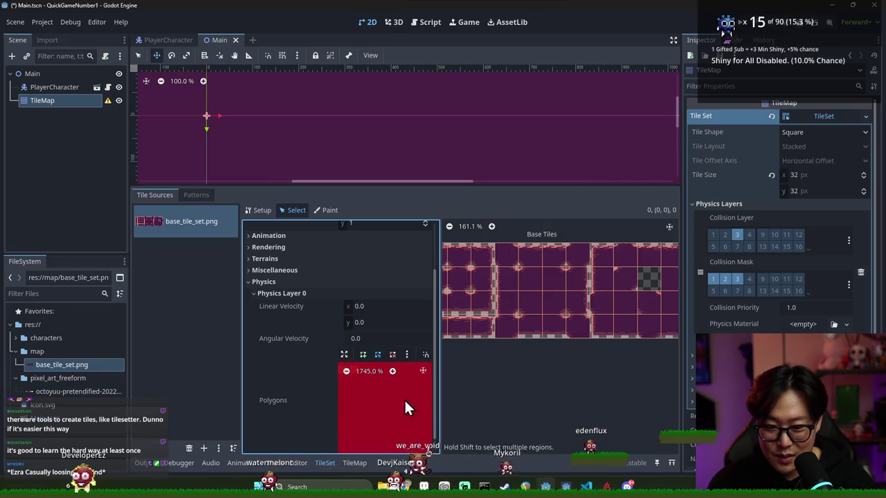
{"action": "left_click", "coordinate": [346, 371]}
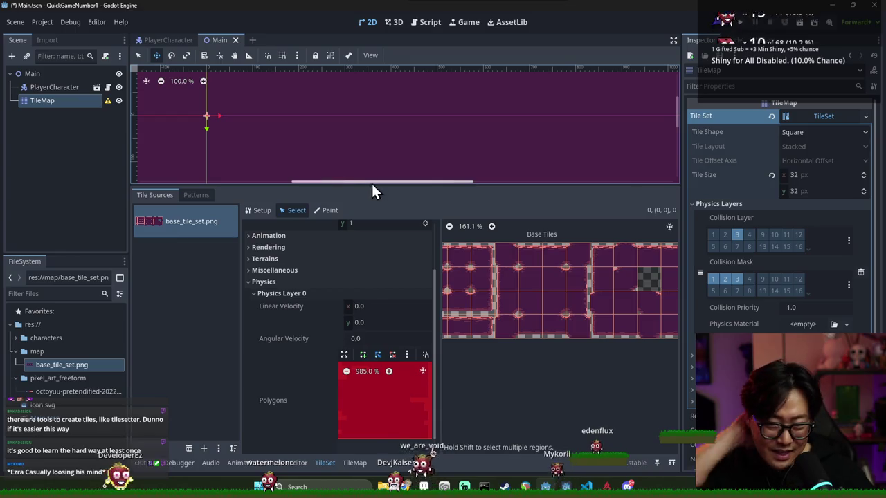
- Enlarge the editing area and align the top-left and top-right vertices exactly with the tile corners
{"action": "left_click_drag", "start_coordinate": [372, 184], "coordinate": [376, 138]}
{"action": "left_click_drag", "start_coordinate": [440, 295], "coordinate": [585, 298]}
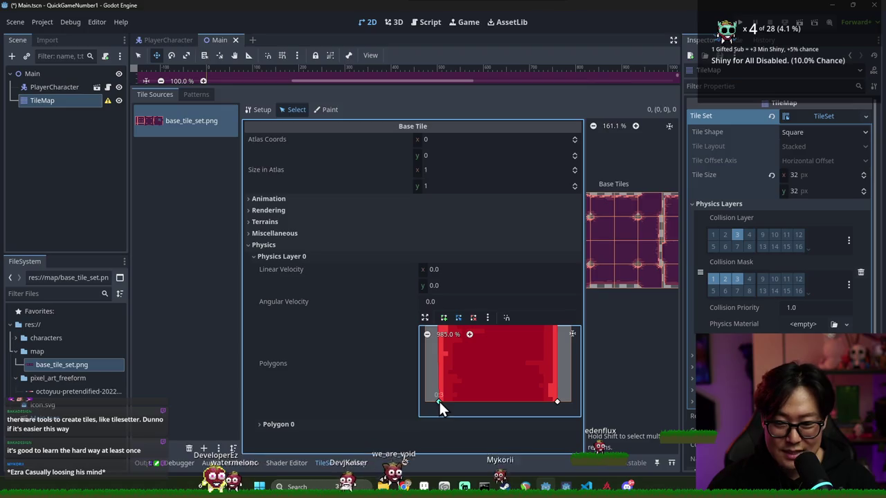
{"action": "scroll", "coordinate": [480, 382], "scroll_direction": "up", "scroll_amount": 3}
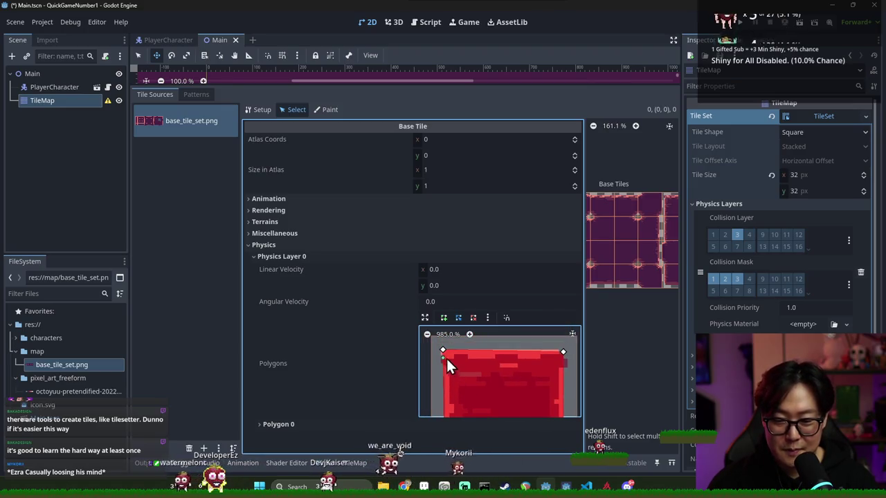
{"action": "left_click_drag", "start_coordinate": [443, 348], "coordinate": [445, 353]}
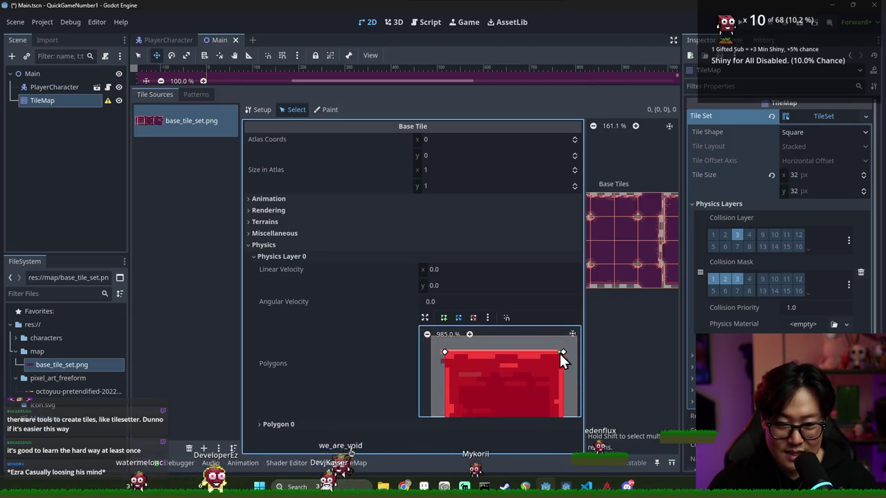
{"action": "left_click_drag", "start_coordinate": [562, 351], "coordinate": [563, 352]}
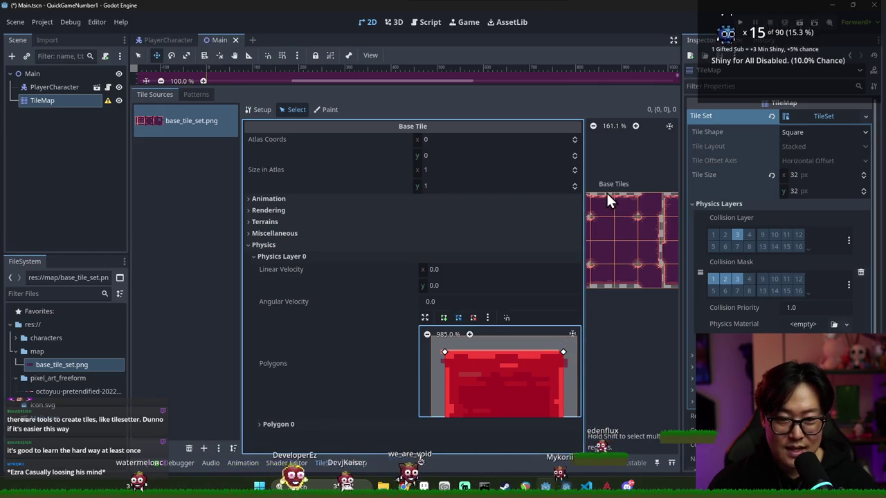
{"action": "scroll", "coordinate": [605, 235], "scroll_direction": "down", "scroll_amount": 2}
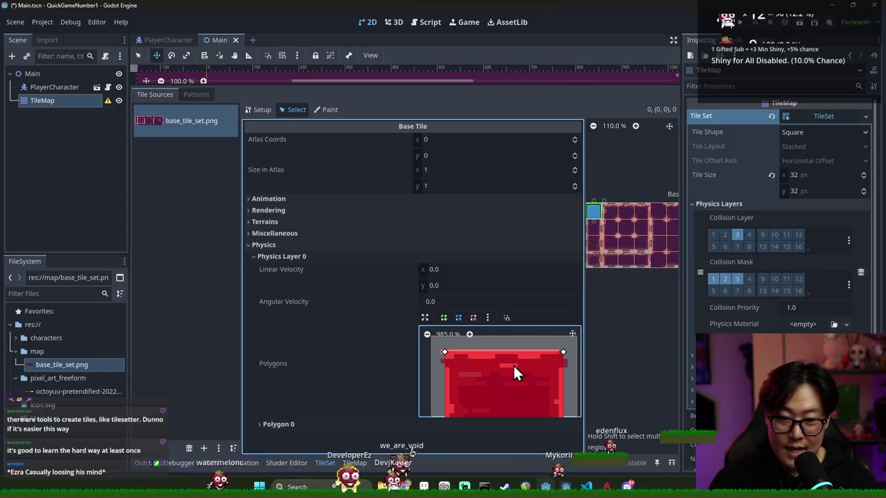
{"action": "scroll", "coordinate": [513, 364], "scroll_direction": "down", "scroll_amount": 2}
{"action": "left_click", "coordinate": [594, 224]}
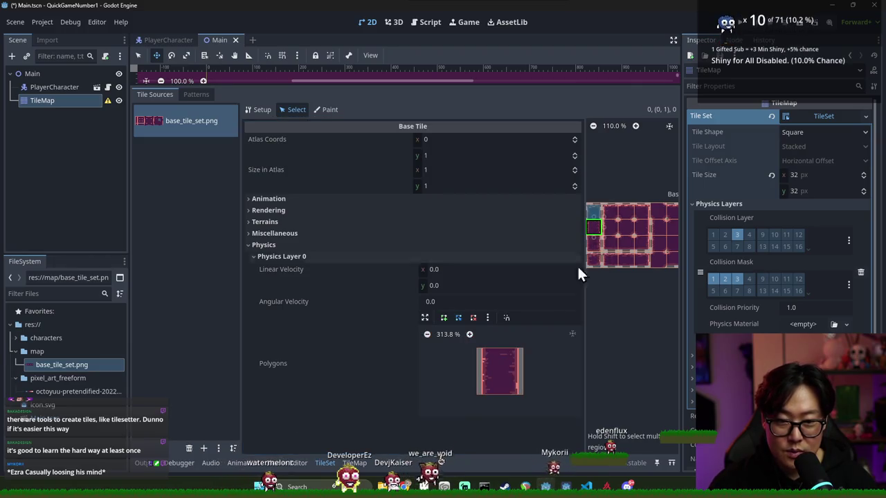
- Draw a full-square four-corner collision polygon over atlas tile (0,1) and check its corners
{"action": "left_click", "coordinate": [482, 348]}
{"action": "left_click", "coordinate": [482, 395]}
{"action": "left_click", "coordinate": [516, 394]}
{"action": "left_click", "coordinate": [517, 349]}
{"action": "left_click", "coordinate": [483, 349]}
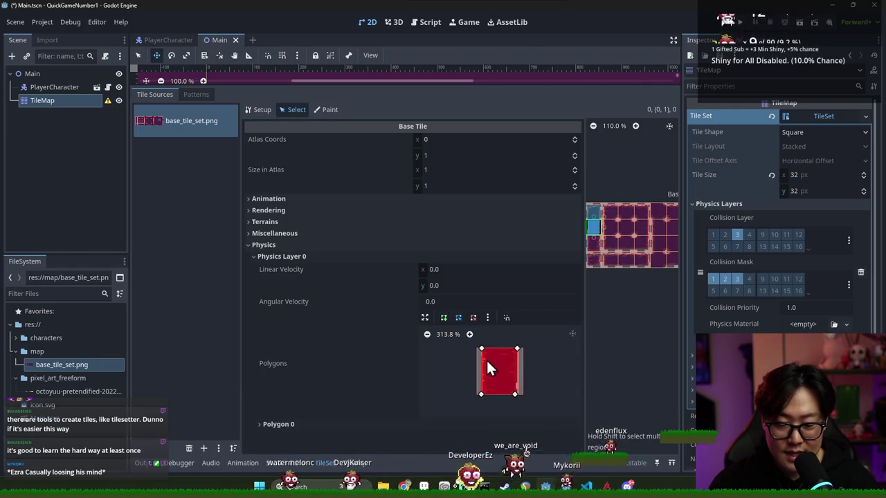
{"action": "left_click", "coordinate": [470, 335]}
{"action": "scroll", "coordinate": [477, 374], "scroll_direction": "up", "scroll_amount": 2}
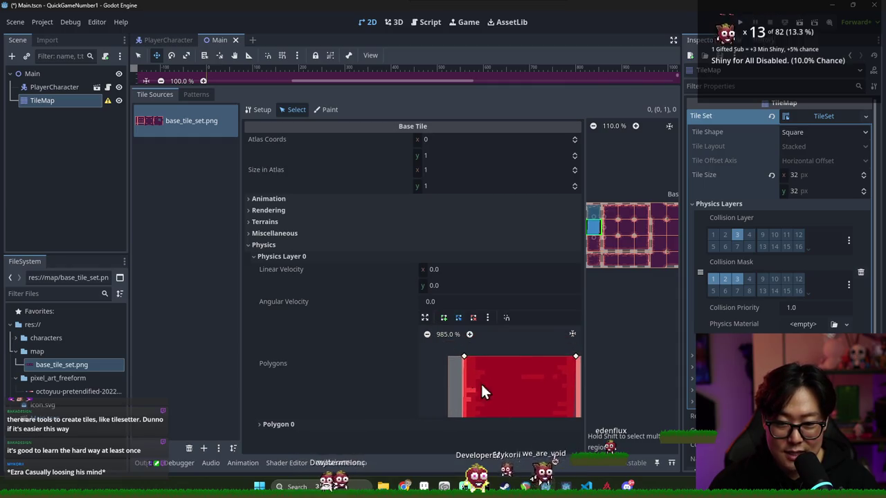
{"action": "scroll", "coordinate": [471, 358], "scroll_direction": "right", "scroll_amount": 3}
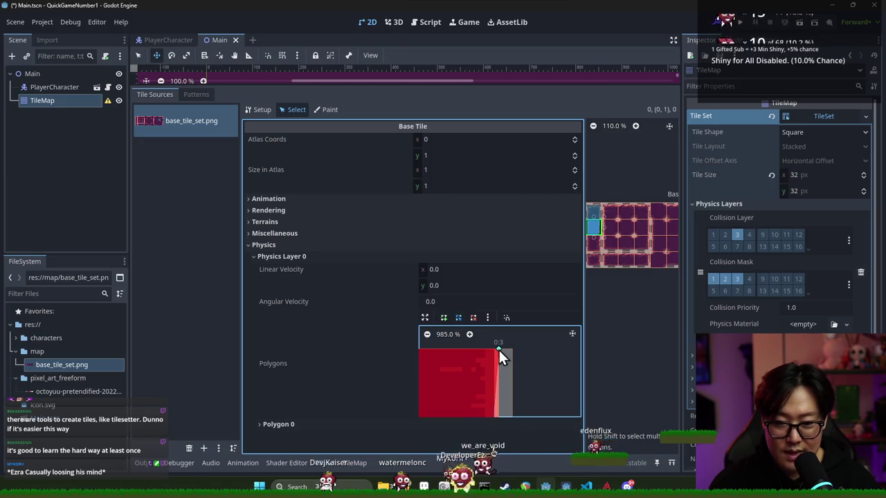
{"action": "scroll", "coordinate": [499, 350], "scroll_direction": "down", "scroll_amount": 2}
{"action": "scroll", "coordinate": [521, 336], "scroll_direction": "left", "scroll_amount": 3}
{"action": "scroll", "coordinate": [506, 329], "scroll_direction": "down", "scroll_amount": 3}
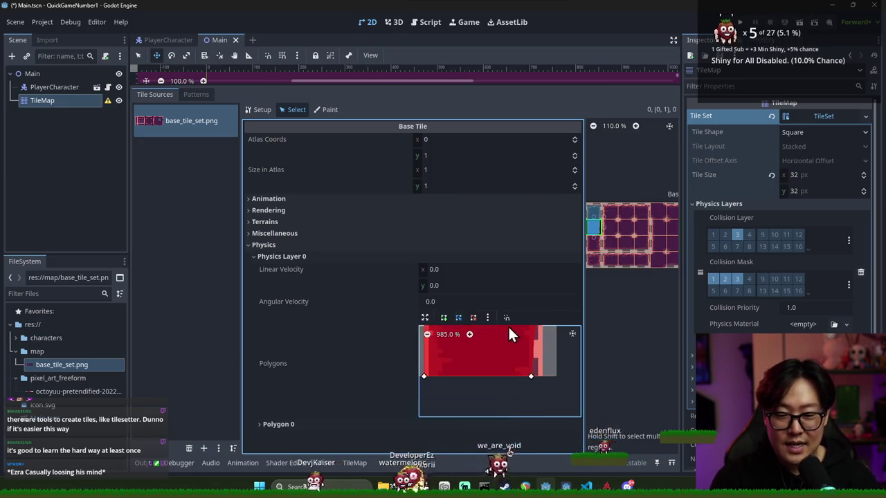
{"action": "left_click", "coordinate": [545, 369]}
- Give atlas tile (0,2) a full-square collision polygon on Physics Layer 0
{"action": "left_click", "coordinate": [593, 242]}
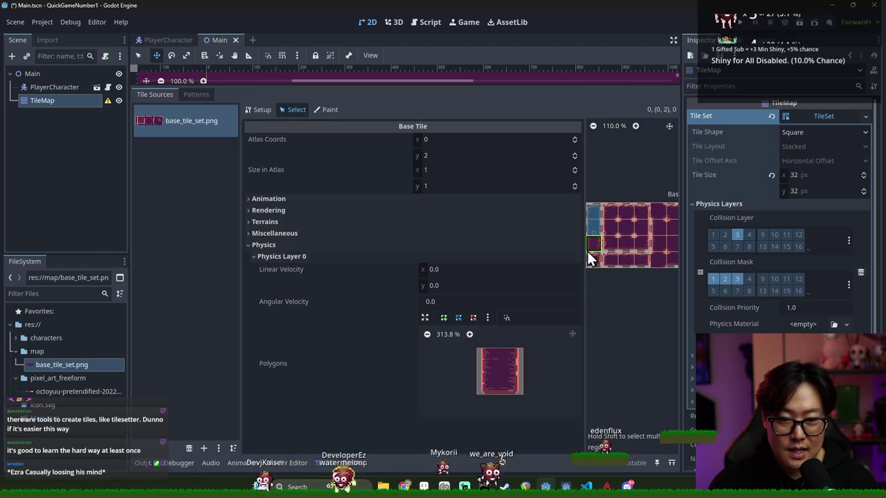
{"action": "left_click", "coordinate": [444, 318]}
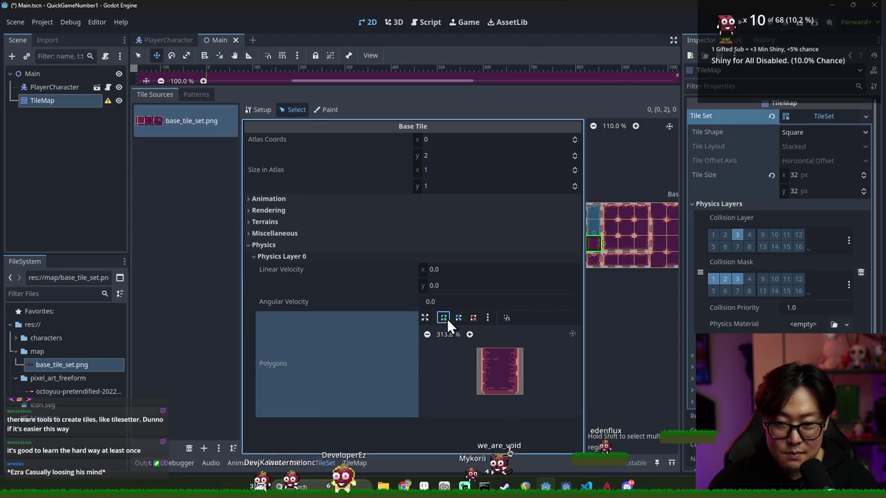
{"action": "left_click", "coordinate": [469, 334]}
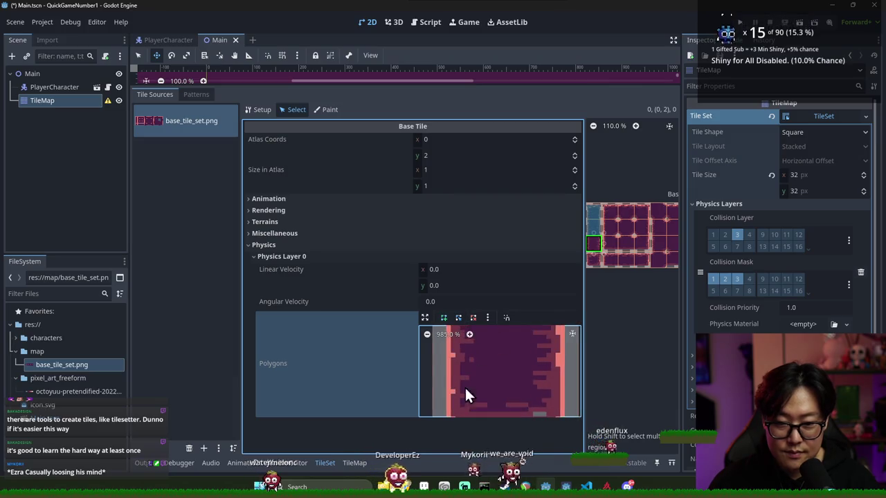
{"action": "scroll", "coordinate": [467, 374], "scroll_direction": "down", "scroll_amount": 2}
{"action": "left_click", "coordinate": [460, 363]}
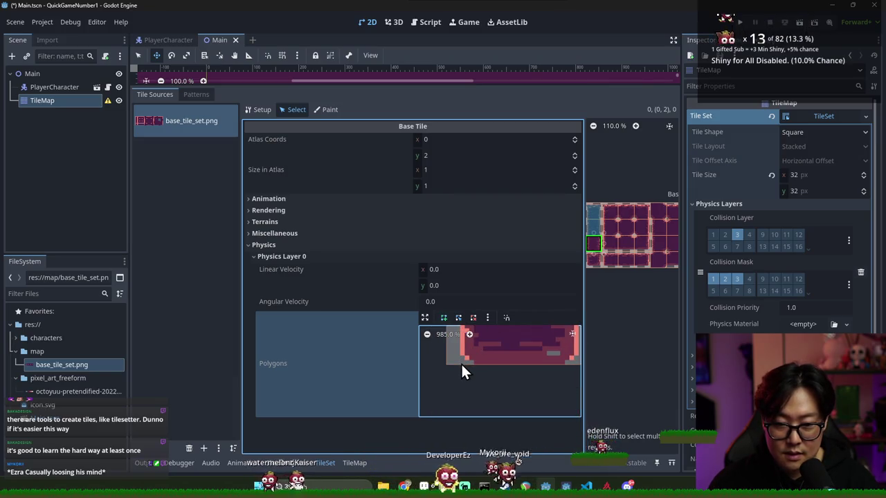
{"action": "scroll", "coordinate": [516, 362], "scroll_direction": "right", "scroll_amount": 3}
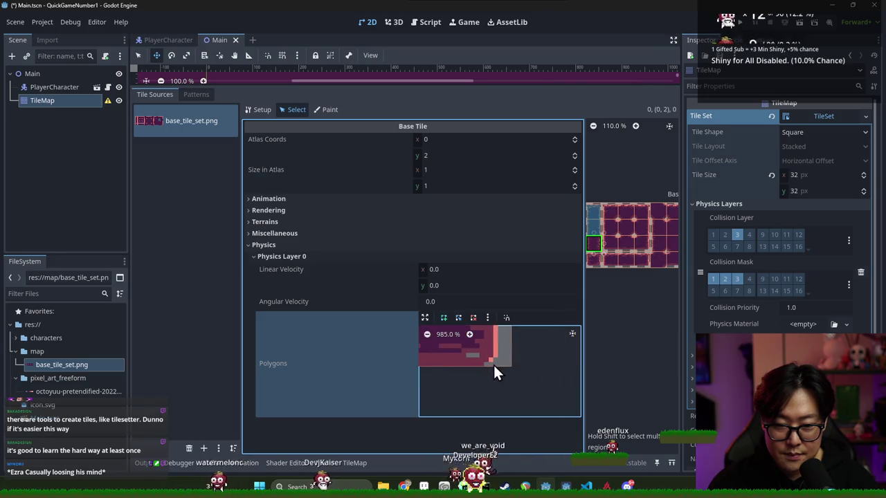
{"action": "left_click", "coordinate": [497, 364]}
{"action": "scroll", "coordinate": [498, 351], "scroll_direction": "up", "scroll_amount": 3}
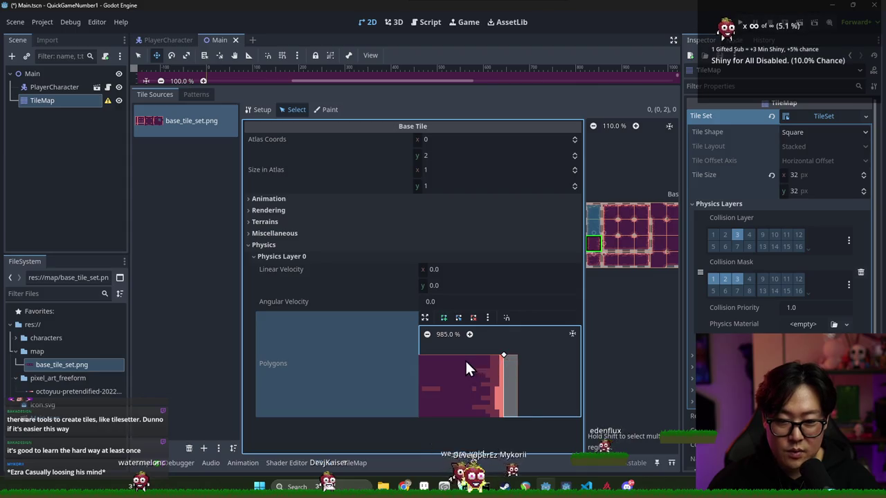
{"action": "scroll", "coordinate": [485, 366], "scroll_direction": "left", "scroll_amount": 3}
{"action": "left_click", "coordinate": [477, 359]}
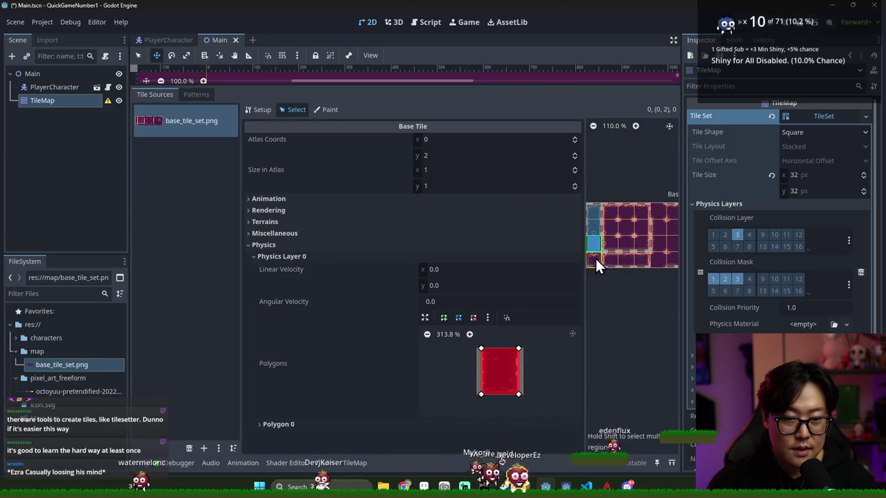
- Select atlas tile (0,3), then bring up base_tile_set.png in Aseprite
{"action": "left_click", "coordinate": [596, 259]}
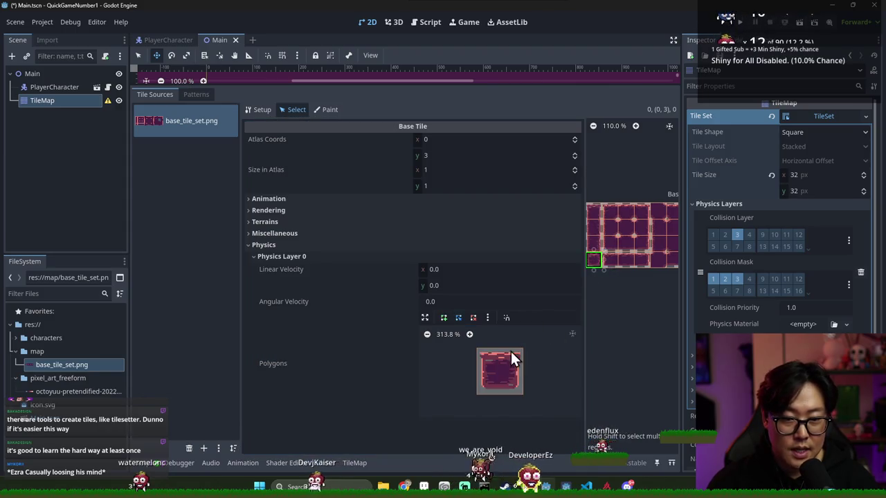
{"action": "left_click", "coordinate": [442, 317]}
{"action": "scroll", "coordinate": [484, 374], "scroll_direction": "up", "scroll_amount": 12}
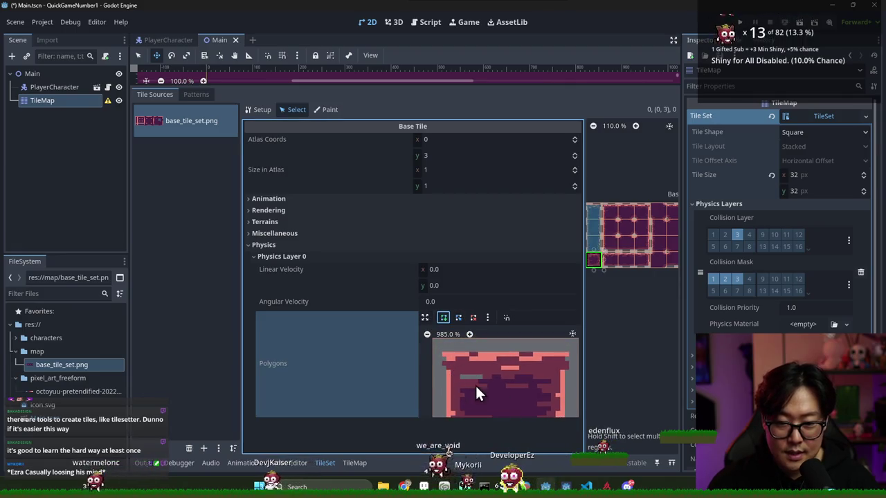
{"action": "key", "text": "alt+Tab"}
{"action": "scroll", "coordinate": [365, 275], "scroll_direction": "up", "scroll_amount": 5}
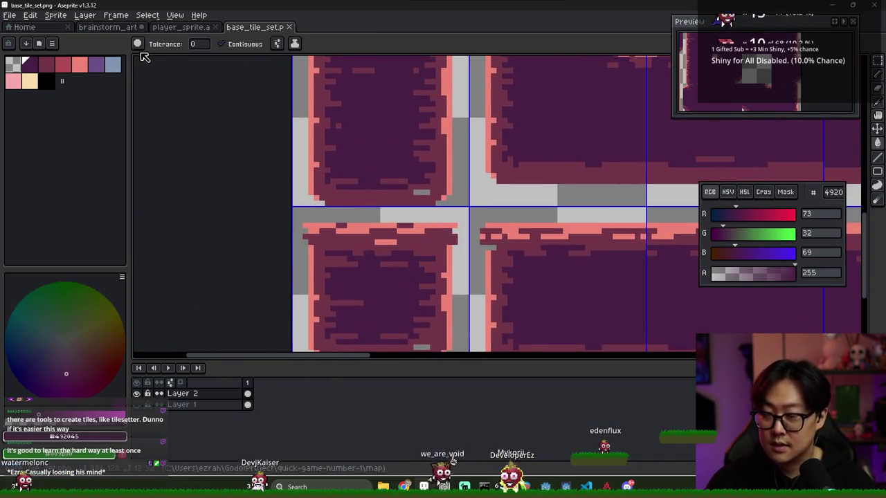
- Return to the tileset document and cancel an accidental Export of the image
{"action": "left_click", "coordinate": [27, 28]}
{"action": "left_click", "coordinate": [255, 27]}
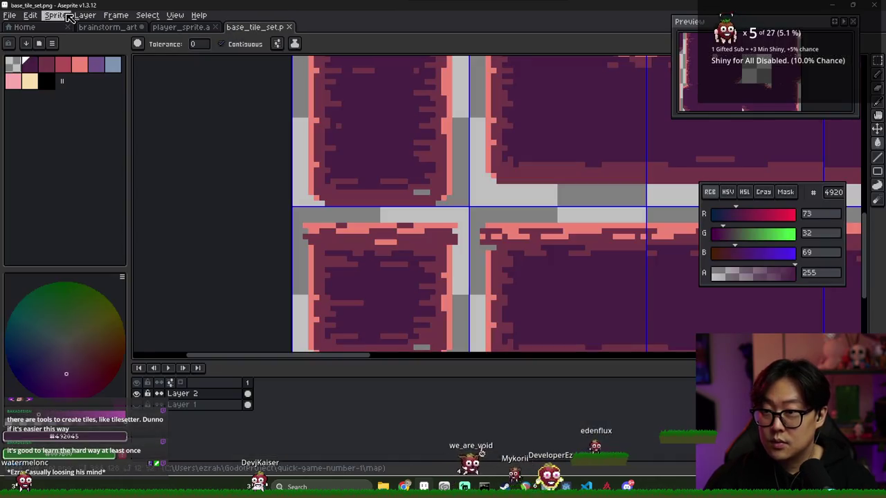
{"action": "left_click", "coordinate": [10, 14]}
{"action": "mouse_move", "coordinate": [27, 107]}
{"action": "left_click", "coordinate": [138, 108]}
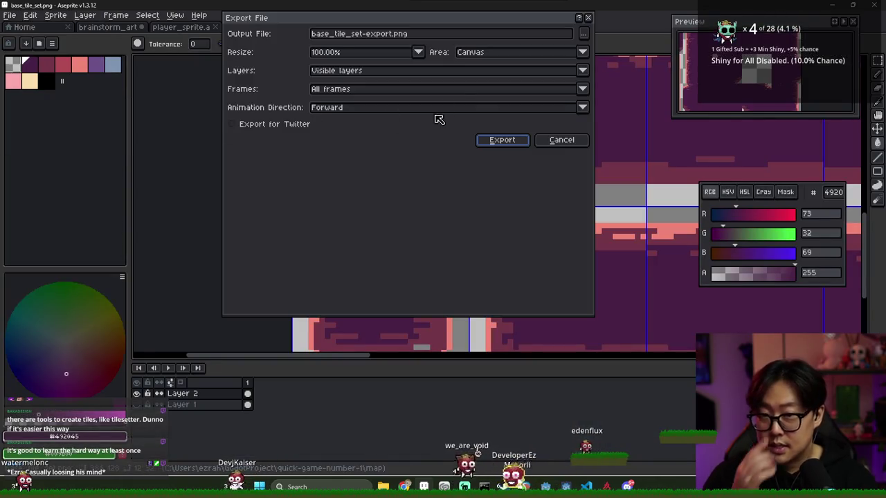
{"action": "left_click", "coordinate": [557, 140]}
- Save the image as base_tile_set.png over the existing file, then return to Godot
{"action": "left_click", "coordinate": [10, 15]}
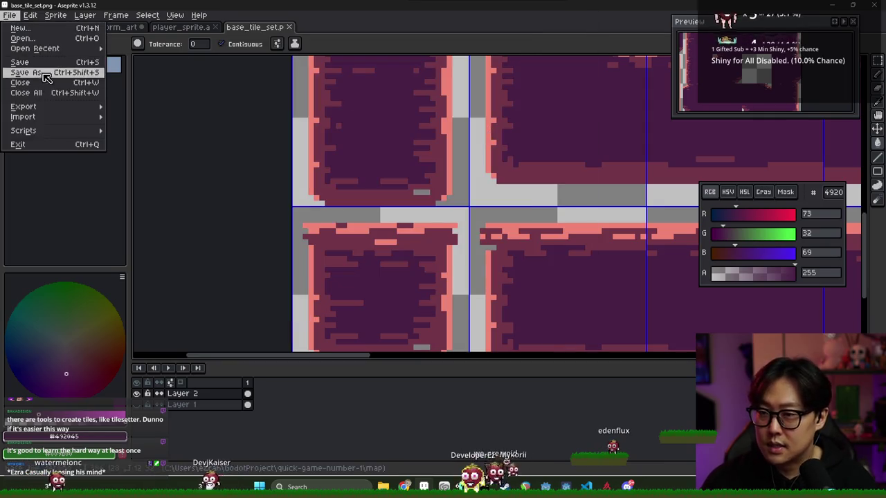
{"action": "left_click", "coordinate": [43, 73]}
{"action": "left_click", "coordinate": [621, 388]}
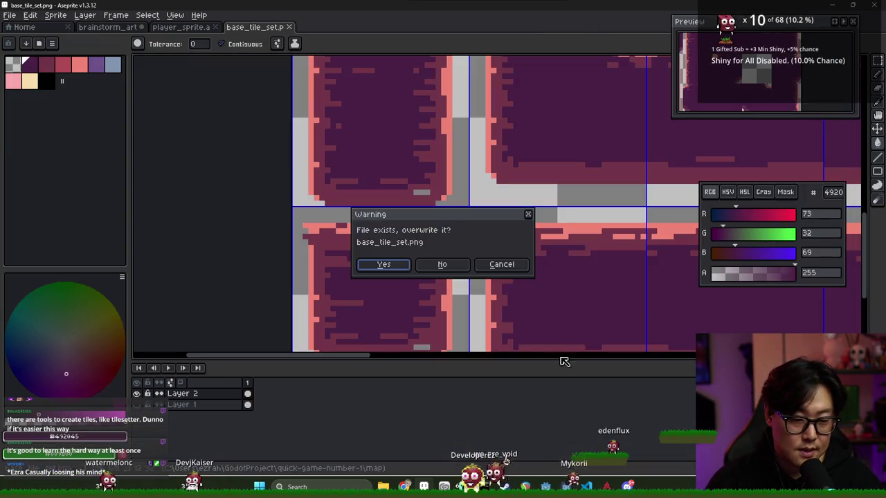
{"action": "left_click", "coordinate": [398, 267]}
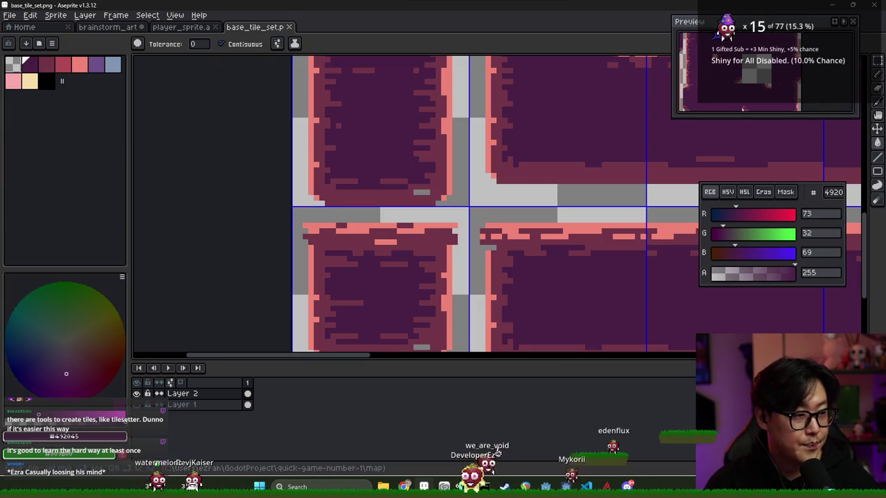
{"action": "key", "text": "alt+Tab"}
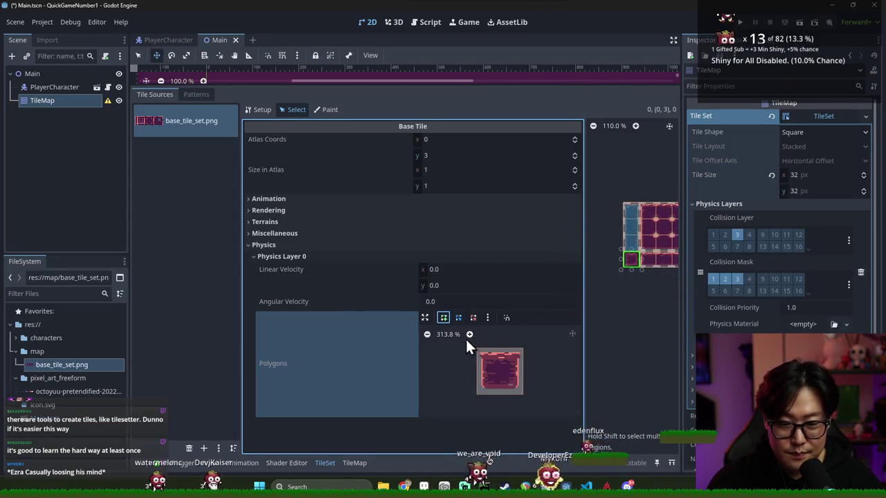
- Click the four corners of tile (0,3) to create square Polygon 0, then switch to Aseprite
{"action": "scroll", "coordinate": [533, 374], "scroll_direction": "up", "scroll_amount": 6}
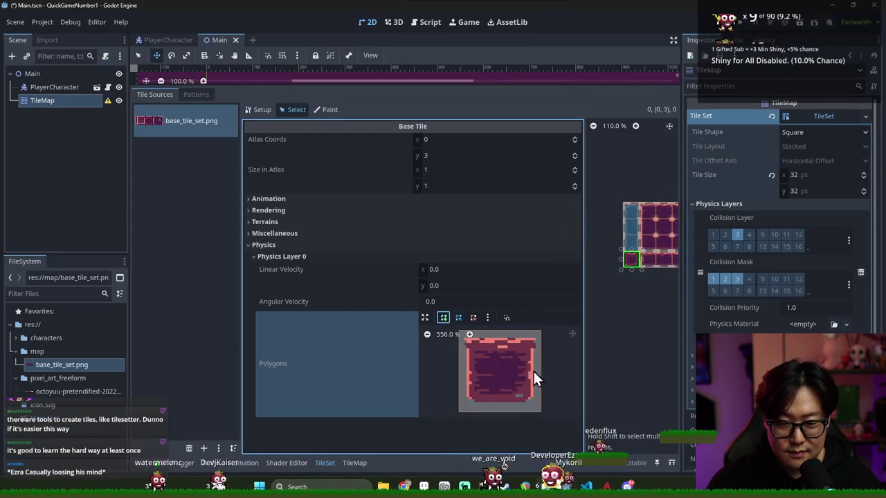
{"action": "left_click", "coordinate": [462, 354]}
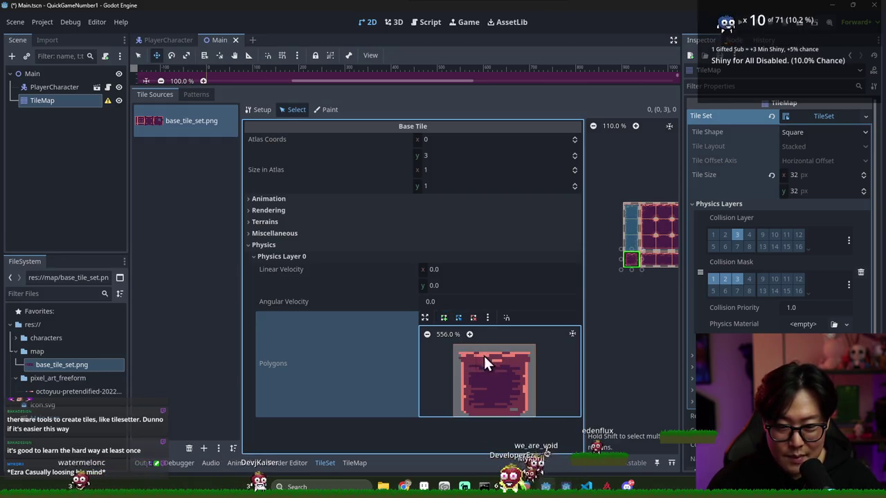
{"action": "left_click", "coordinate": [461, 353]}
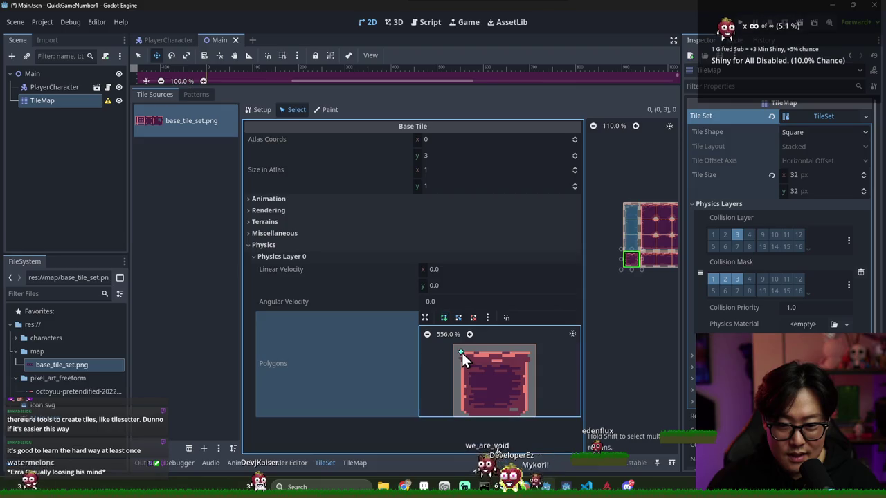
{"action": "left_click", "coordinate": [528, 352]}
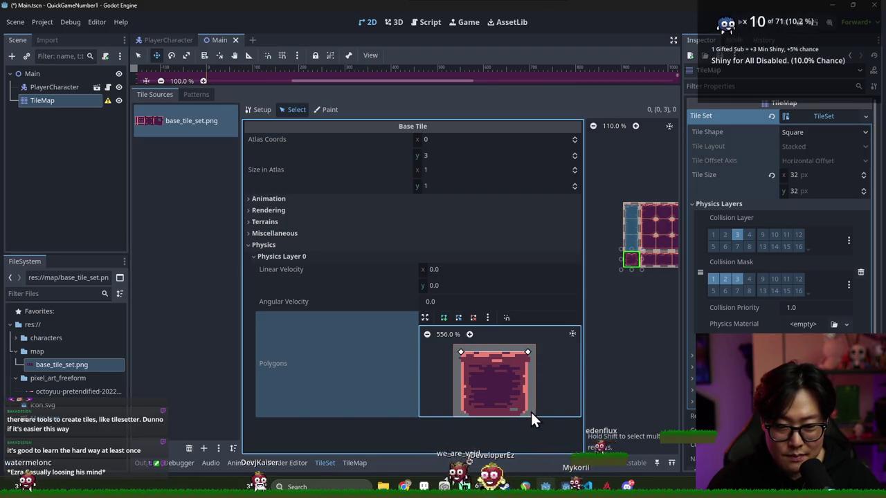
{"action": "left_click", "coordinate": [526, 415]}
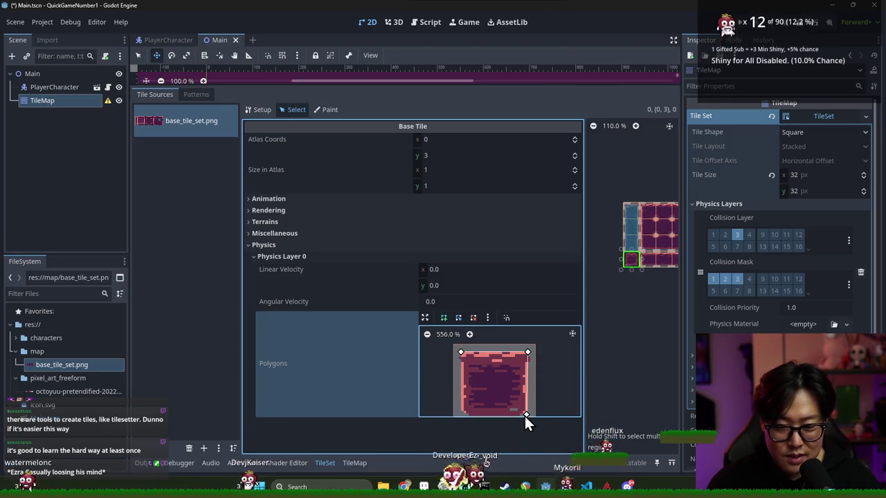
{"action": "left_click", "coordinate": [463, 415]}
{"action": "left_click", "coordinate": [461, 353]}
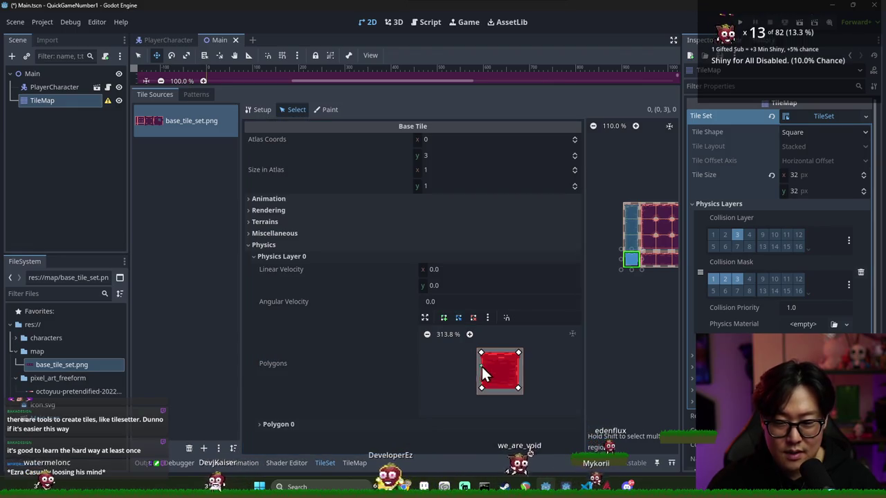
{"action": "key", "text": "alt+Tab"}
{"action": "scroll", "coordinate": [380, 253], "scroll_direction": "down", "scroll_amount": 2}
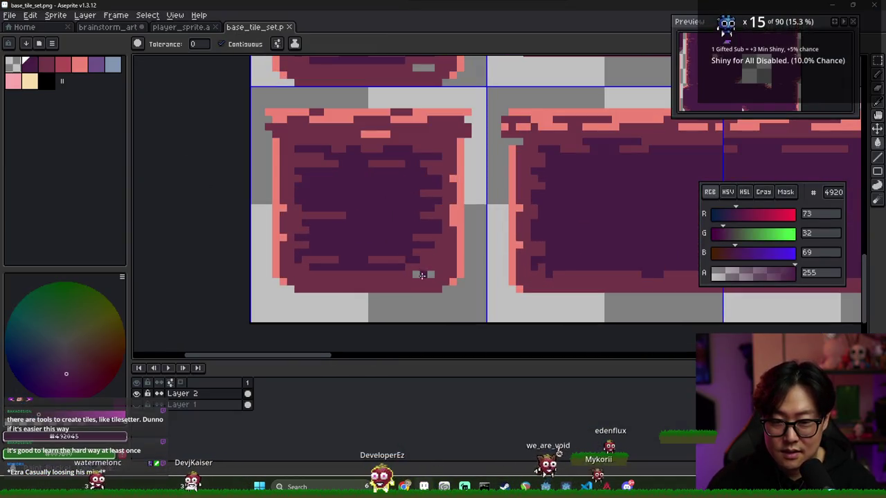
- Zoom and pan across the tileset canvas to inspect the tiles
{"action": "scroll", "coordinate": [443, 261], "scroll_direction": "down", "scroll_amount": 1}
{"action": "scroll", "coordinate": [527, 247], "scroll_direction": "down", "scroll_amount": 1}
{"action": "mouse_move", "coordinate": [558, 247]}
{"action": "left_mouse_down"}
{"action": "mouse_move", "coordinate": [451, 253]}
{"action": "mouse_move", "coordinate": [452, 263]}
{"action": "mouse_move", "coordinate": [431, 251]}
{"action": "left_mouse_up"}
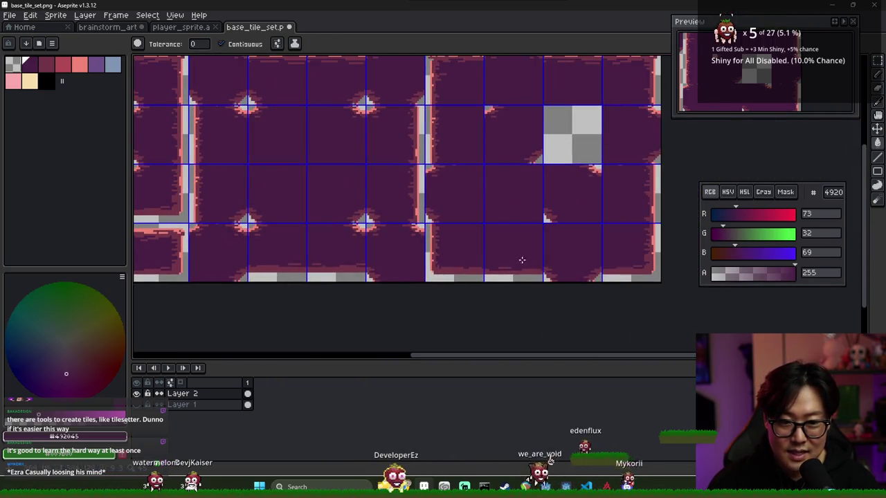
{"action": "scroll", "coordinate": [515, 305], "scroll_direction": "up", "scroll_amount": 4}
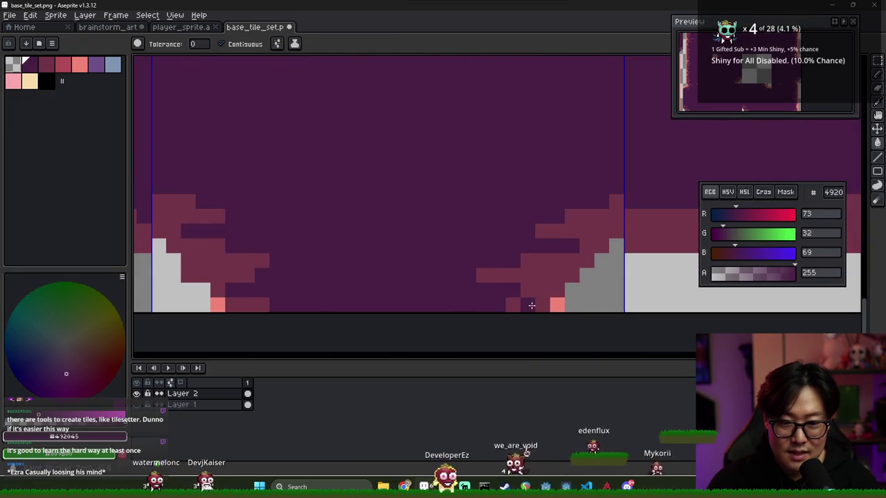
{"action": "key", "text": "b"}
{"action": "scroll", "coordinate": [447, 242], "scroll_direction": "down", "scroll_amount": 3}
{"action": "left_click_drag", "start_coordinate": [413, 232], "coordinate": [479, 298]}
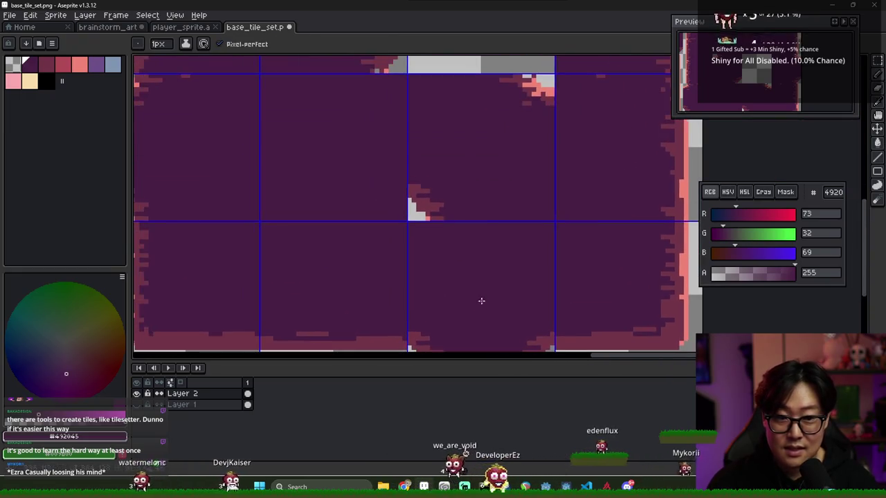
{"action": "scroll", "coordinate": [425, 207], "scroll_direction": "down", "scroll_amount": 1}
{"action": "mouse_move", "coordinate": [425, 208]}
{"action": "left_mouse_down"}
{"action": "mouse_move", "coordinate": [420, 271]}
{"action": "mouse_move", "coordinate": [427, 285]}
{"action": "left_mouse_up"}
{"action": "scroll", "coordinate": [428, 285], "scroll_direction": "down", "scroll_amount": 1}
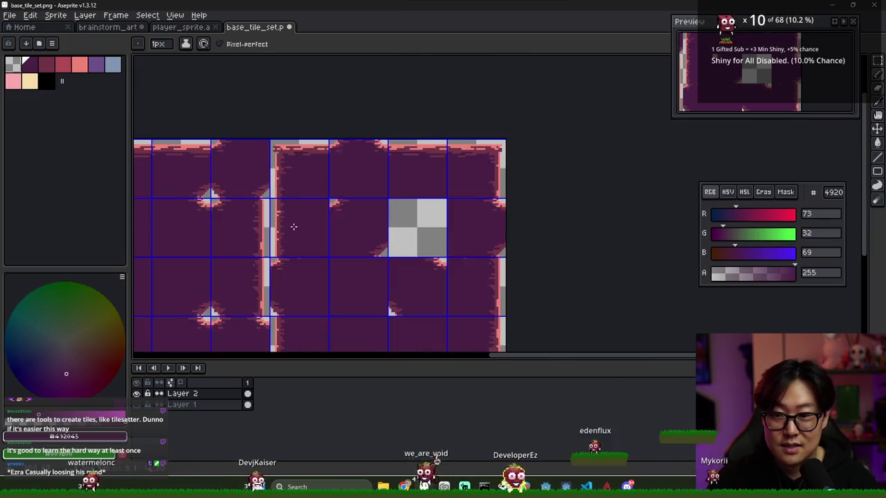
{"action": "scroll", "coordinate": [376, 261], "scroll_direction": "down", "scroll_amount": 1}
{"action": "scroll", "coordinate": [307, 257], "scroll_direction": "down", "scroll_amount": 3}
- Center the edge tiles in view and undo the stray canvas changes
{"action": "left_click_drag", "start_coordinate": [307, 257], "coordinate": [458, 225]}
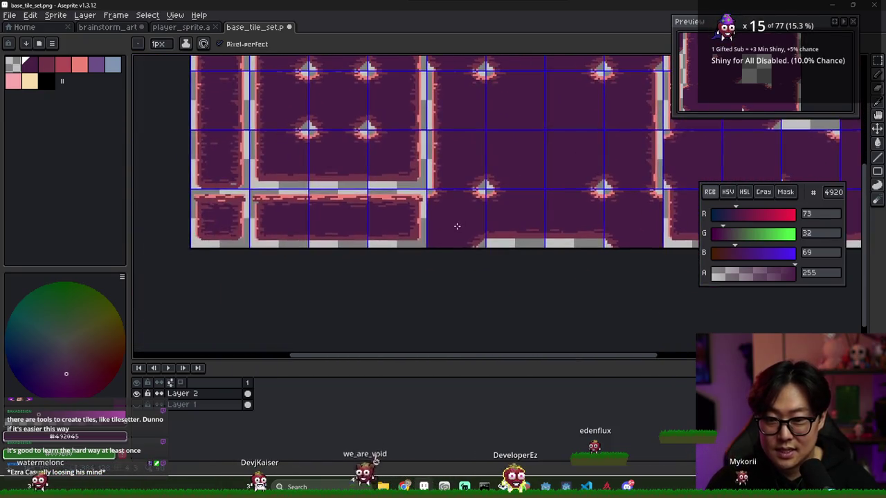
{"action": "scroll", "coordinate": [353, 233], "scroll_direction": "up", "scroll_amount": 2}
{"action": "scroll", "coordinate": [330, 212], "scroll_direction": "down", "scroll_amount": 1}
{"action": "mouse_move", "coordinate": [311, 212]}
{"action": "left_mouse_down"}
{"action": "mouse_move", "coordinate": [388, 259]}
{"action": "mouse_move", "coordinate": [366, 292]}
{"action": "left_mouse_up"}
{"action": "scroll", "coordinate": [253, 76], "scroll_direction": "up", "scroll_amount": 2}
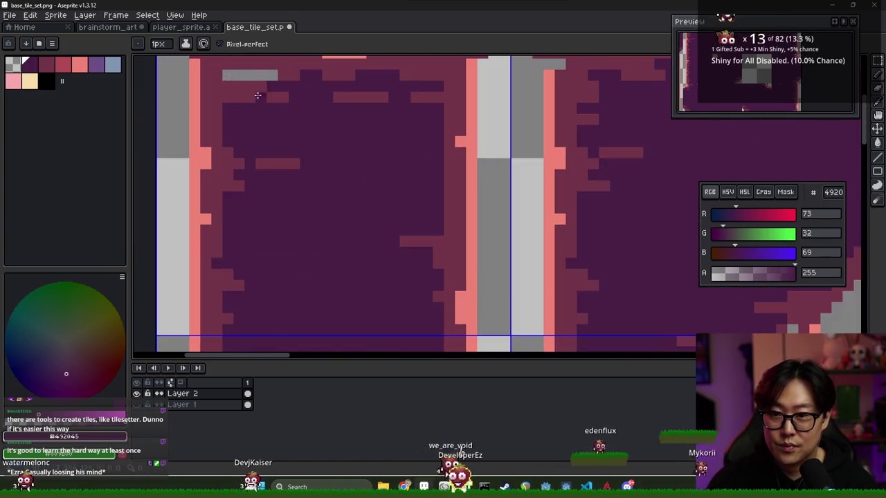
{"action": "key", "text": "g"}
{"action": "scroll", "coordinate": [253, 76], "scroll_direction": "down", "scroll_amount": 5}
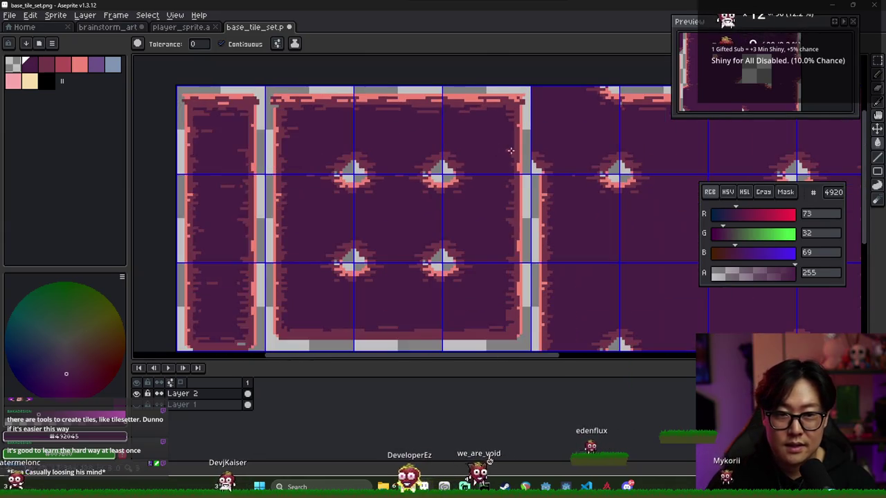
{"action": "scroll", "coordinate": [418, 167], "scroll_direction": "right", "scroll_amount": 3}
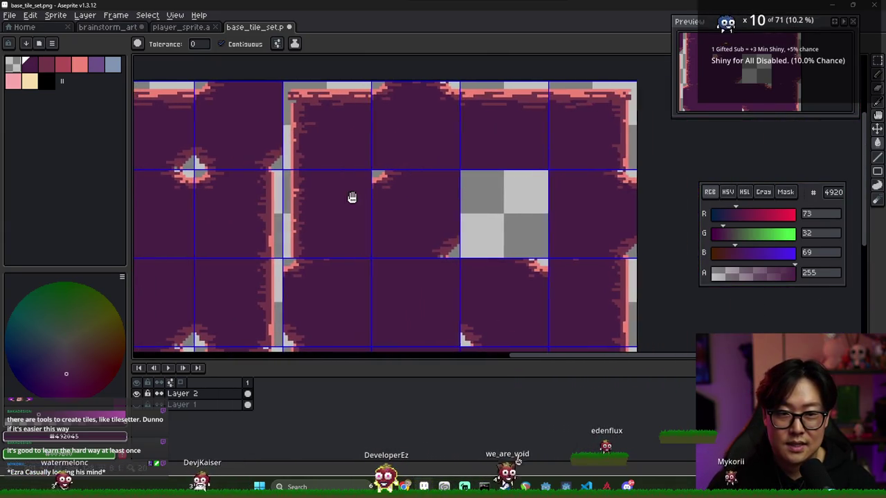
{"action": "key", "text": "ctrl+z"}
- Save as base_tile_set.png, confirm overwriting the existing file, and return to Godot
{"action": "left_click", "coordinate": [16, 15]}
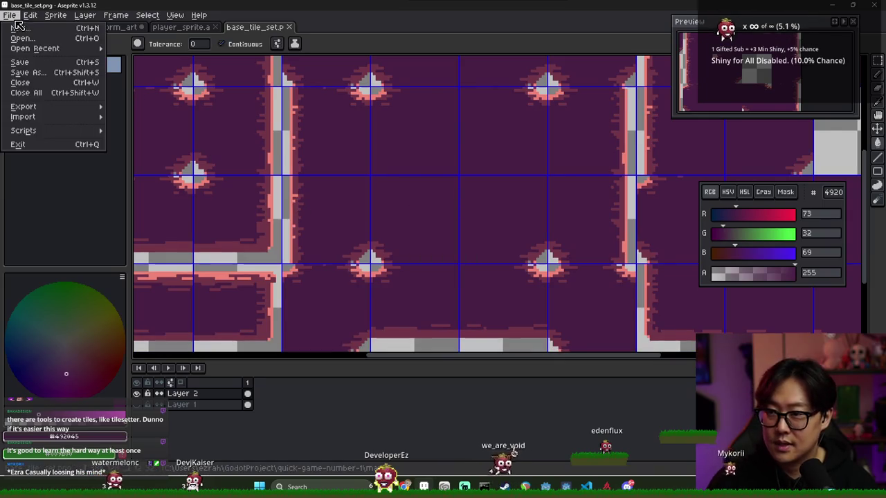
{"action": "left_click", "coordinate": [27, 72]}
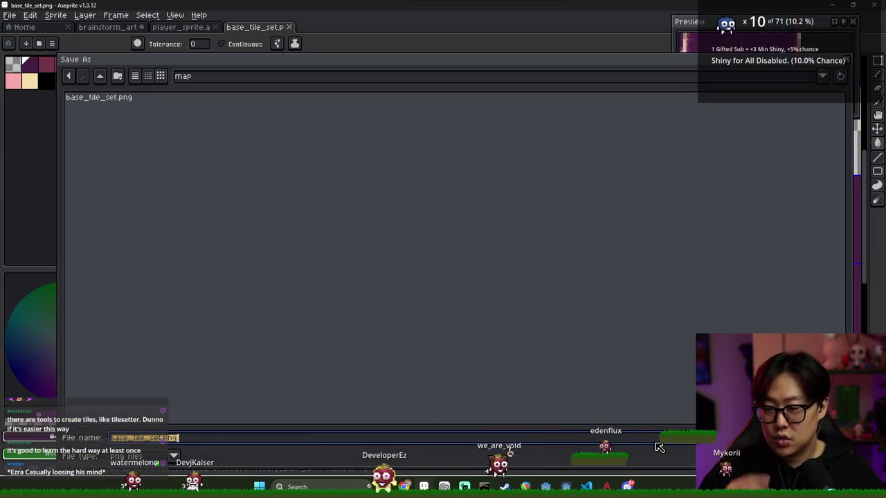
{"action": "key", "text": "Return"}
{"action": "left_click", "coordinate": [375, 263]}
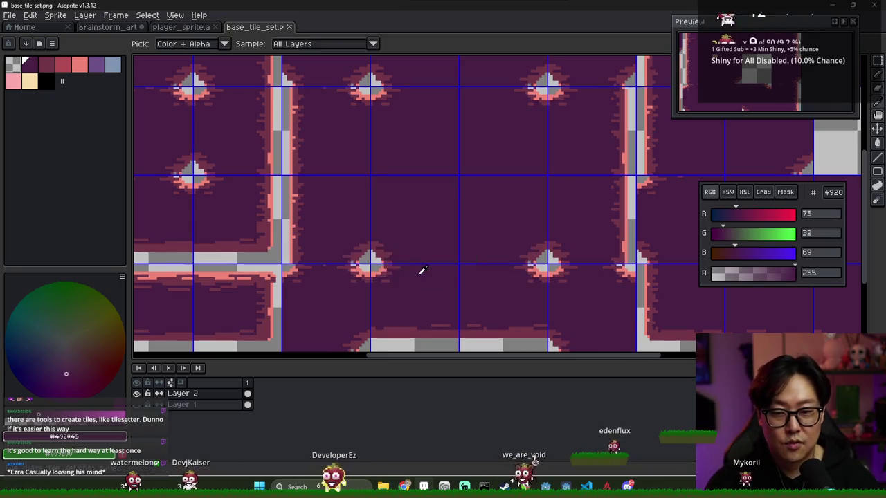
{"action": "key", "text": "alt+Tab"}
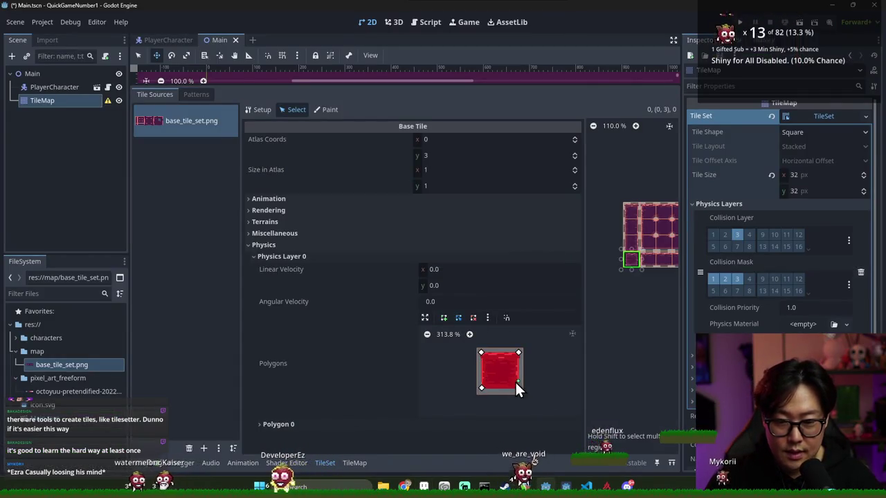
- Inspect atlas tile (1,0)'s Physics Layer 0 polygon, then bring base_tile_set.png forward in Aseprite
{"action": "scroll", "coordinate": [470, 339], "scroll_direction": "up", "scroll_amount": 10}
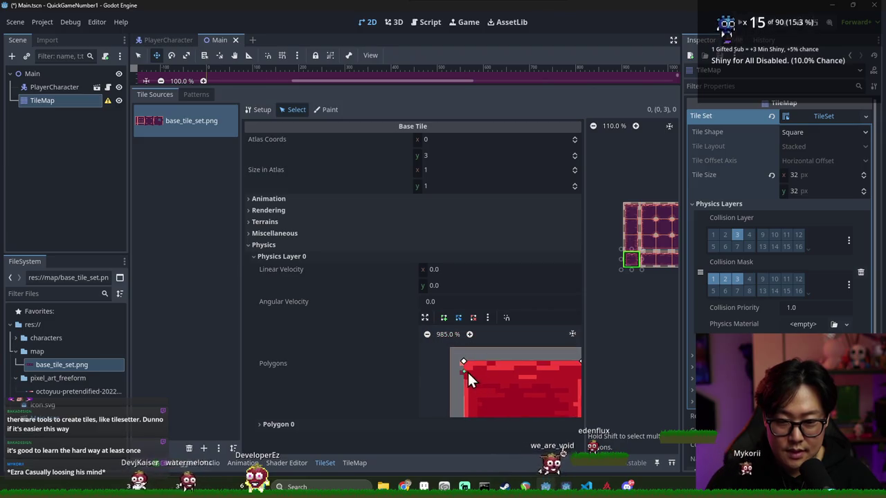
{"action": "scroll", "coordinate": [490, 384], "scroll_direction": "down", "scroll_amount": 3}
{"action": "left_click", "coordinate": [432, 360]}
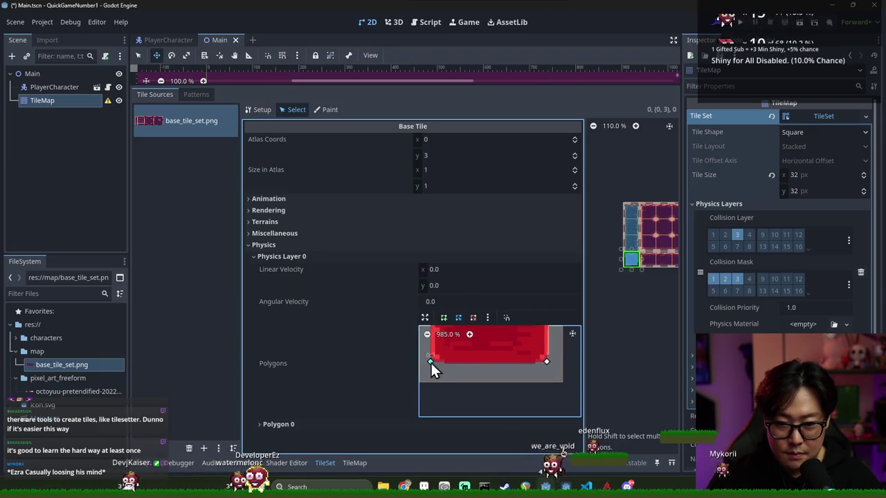
{"action": "scroll", "coordinate": [524, 352], "scroll_direction": "up", "scroll_amount": 5}
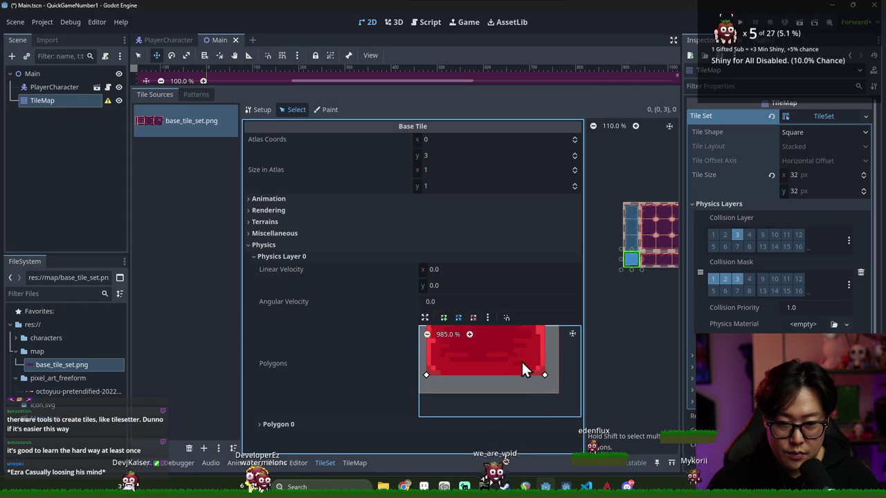
{"action": "scroll", "coordinate": [498, 346], "scroll_direction": "left", "scroll_amount": 2}
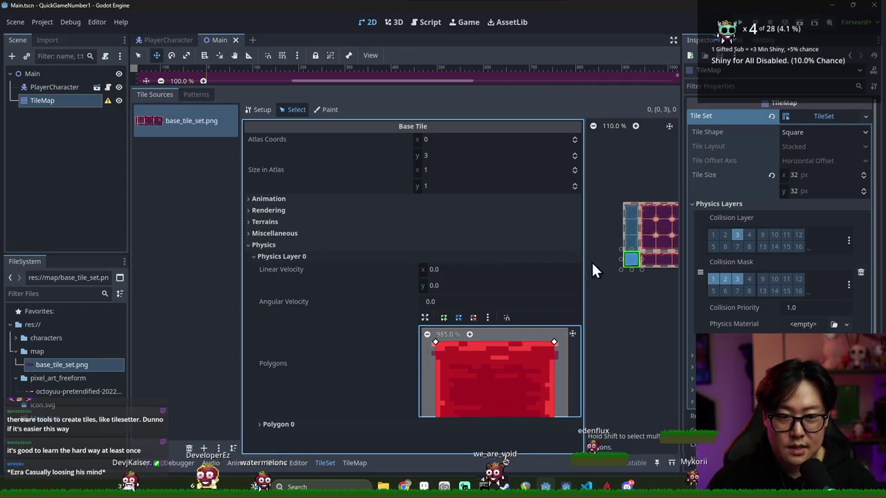
{"action": "left_click", "coordinate": [649, 213]}
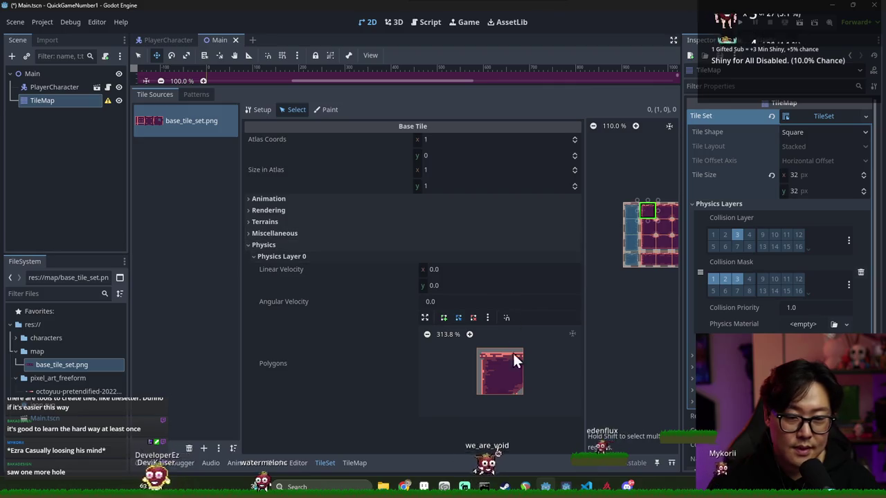
{"action": "scroll", "coordinate": [497, 373], "scroll_direction": "up", "scroll_amount": 2}
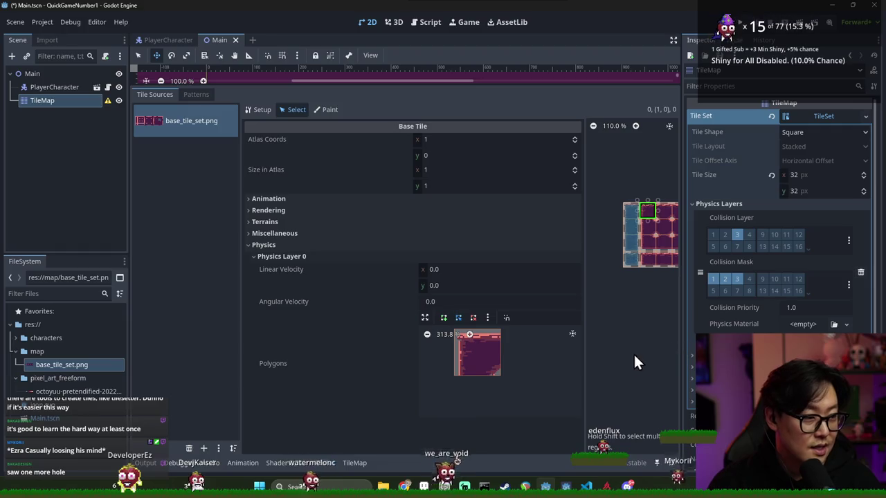
{"action": "key", "text": "alt+Tab"}
{"action": "scroll", "coordinate": [379, 303], "scroll_direction": "down", "scroll_amount": 5}
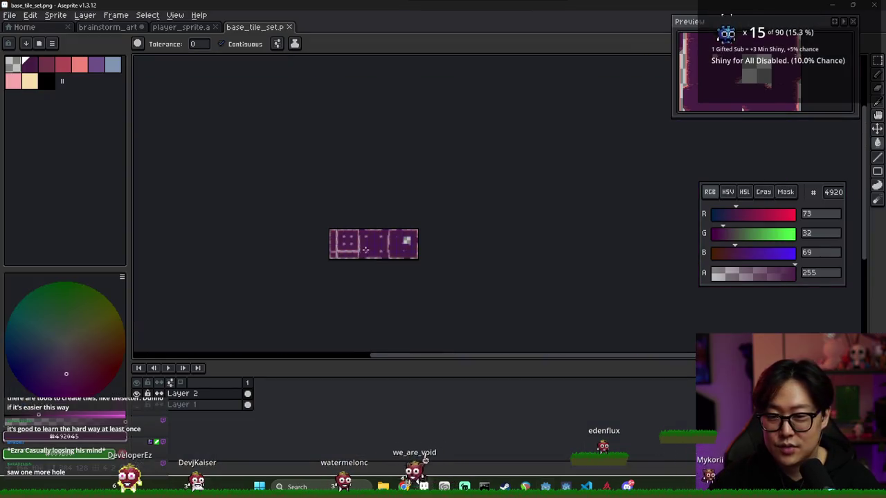
- Fill the left tile block's outline and Layer 1's purple background with cream
{"action": "scroll", "coordinate": [374, 277], "scroll_direction": "up", "scroll_amount": 2}
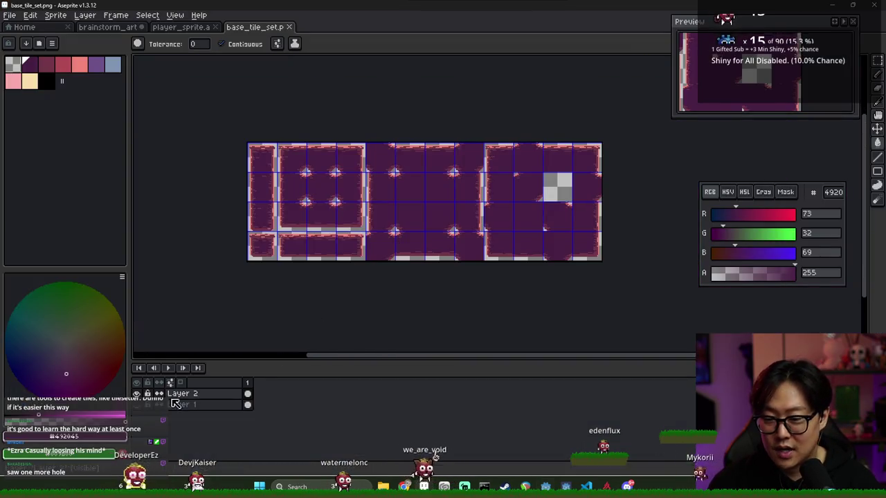
{"action": "left_click", "coordinate": [29, 81]}
{"action": "left_click", "coordinate": [364, 239]}
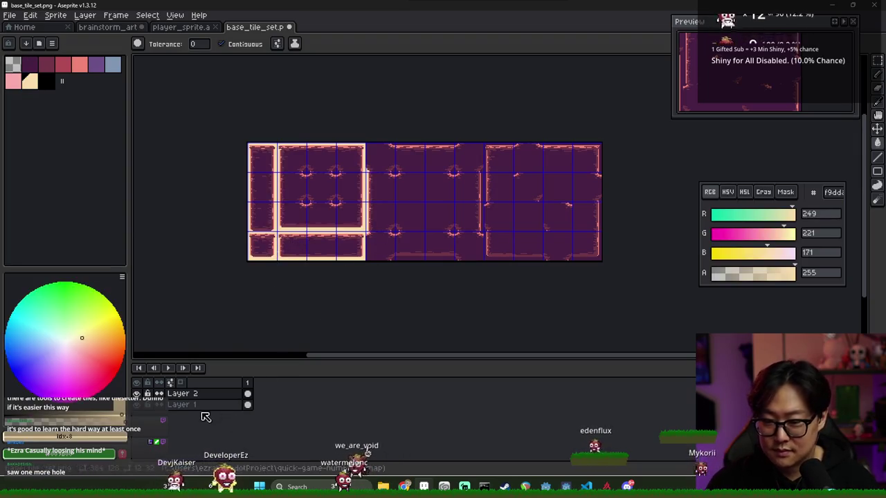
{"action": "left_click", "coordinate": [137, 393]}
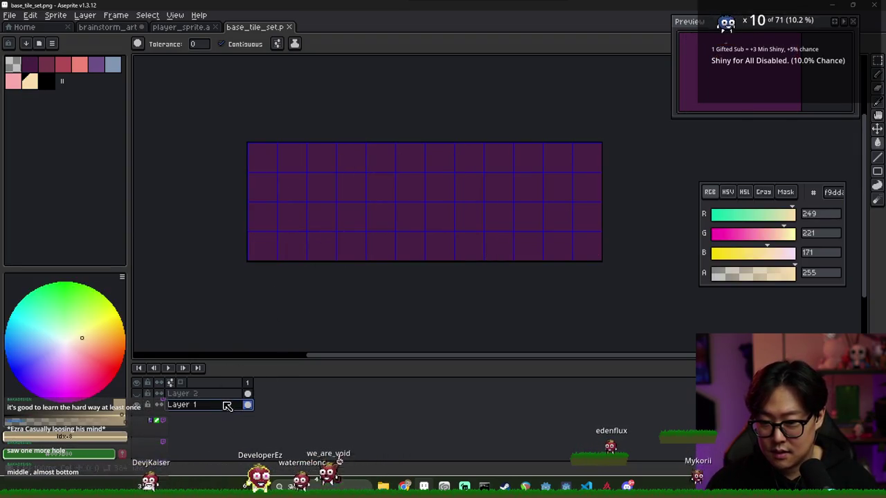
{"action": "left_click", "coordinate": [227, 405]}
{"action": "left_click", "coordinate": [322, 215]}
{"action": "left_click", "coordinate": [141, 391]}
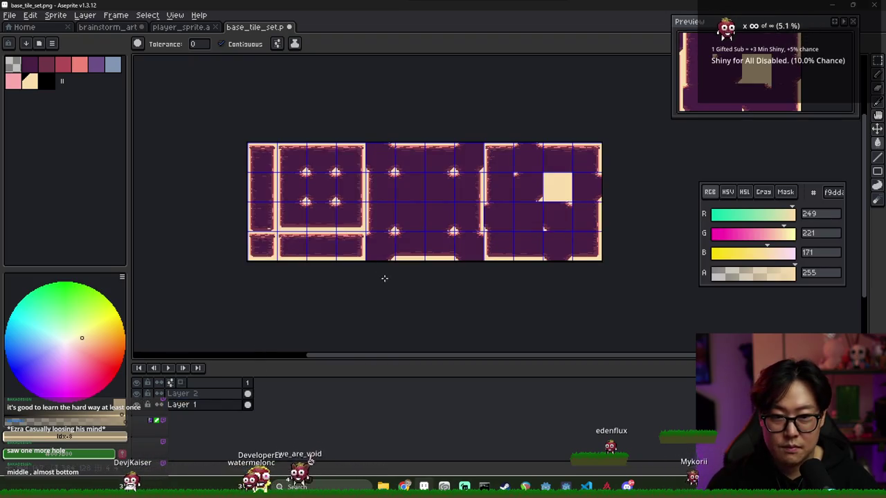
- Refill Layer 1's background with pink so holes in the tiles show through
{"action": "scroll", "coordinate": [345, 238], "scroll_direction": "up", "scroll_amount": 2}
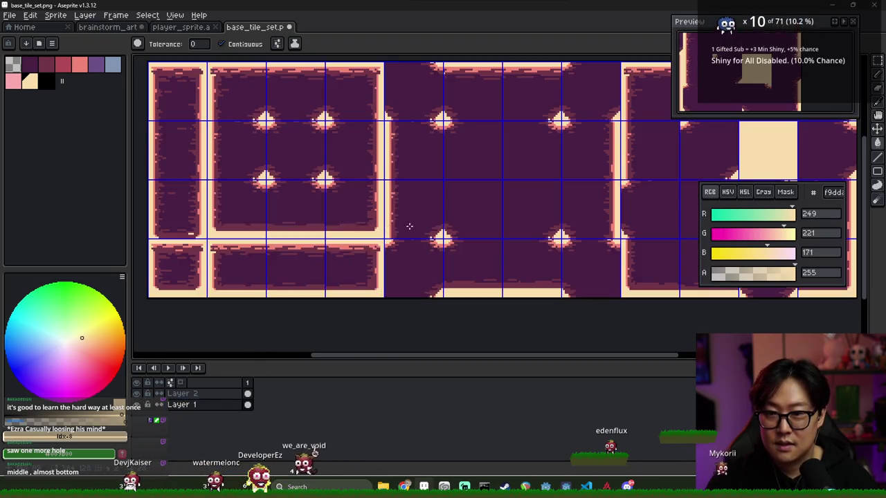
{"action": "scroll", "coordinate": [305, 121], "scroll_direction": "up", "scroll_amount": 3}
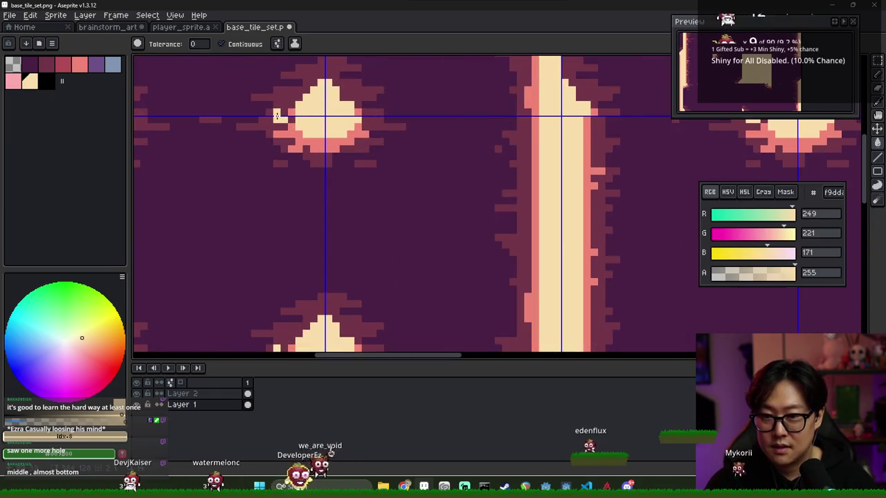
{"action": "scroll", "coordinate": [277, 114], "scroll_direction": "down", "scroll_amount": 2}
{"action": "left_click_drag", "start_coordinate": [277, 115], "coordinate": [400, 183]}
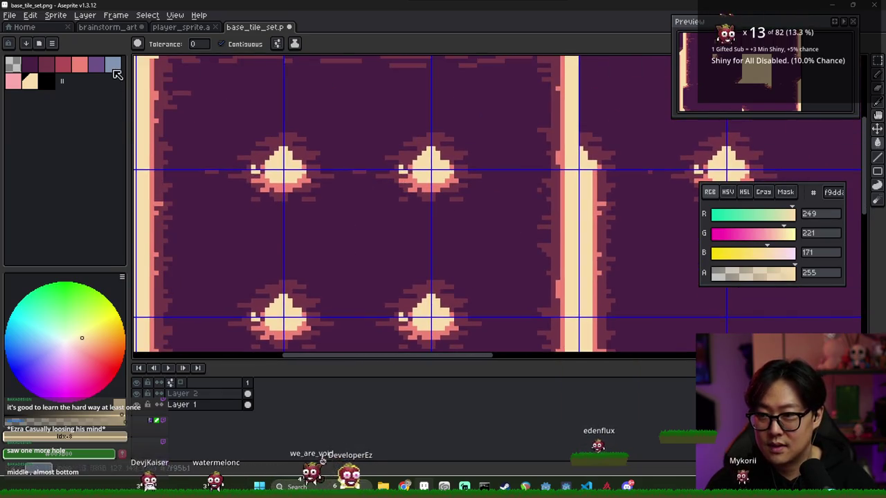
{"action": "left_click", "coordinate": [114, 68]}
{"action": "left_click", "coordinate": [236, 405]}
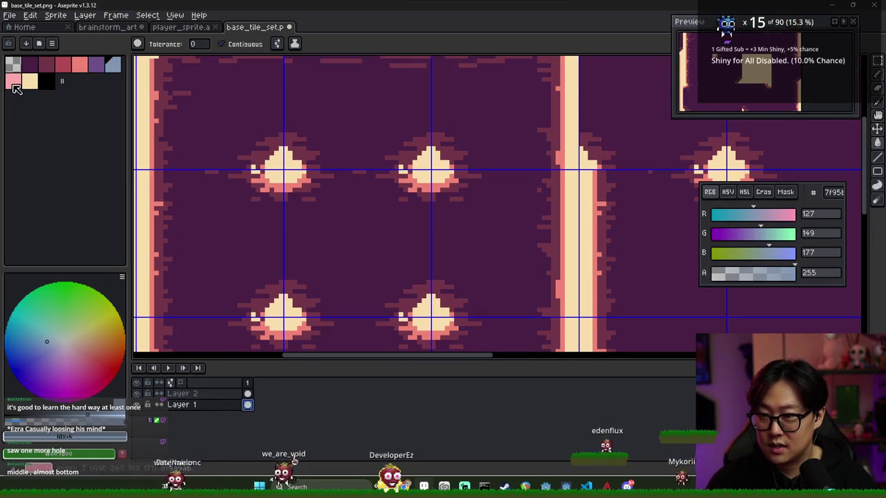
{"action": "left_click", "coordinate": [13, 86]}
{"action": "left_click", "coordinate": [149, 201]}
- Choose dark purple, make Layer 2 active, and switch to the Pencil tool for patching
{"action": "scroll", "coordinate": [227, 201], "scroll_direction": "down", "scroll_amount": 2}
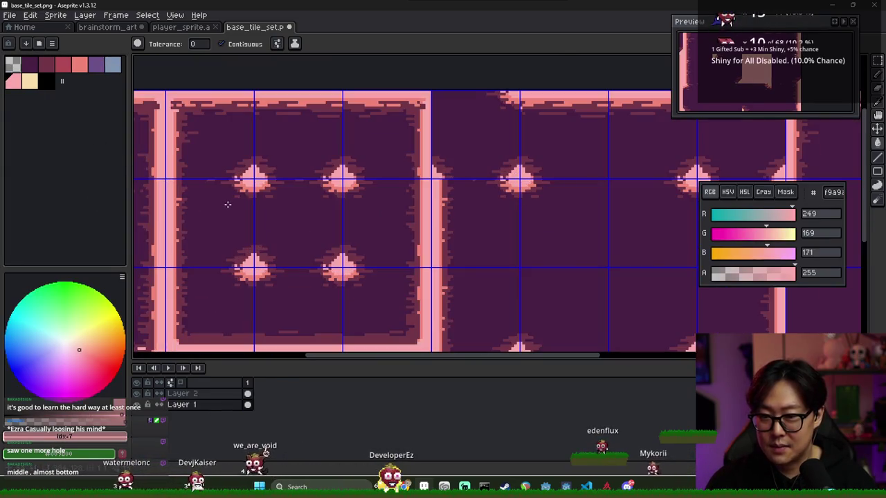
{"action": "scroll", "coordinate": [351, 211], "scroll_direction": "up", "scroll_amount": 3}
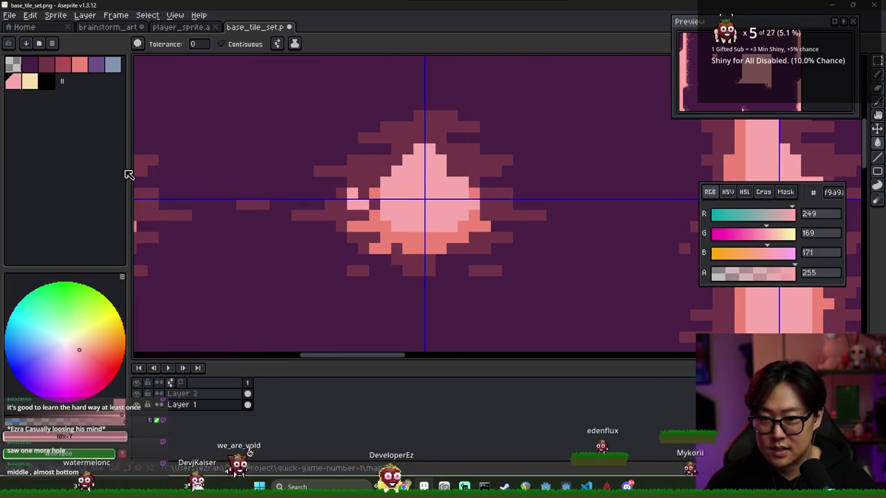
{"action": "left_click", "coordinate": [31, 66]}
{"action": "left_click", "coordinate": [248, 394]}
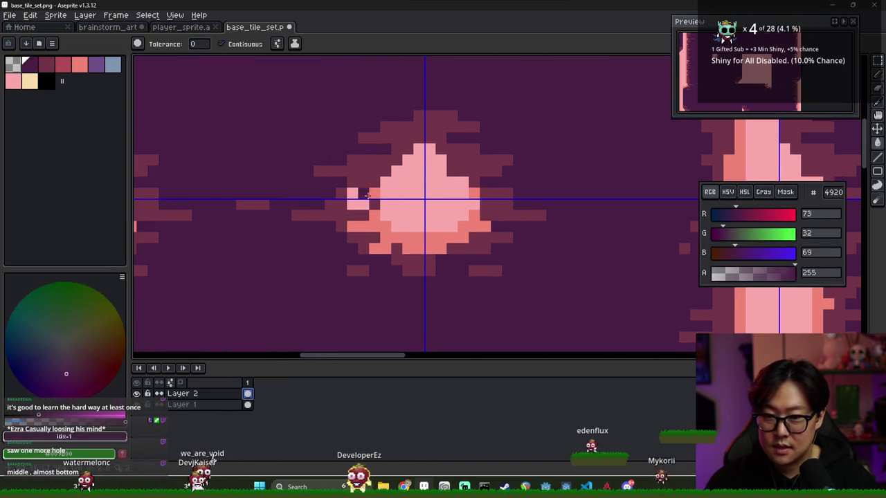
{"action": "scroll", "coordinate": [374, 235], "scroll_direction": "down", "scroll_amount": 2}
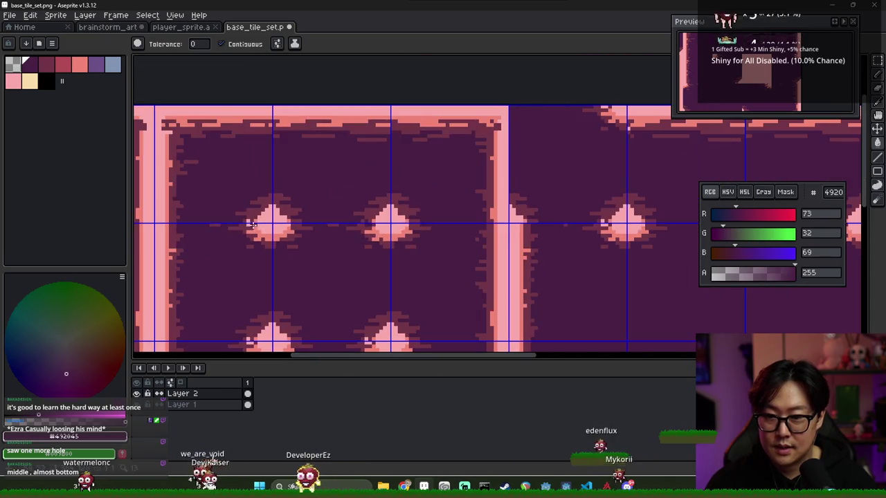
{"action": "scroll", "coordinate": [252, 224], "scroll_direction": "up", "scroll_amount": 1}
{"action": "scroll", "coordinate": [291, 231], "scroll_direction": "down", "scroll_amount": 2}
{"action": "scroll", "coordinate": [507, 227], "scroll_direction": "up", "scroll_amount": 2}
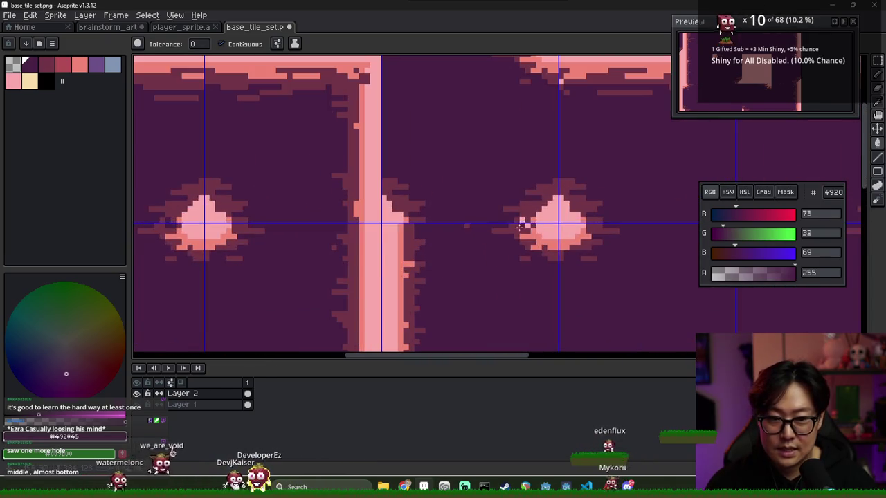
{"action": "scroll", "coordinate": [459, 222], "scroll_direction": "down", "scroll_amount": 1}
{"action": "scroll", "coordinate": [236, 266], "scroll_direction": "down", "scroll_amount": 1}
{"action": "scroll", "coordinate": [236, 266], "scroll_direction": "up", "scroll_amount": 1}
{"action": "scroll", "coordinate": [304, 273], "scroll_direction": "down", "scroll_amount": 1}
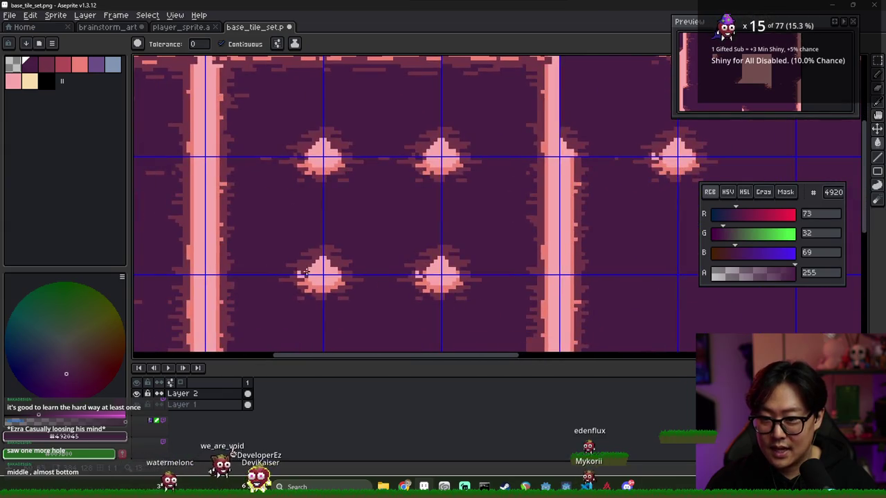
{"action": "scroll", "coordinate": [281, 253], "scroll_direction": "down", "scroll_amount": 1}
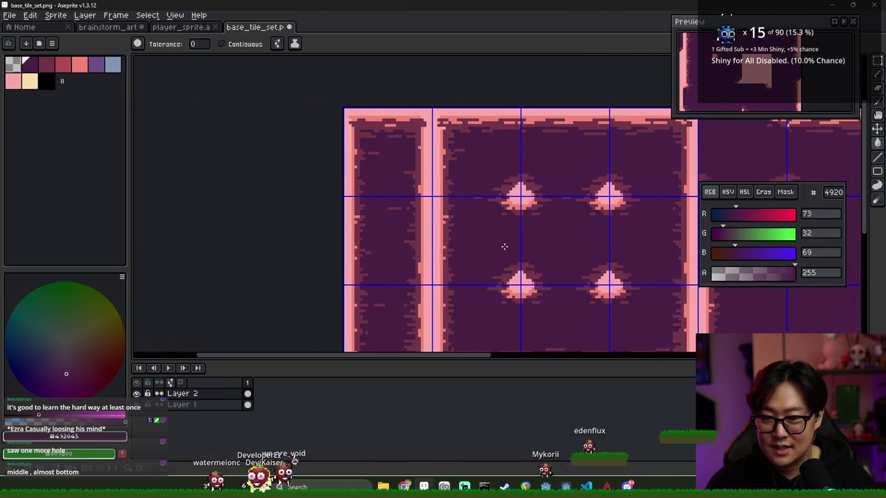
{"action": "scroll", "coordinate": [491, 247], "scroll_direction": "up", "scroll_amount": 1}
{"action": "scroll", "coordinate": [423, 205], "scroll_direction": "down", "scroll_amount": 1}
{"action": "scroll", "coordinate": [364, 280], "scroll_direction": "up", "scroll_amount": 2}
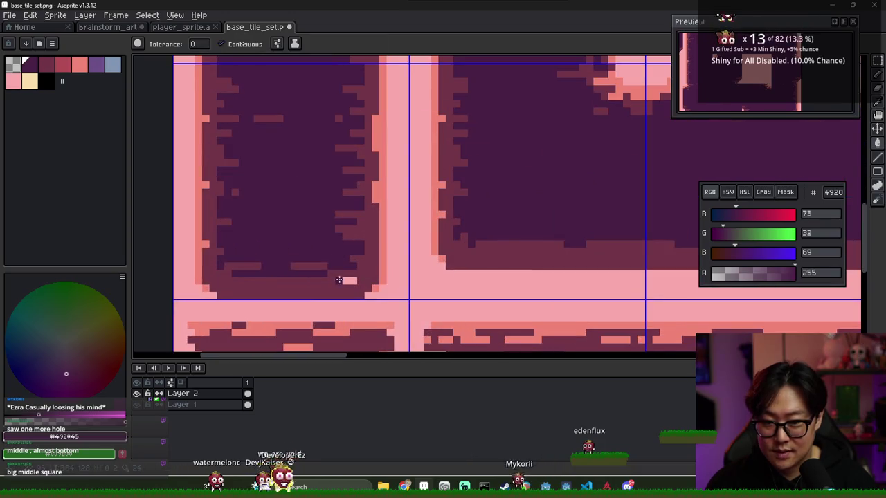
{"action": "scroll", "coordinate": [353, 270], "scroll_direction": "down", "scroll_amount": 3}
{"action": "scroll", "coordinate": [339, 81], "scroll_direction": "up", "scroll_amount": 2}
{"action": "scroll", "coordinate": [447, 164], "scroll_direction": "down", "scroll_amount": 1}
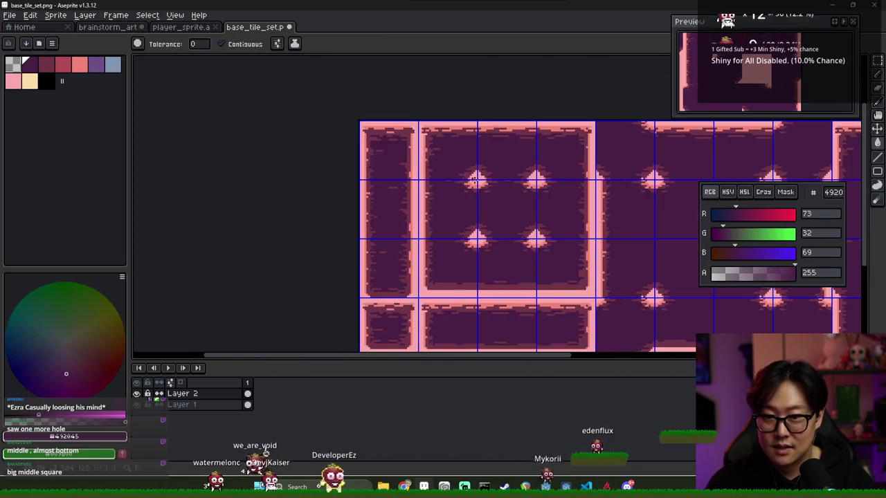
{"action": "scroll", "coordinate": [454, 171], "scroll_direction": "down", "scroll_amount": 1}
{"action": "scroll", "coordinate": [408, 190], "scroll_direction": "up", "scroll_amount": 1}
{"action": "scroll", "coordinate": [407, 211], "scroll_direction": "up", "scroll_amount": 1}
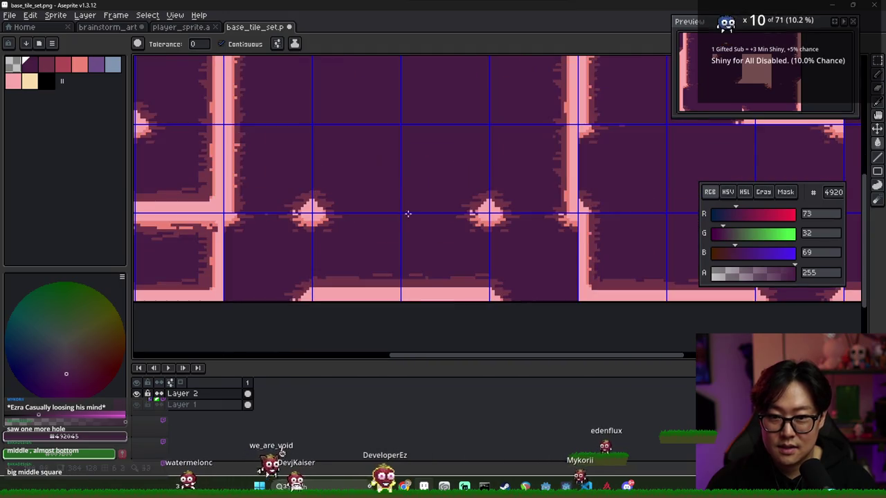
{"action": "scroll", "coordinate": [334, 209], "scroll_direction": "down", "scroll_amount": 1}
{"action": "scroll", "coordinate": [332, 208], "scroll_direction": "up", "scroll_amount": 2}
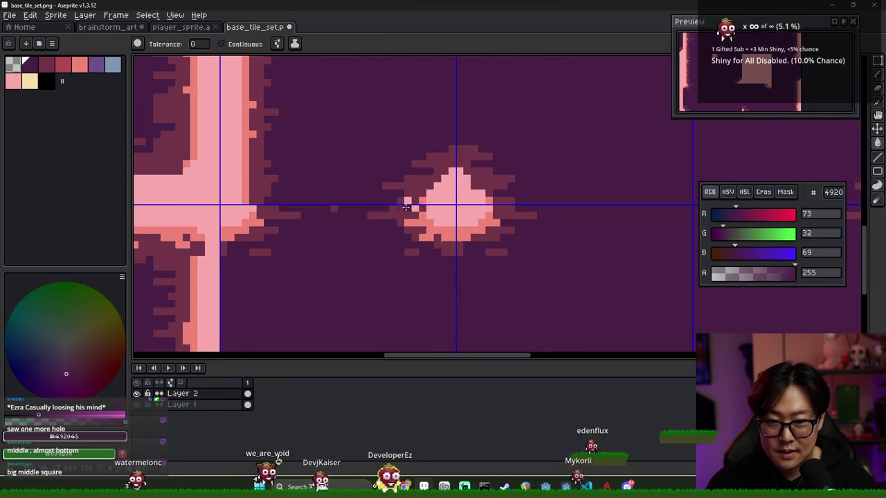
{"action": "scroll", "coordinate": [473, 202], "scroll_direction": "down", "scroll_amount": 2}
{"action": "scroll", "coordinate": [464, 191], "scroll_direction": "up", "scroll_amount": 1}
{"action": "scroll", "coordinate": [453, 180], "scroll_direction": "down", "scroll_amount": 2}
{"action": "scroll", "coordinate": [450, 176], "scroll_direction": "down", "scroll_amount": 1}
{"action": "scroll", "coordinate": [451, 176], "scroll_direction": "up", "scroll_amount": 3}
{"action": "scroll", "coordinate": [530, 186], "scroll_direction": "down", "scroll_amount": 2}
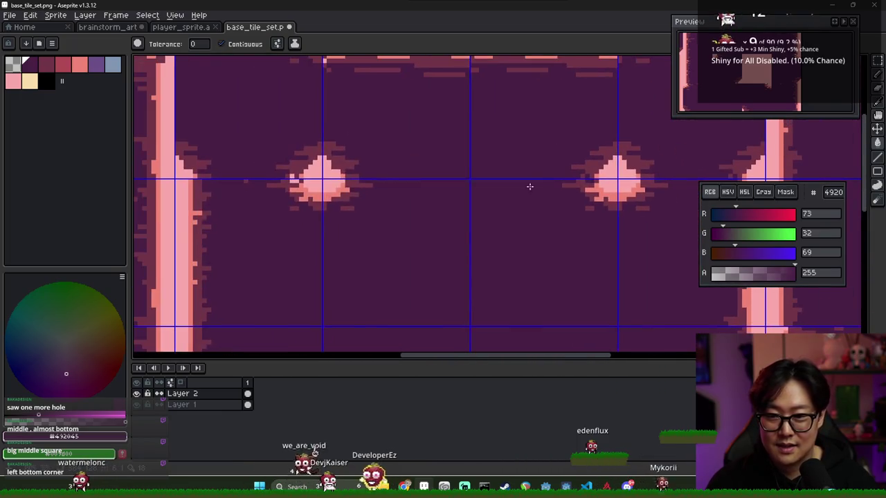
{"action": "scroll", "coordinate": [295, 179], "scroll_direction": "down", "scroll_amount": 2}
{"action": "scroll", "coordinate": [510, 208], "scroll_direction": "up", "scroll_amount": 3}
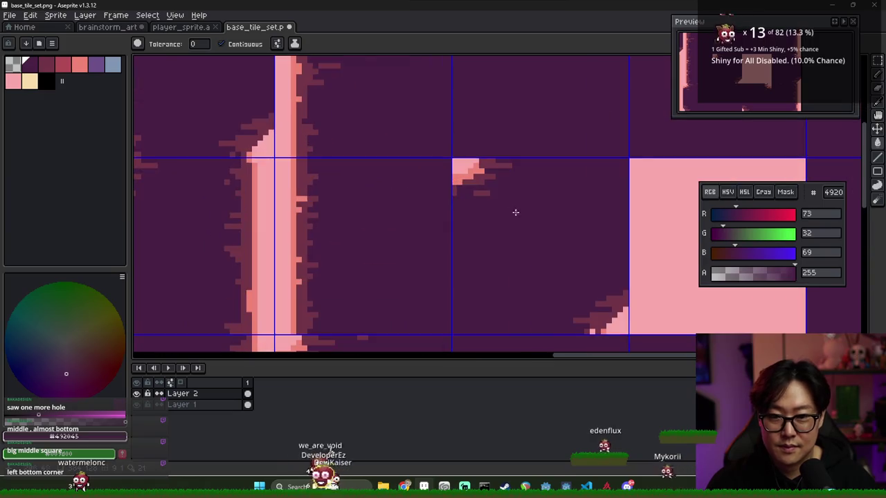
{"action": "scroll", "coordinate": [485, 214], "scroll_direction": "down", "scroll_amount": 2}
{"action": "scroll", "coordinate": [539, 222], "scroll_direction": "up", "scroll_amount": 3}
{"action": "scroll", "coordinate": [542, 209], "scroll_direction": "down", "scroll_amount": 3}
{"action": "scroll", "coordinate": [511, 240], "scroll_direction": "up", "scroll_amount": 3}
{"action": "key", "text": "b"}
{"action": "scroll", "coordinate": [492, 236], "scroll_direction": "down", "scroll_amount": 2}
{"action": "scroll", "coordinate": [492, 236], "scroll_direction": "down", "scroll_amount": 2}
{"action": "scroll", "coordinate": [429, 214], "scroll_direction": "up", "scroll_amount": 1}
{"action": "mouse_move", "coordinate": [362, 231]}
{"action": "left_mouse_down"}
{"action": "mouse_move", "coordinate": [539, 165]}
{"action": "mouse_move", "coordinate": [614, 212]}
{"action": "mouse_move", "coordinate": [297, 259]}
{"action": "mouse_move", "coordinate": [521, 251]}
{"action": "left_mouse_up"}
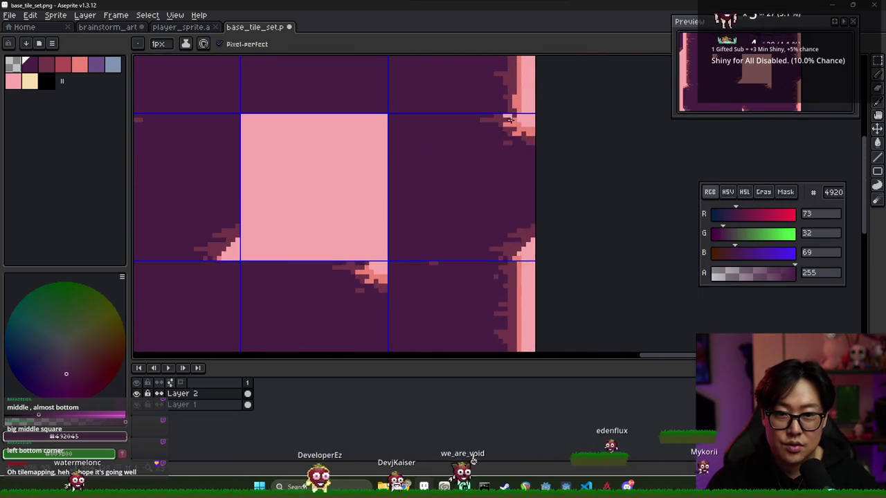
{"action": "scroll", "coordinate": [496, 115], "scroll_direction": "up", "scroll_amount": 2}
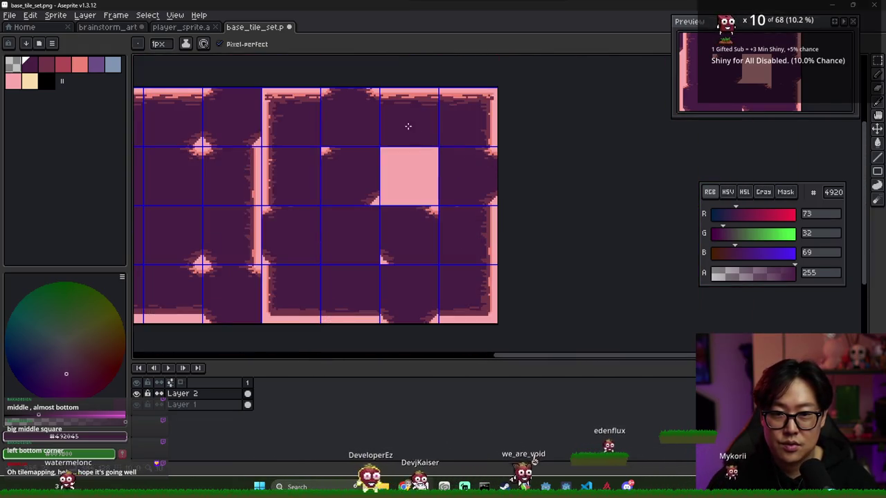
{"action": "scroll", "coordinate": [389, 138], "scroll_direction": "up", "scroll_amount": 3}
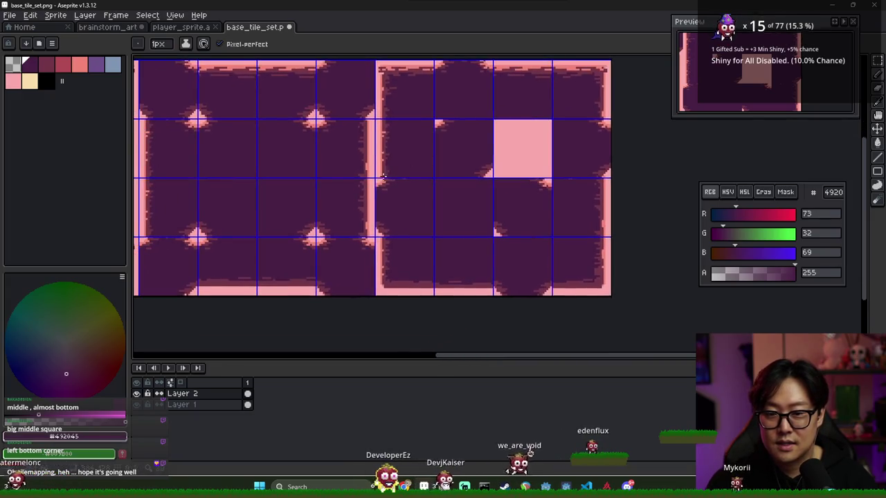
{"action": "scroll", "coordinate": [409, 185], "scroll_direction": "up", "scroll_amount": 2}
{"action": "scroll", "coordinate": [412, 182], "scroll_direction": "down", "scroll_amount": 4}
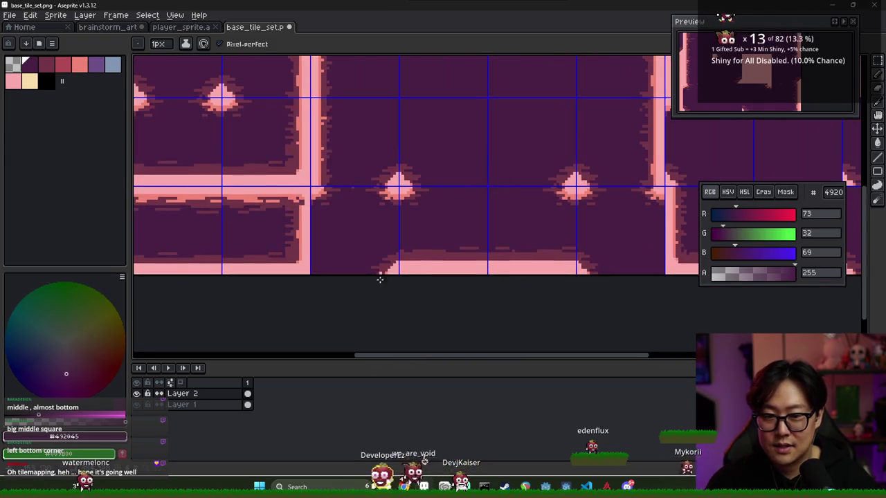
{"action": "scroll", "coordinate": [380, 274], "scroll_direction": "up", "scroll_amount": 2}
{"action": "scroll", "coordinate": [364, 223], "scroll_direction": "down", "scroll_amount": 2}
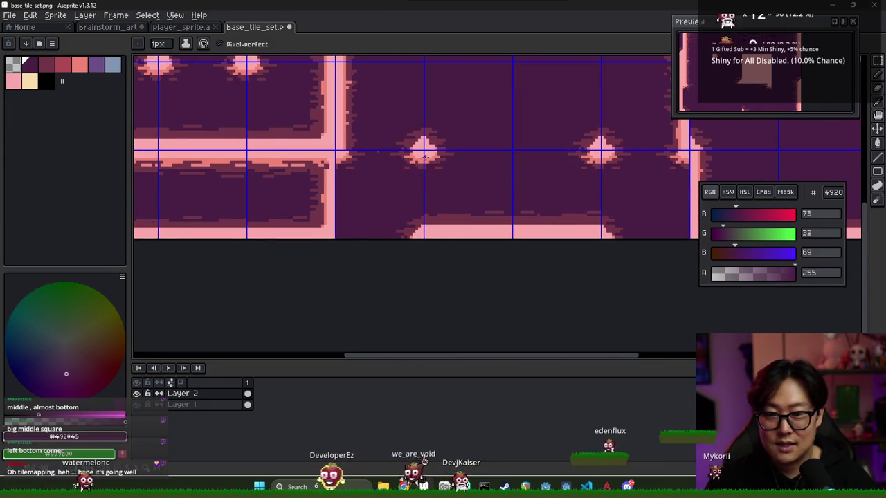
{"action": "scroll", "coordinate": [381, 216], "scroll_direction": "up", "scroll_amount": 2}
{"action": "scroll", "coordinate": [415, 213], "scroll_direction": "down", "scroll_amount": 1}
{"action": "scroll", "coordinate": [457, 209], "scroll_direction": "up", "scroll_amount": 1}
{"action": "scroll", "coordinate": [457, 210], "scroll_direction": "down", "scroll_amount": 2}
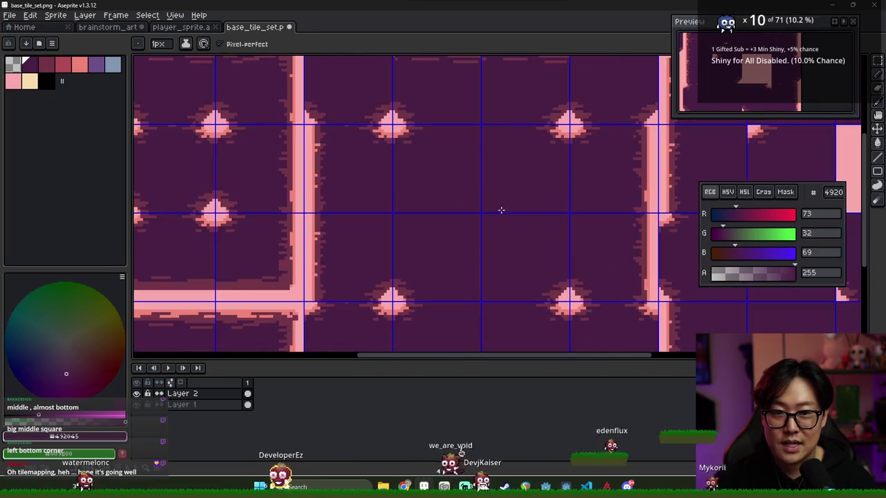
{"action": "scroll", "coordinate": [500, 196], "scroll_direction": "up", "scroll_amount": 3}
{"action": "scroll", "coordinate": [524, 154], "scroll_direction": "down", "scroll_amount": 1}
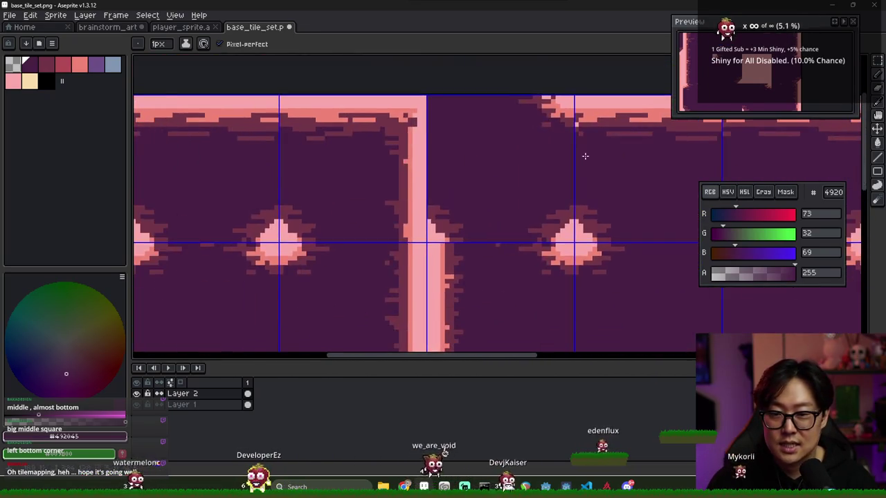
{"action": "scroll", "coordinate": [589, 148], "scroll_direction": "up", "scroll_amount": 2}
{"action": "scroll", "coordinate": [468, 186], "scroll_direction": "down", "scroll_amount": 2}
{"action": "scroll", "coordinate": [515, 159], "scroll_direction": "up", "scroll_amount": 1}
{"action": "left_click_drag", "start_coordinate": [515, 159], "coordinate": [551, 154]}
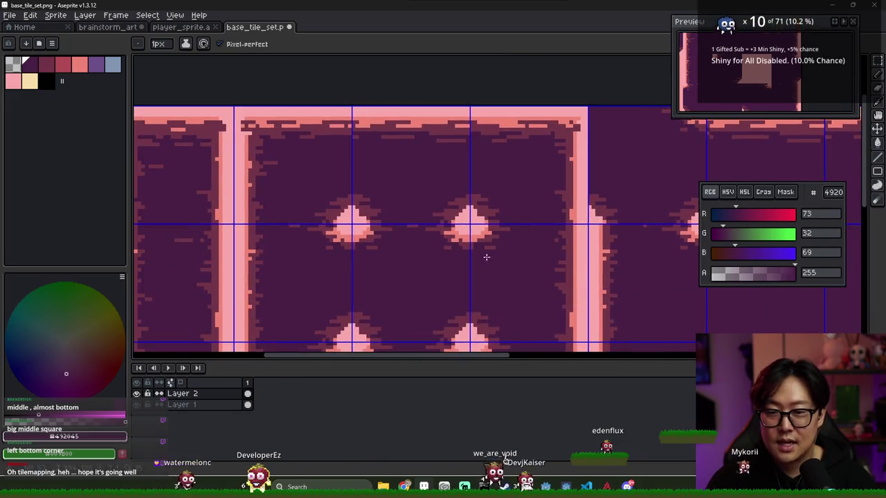
{"action": "mouse_move", "coordinate": [462, 304]}
{"action": "left_mouse_down"}
{"action": "mouse_move", "coordinate": [471, 231]}
{"action": "mouse_move", "coordinate": [429, 326]}
{"action": "mouse_move", "coordinate": [417, 154]}
{"action": "left_mouse_up"}
{"action": "scroll", "coordinate": [376, 188], "scroll_direction": "left", "scroll_amount": 3}
{"action": "scroll", "coordinate": [470, 200], "scroll_direction": "down", "scroll_amount": 2}
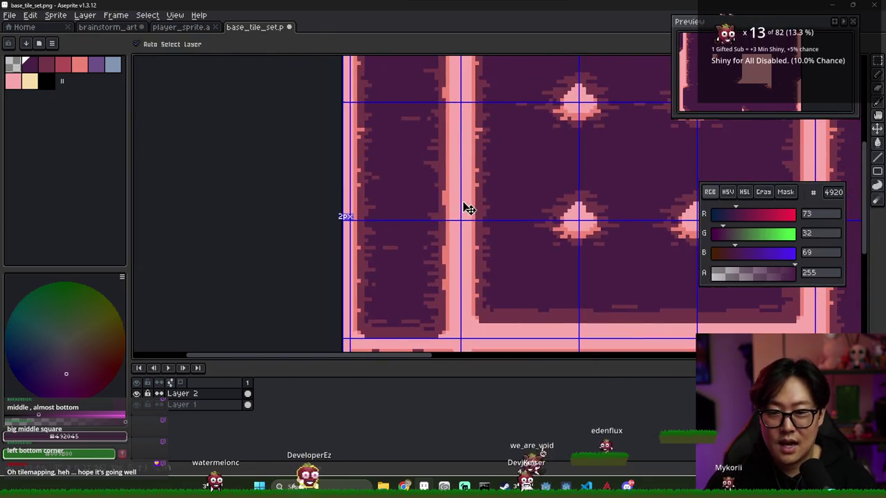
{"action": "left_click", "coordinate": [10, 15]}
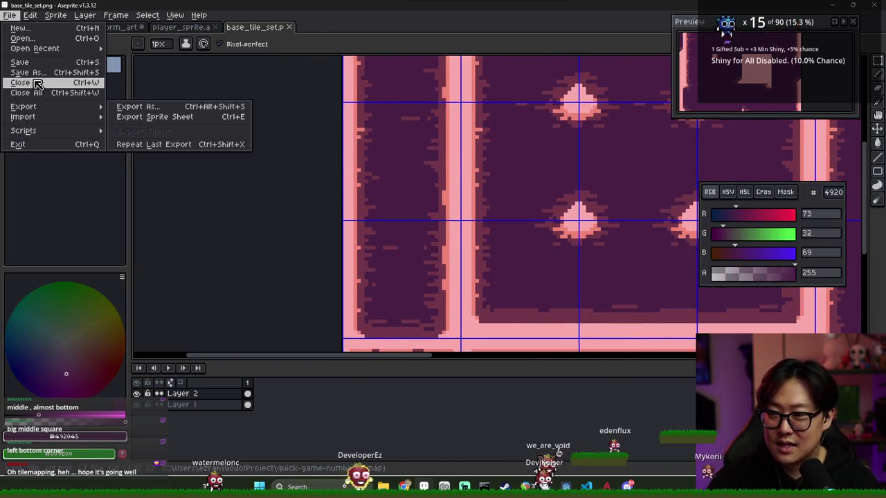
- Save the tile sheet as base_tile_set.png, overwriting the existing file
{"action": "left_click", "coordinate": [10, 14]}
{"action": "left_click", "coordinate": [9, 15]}
{"action": "left_click", "coordinate": [28, 72]}
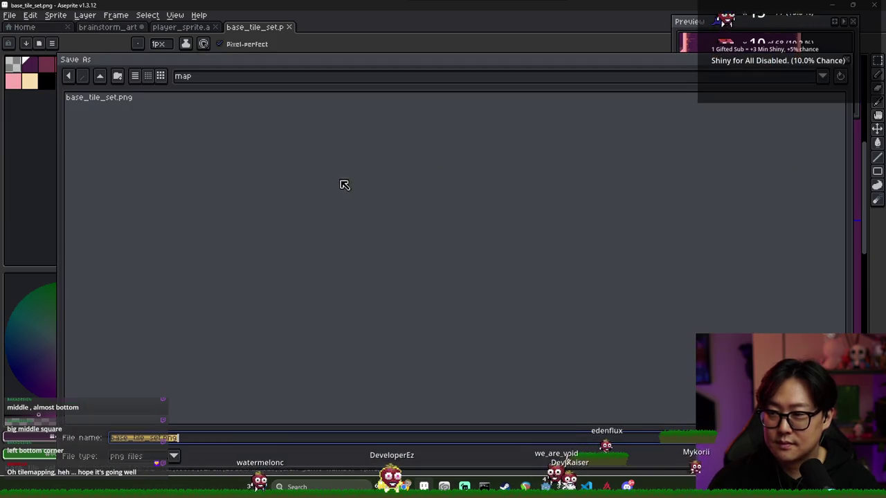
{"action": "key", "text": "Return"}
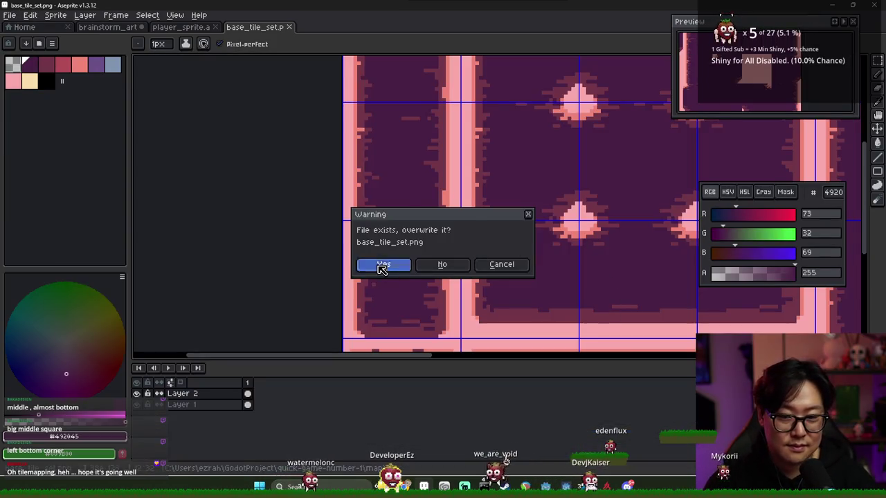
{"action": "left_click", "coordinate": [381, 267]}
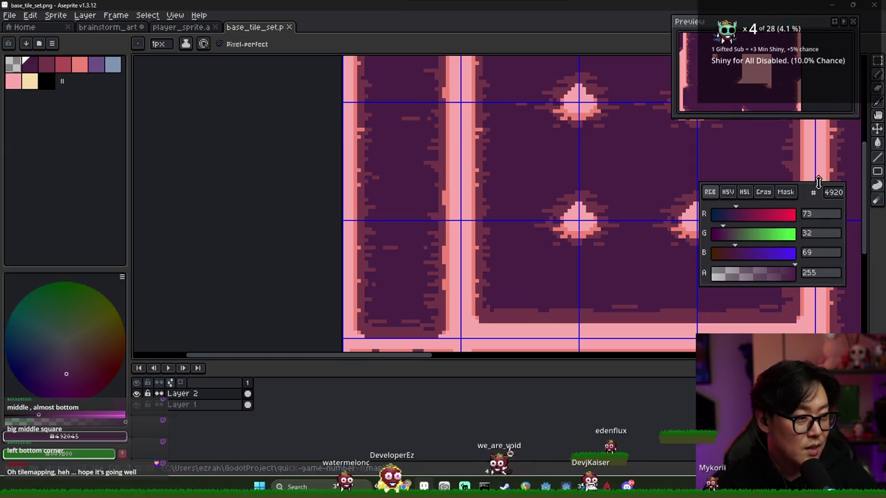
{"action": "scroll", "coordinate": [558, 174], "scroll_direction": "down", "scroll_amount": 4}
- Switch to the Godot editor and enlarge the 2D viewport above the TileSet panel
{"action": "key", "text": "alt+Tab"}
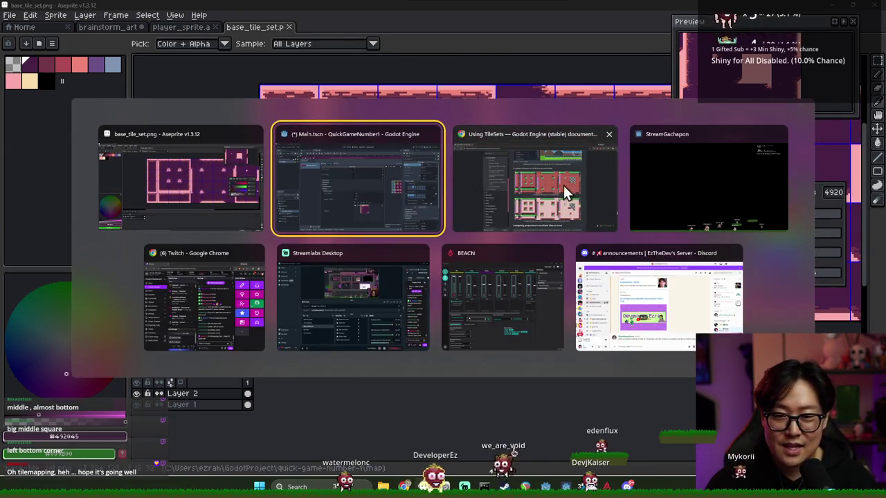
{"action": "left_click", "coordinate": [670, 187]}
{"action": "key", "text": "alt+Tab"}
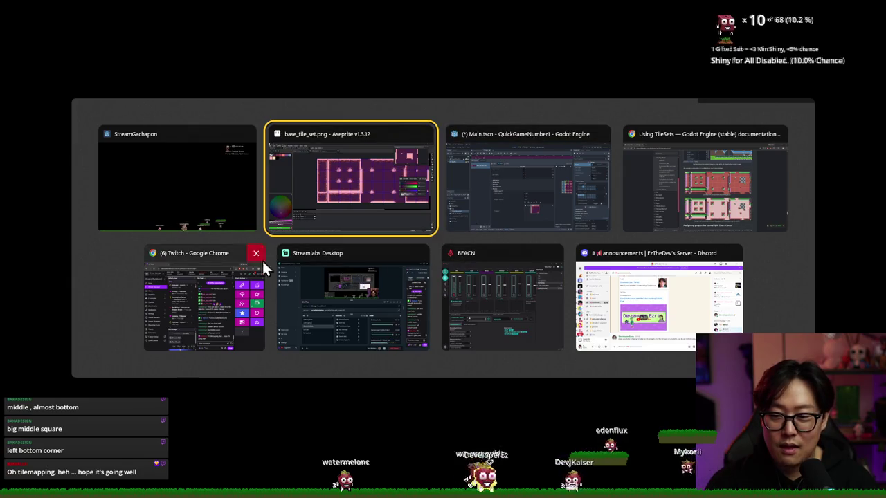
{"action": "left_click", "coordinate": [488, 186]}
{"action": "left_click_drag", "start_coordinate": [526, 85], "coordinate": [521, 148]}
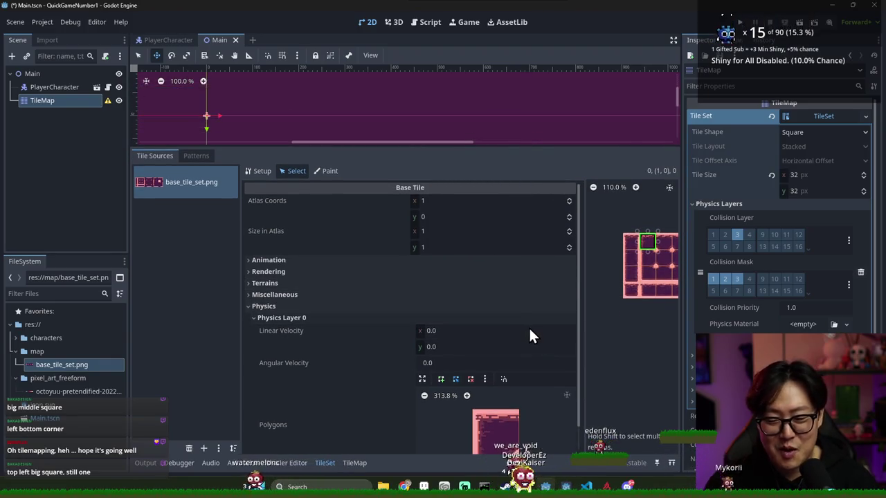
- Return to Aseprite, re-save over base_tile_set.png, and switch back to Godot
{"action": "key", "text": "alt+Tab"}
{"action": "key", "text": "alt+Tab"}
{"action": "left_click", "coordinate": [587, 223]}
{"action": "key", "text": "b"}
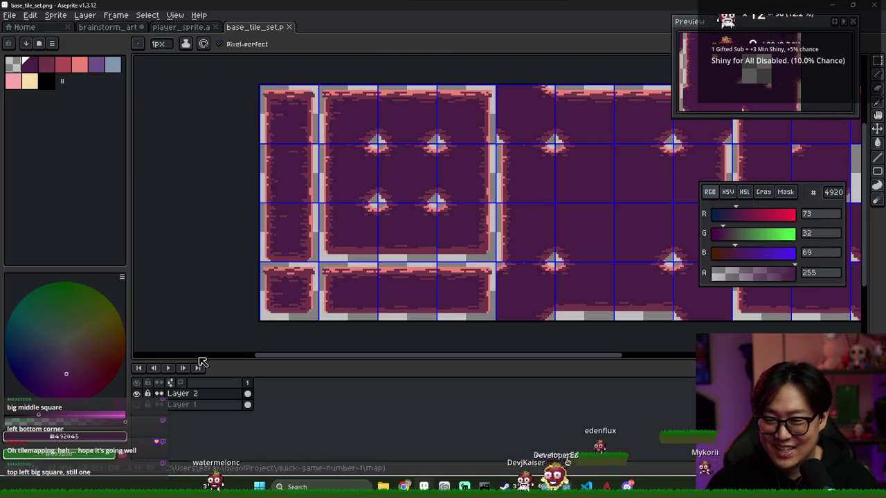
{"action": "left_click", "coordinate": [10, 15]}
{"action": "left_click", "coordinate": [33, 72]}
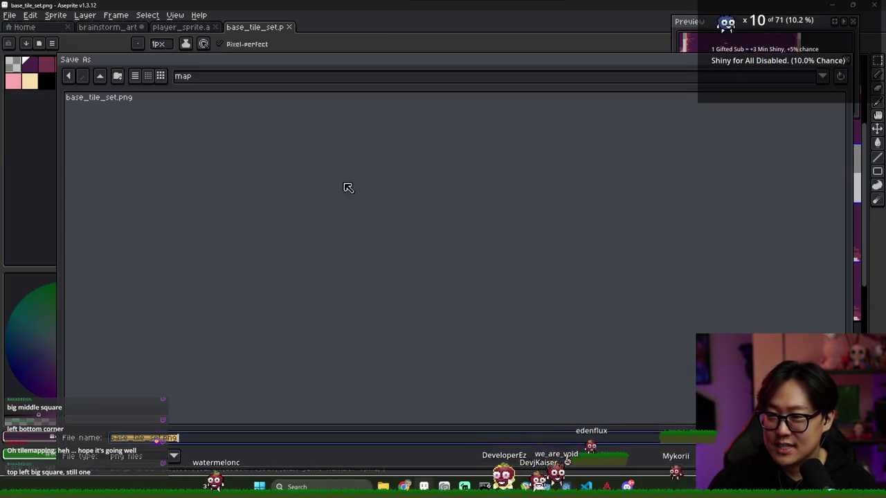
{"action": "key", "text": "Return"}
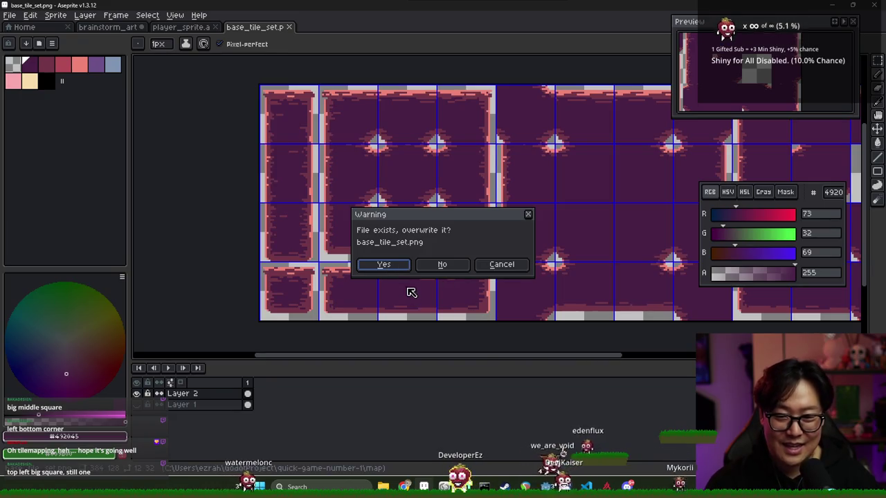
{"action": "key", "text": "Return"}
{"action": "key", "text": "alt+Tab"}
- Draw a five-point Physics Layer 0 collision polygon around atlas tile (1,0)
{"action": "left_click", "coordinate": [499, 195]}
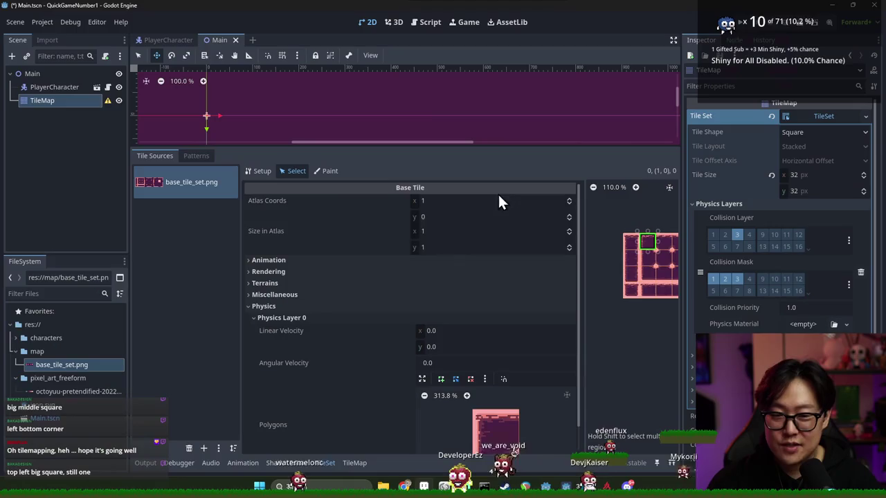
{"action": "left_click_drag", "start_coordinate": [485, 153], "coordinate": [480, 107]}
{"action": "scroll", "coordinate": [512, 409], "scroll_direction": "right", "scroll_amount": 2}
{"action": "scroll", "coordinate": [498, 394], "scroll_direction": "up", "scroll_amount": 1}
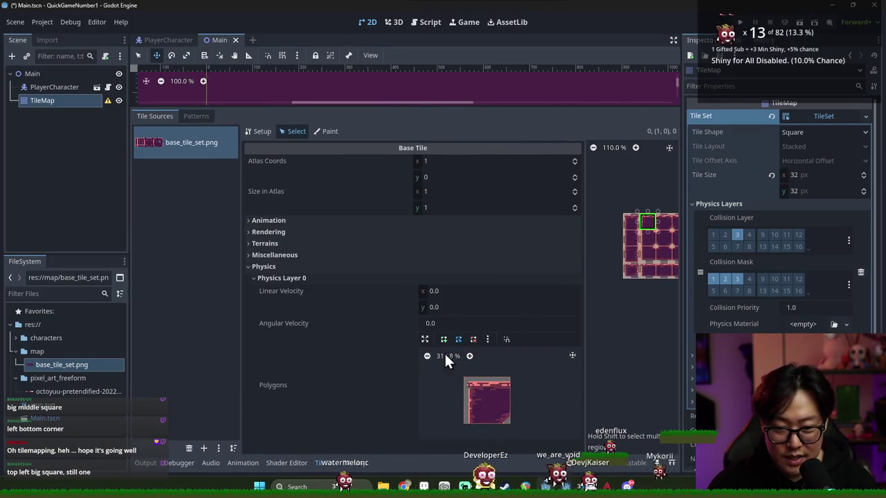
{"action": "left_click", "coordinate": [469, 382]}
{"action": "left_click", "coordinate": [505, 383]}
{"action": "left_click", "coordinate": [509, 414]}
{"action": "left_click", "coordinate": [502, 422]}
{"action": "left_click", "coordinate": [469, 419]}
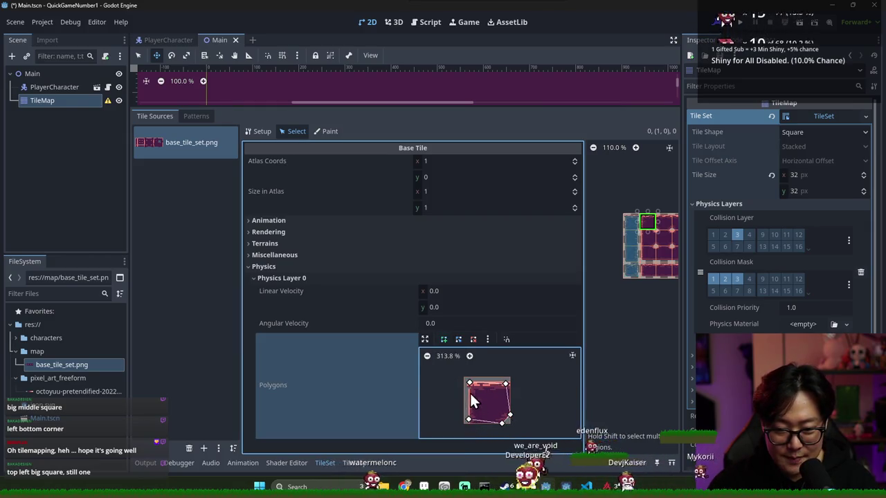
{"action": "left_click", "coordinate": [469, 383]}
- Drag tile (1,0)'s polygon vertices onto its edges, flattening the top and squaring the bottom-right corner
{"action": "left_click", "coordinate": [465, 356]}
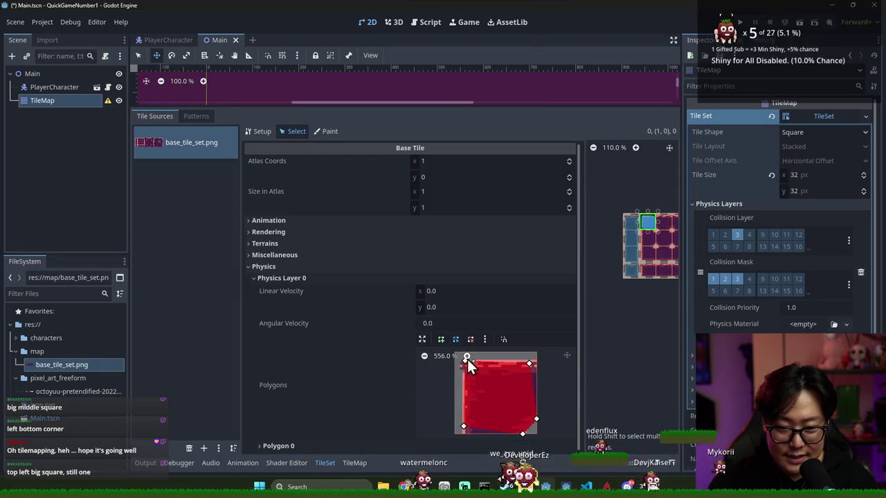
{"action": "scroll", "coordinate": [470, 370], "scroll_direction": "up", "scroll_amount": 3}
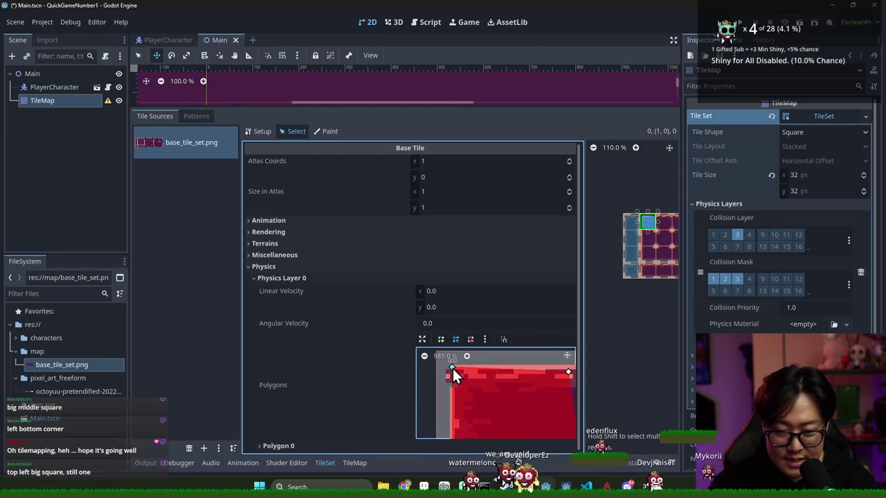
{"action": "left_click_drag", "start_coordinate": [452, 367], "coordinate": [452, 365]}
{"action": "left_click_drag", "start_coordinate": [566, 372], "coordinate": [576, 365]}
{"action": "scroll", "coordinate": [526, 374], "scroll_direction": "down", "scroll_amount": 5}
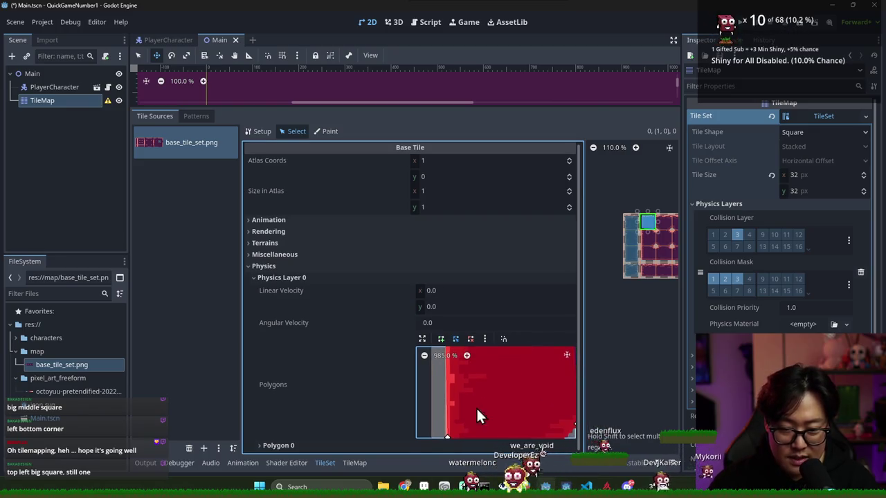
{"action": "scroll", "coordinate": [452, 435], "scroll_direction": "down", "scroll_amount": 2}
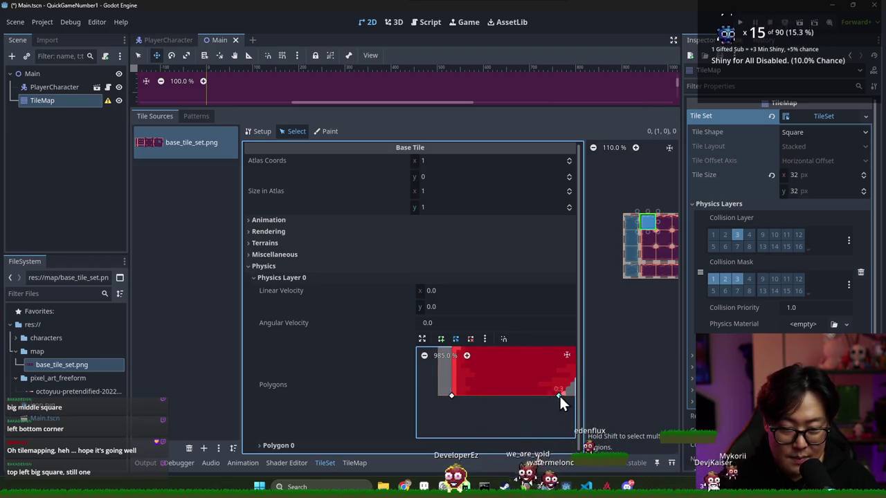
{"action": "left_click_drag", "start_coordinate": [563, 395], "coordinate": [439, 408]}
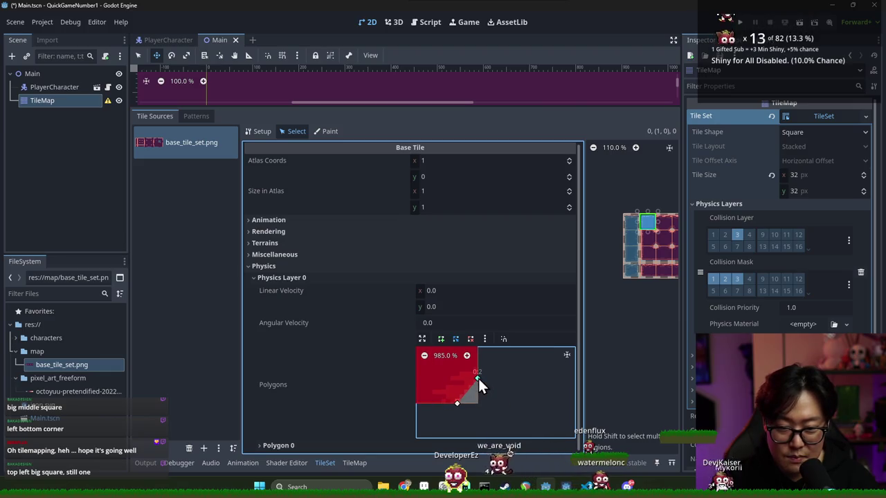
{"action": "left_click_drag", "start_coordinate": [478, 379], "coordinate": [497, 399]}
{"action": "scroll", "coordinate": [495, 399], "scroll_direction": "down", "scroll_amount": 2}
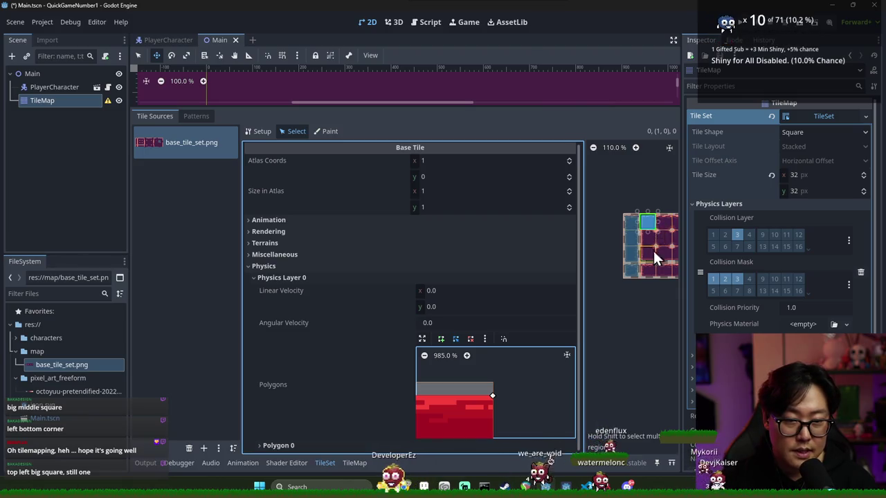
{"action": "scroll", "coordinate": [653, 251], "scroll_direction": "right", "scroll_amount": 1}
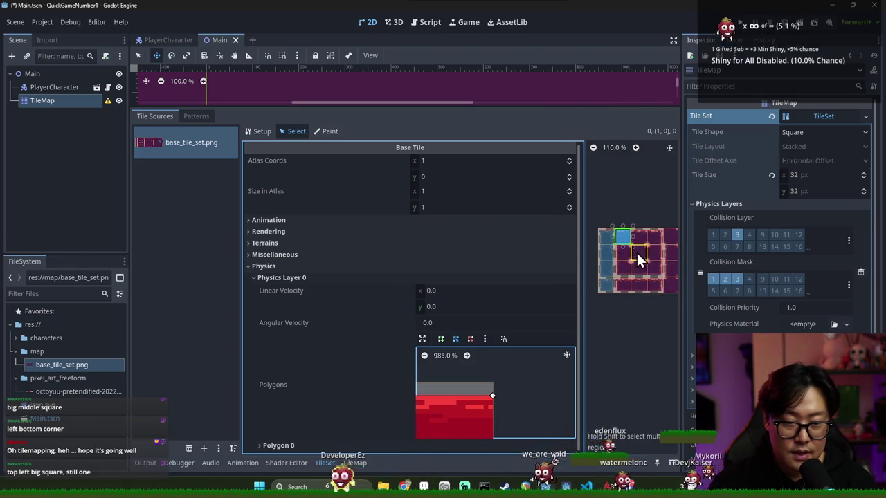
{"action": "left_click", "coordinate": [636, 251]}
{"action": "scroll", "coordinate": [507, 377], "scroll_direction": "up", "scroll_amount": 2}
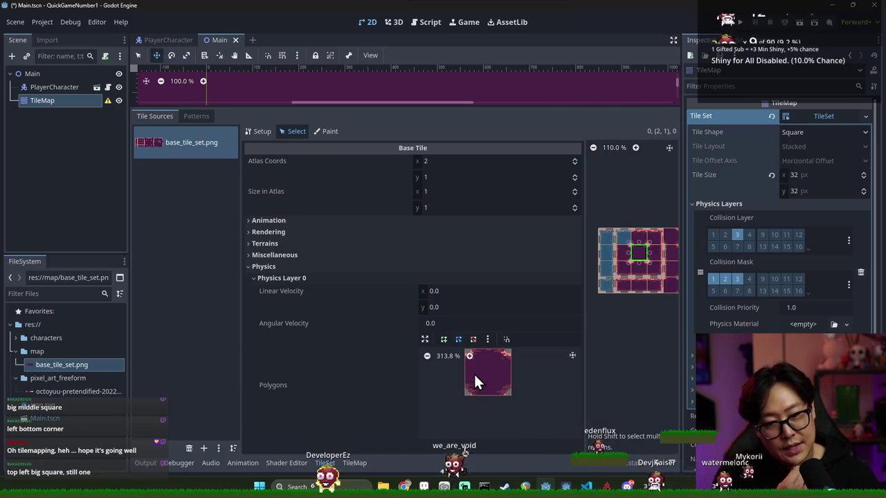
- Draw a four-corner full-square collision polygon on solid tile (2,1)
{"action": "scroll", "coordinate": [474, 391], "scroll_direction": "up", "scroll_amount": 1}
{"action": "left_click", "coordinate": [444, 340]}
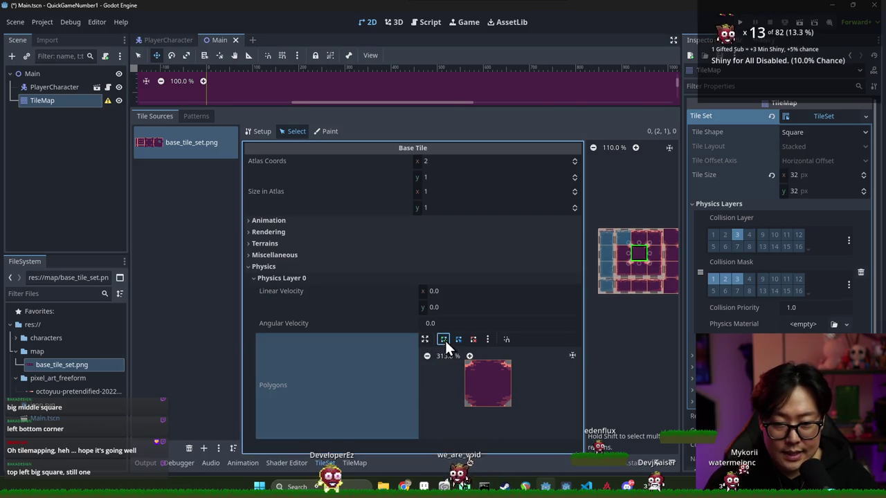
{"action": "scroll", "coordinate": [474, 404], "scroll_direction": "down", "scroll_amount": 3}
{"action": "left_click", "coordinate": [467, 389]}
{"action": "left_click", "coordinate": [512, 389]}
{"action": "scroll", "coordinate": [513, 390], "scroll_direction": "up", "scroll_amount": 2}
{"action": "left_click", "coordinate": [518, 371]}
{"action": "left_click", "coordinate": [473, 371]}
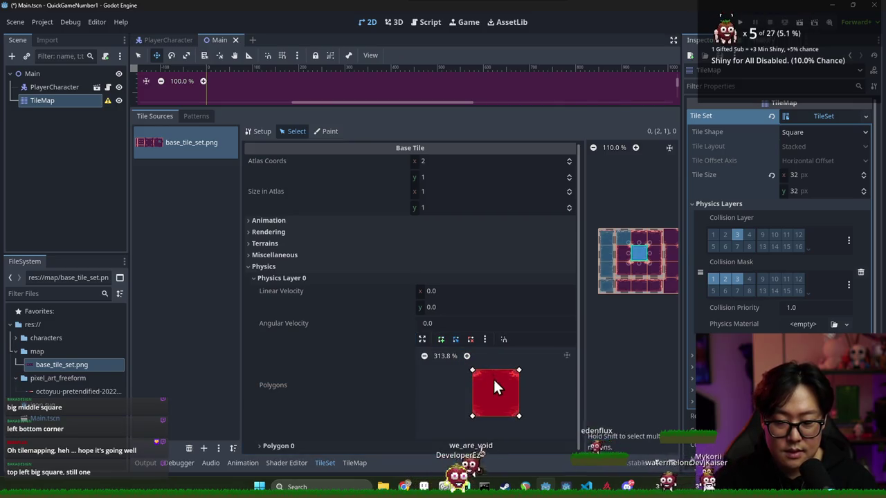
{"action": "scroll", "coordinate": [514, 374], "scroll_direction": "right", "scroll_amount": 3}
{"action": "scroll", "coordinate": [507, 379], "scroll_direction": "left", "scroll_amount": 2}
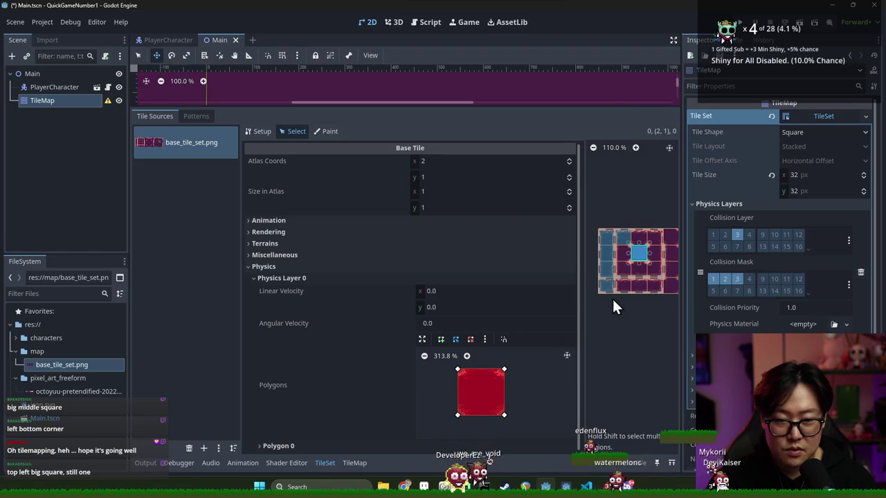
{"action": "scroll", "coordinate": [613, 301], "scroll_direction": "right", "scroll_amount": 2}
{"action": "scroll", "coordinate": [660, 271], "scroll_direction": "right", "scroll_amount": 2}
- Set the TileSet Paint mode to paint Physics Layer 0 collision
{"action": "left_click", "coordinate": [659, 282]}
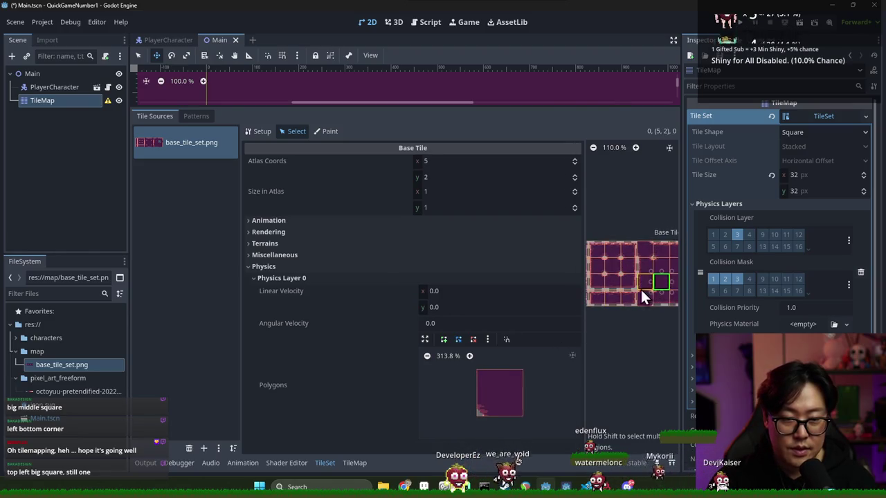
{"action": "left_click", "coordinate": [616, 265]}
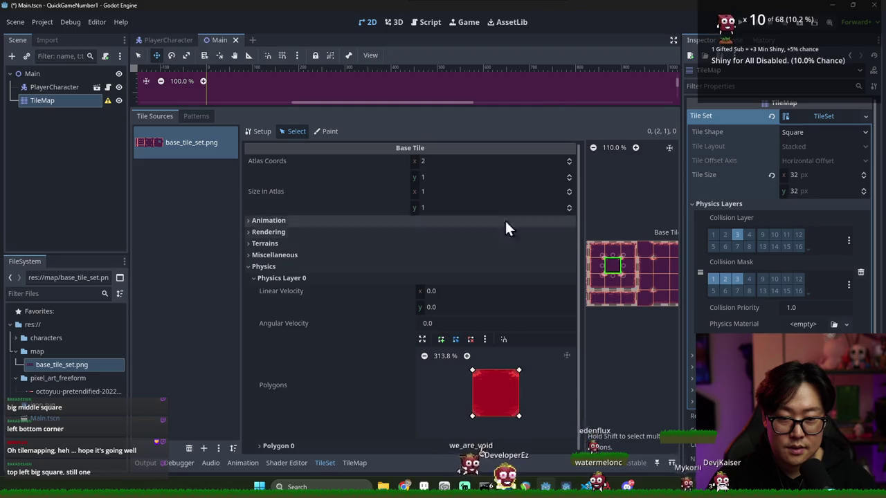
{"action": "left_click", "coordinate": [318, 132]}
{"action": "left_click", "coordinate": [412, 163]}
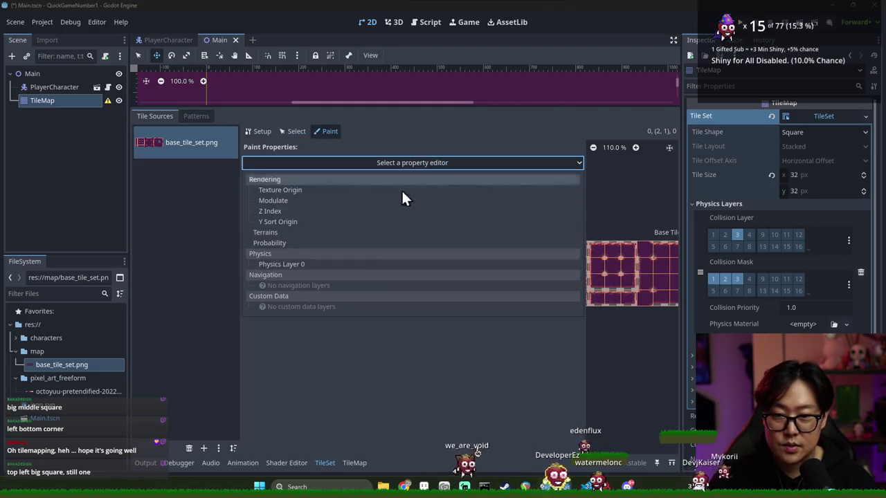
{"action": "left_click", "coordinate": [300, 266]}
{"action": "scroll", "coordinate": [626, 320], "scroll_direction": "up", "scroll_amount": 2}
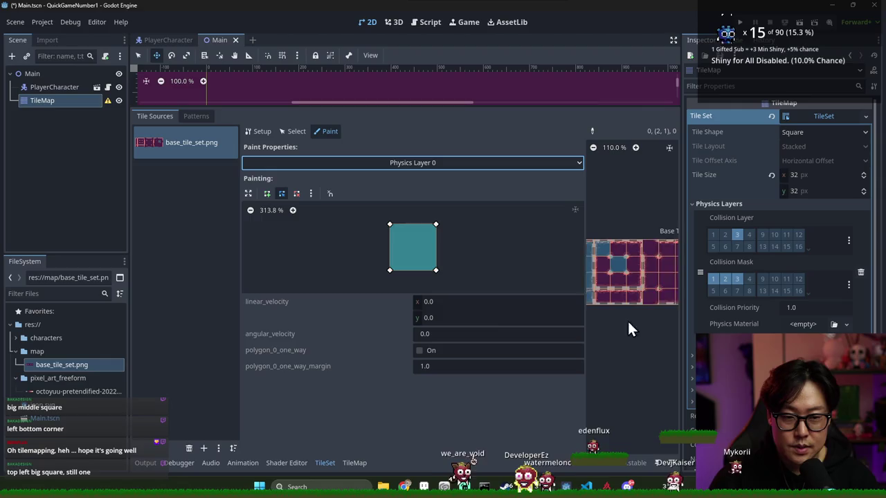
- Paint full-square collision onto a 2x2 block of solid tiles and several neighbouring solid tiles
{"action": "scroll", "coordinate": [640, 299], "scroll_direction": "up", "scroll_amount": 1}
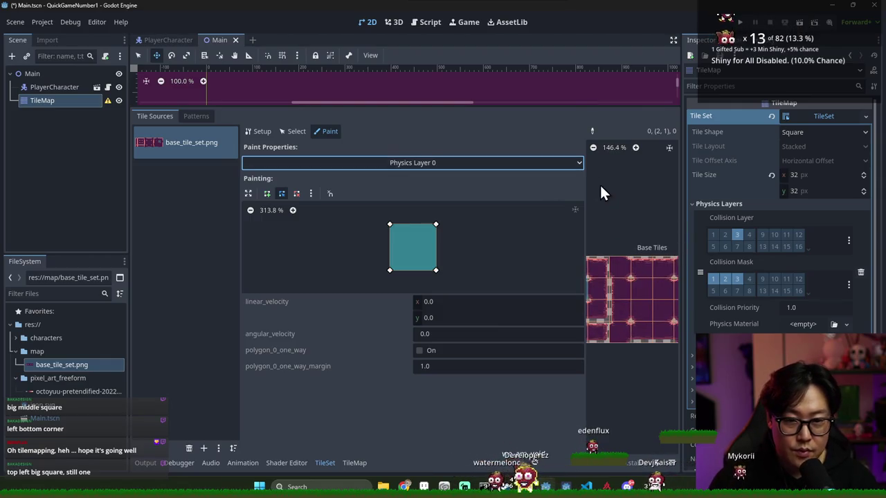
{"action": "left_click_drag", "start_coordinate": [585, 183], "coordinate": [339, 200]}
{"action": "scroll", "coordinate": [526, 272], "scroll_direction": "up", "scroll_amount": 9}
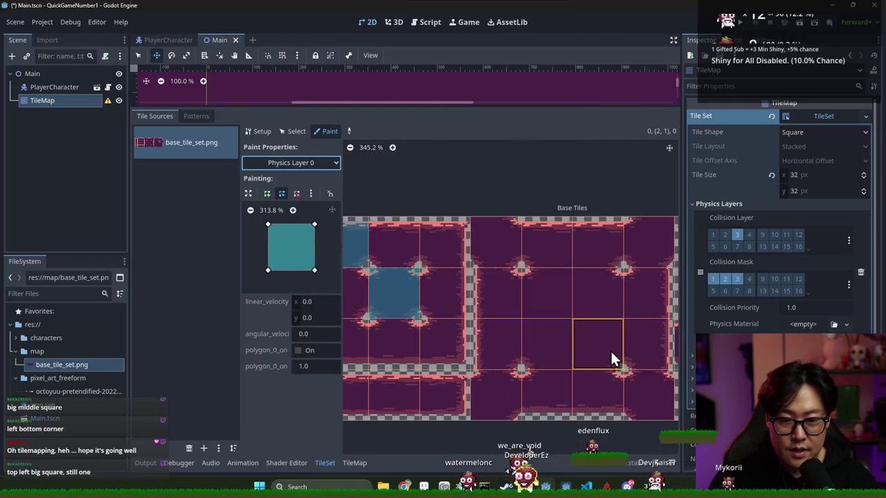
{"action": "mouse_move", "coordinate": [460, 233]}
{"action": "left_mouse_down"}
{"action": "mouse_move", "coordinate": [483, 287]}
{"action": "mouse_move", "coordinate": [527, 304]}
{"action": "left_mouse_up"}
{"action": "left_click_drag", "start_coordinate": [603, 316], "coordinate": [505, 318]}
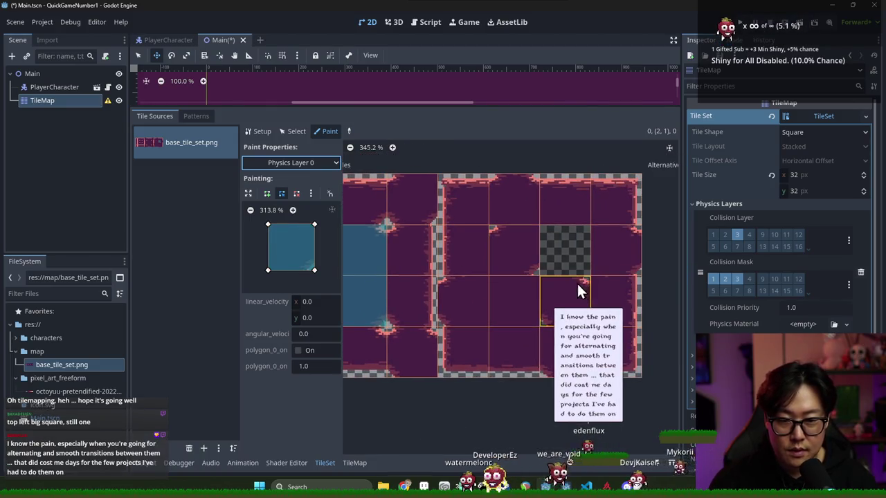
{"action": "left_click_drag", "start_coordinate": [568, 299], "coordinate": [554, 266]}
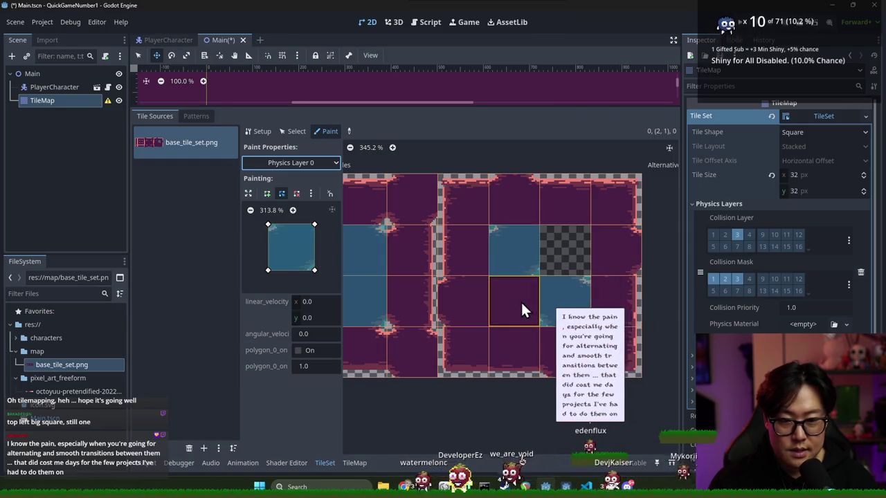
{"action": "left_click", "coordinate": [619, 247]}
{"action": "left_click", "coordinate": [501, 311]}
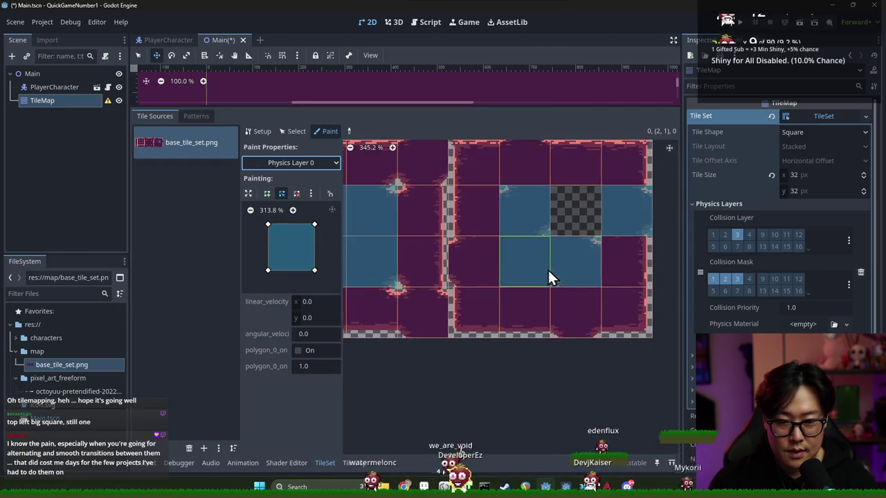
{"action": "left_click", "coordinate": [587, 313]}
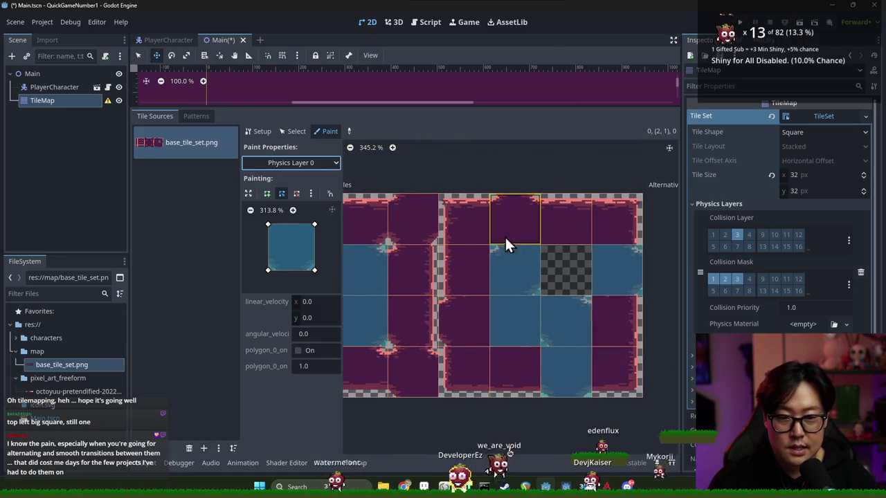
- Paint collision onto a top-row tile and two bottom-row solid tiles, then bring the next block's centre tiles into view
{"action": "scroll", "coordinate": [483, 279], "scroll_direction": "down", "scroll_amount": 1}
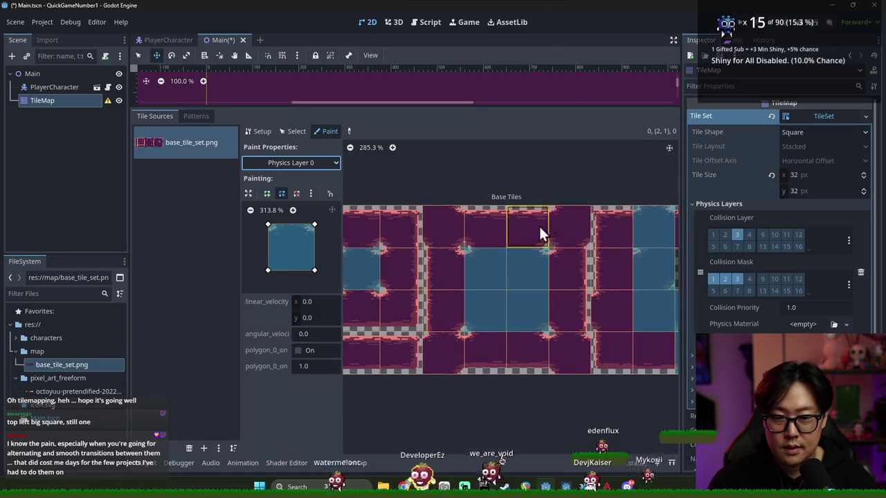
{"action": "left_click", "coordinate": [524, 252]}
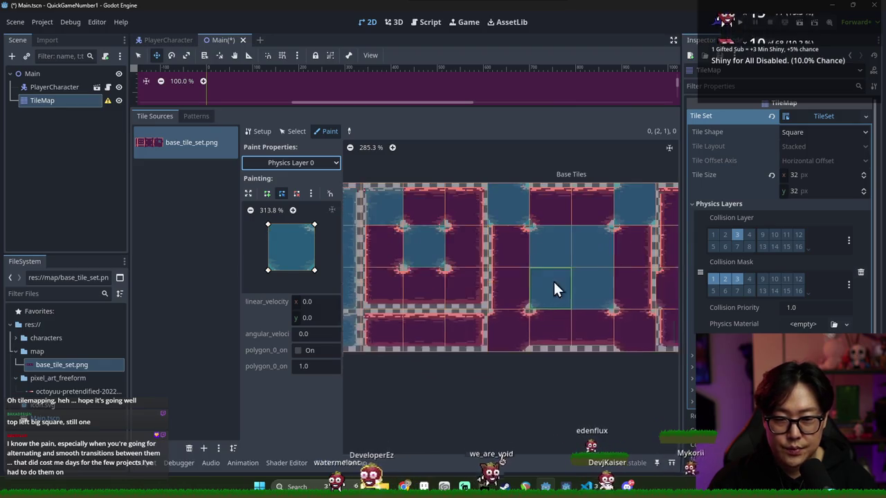
{"action": "left_click", "coordinate": [501, 324]}
{"action": "left_click", "coordinate": [630, 323]}
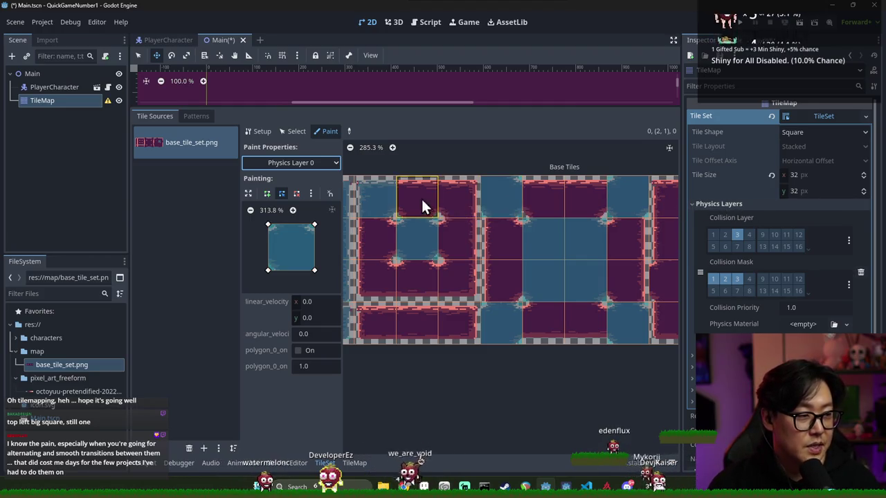
{"action": "scroll", "coordinate": [484, 232], "scroll_direction": "up", "scroll_amount": 5}
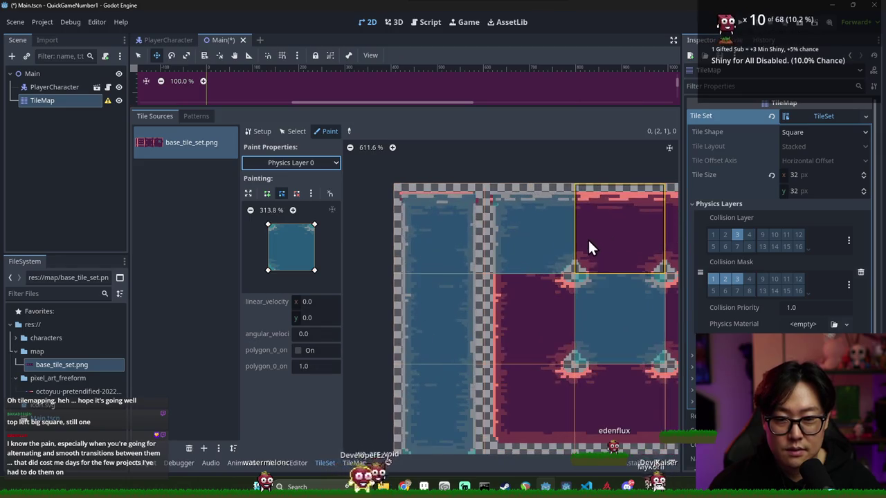
{"action": "scroll", "coordinate": [588, 238], "scroll_direction": "up", "scroll_amount": 4}
{"action": "scroll", "coordinate": [512, 207], "scroll_direction": "down", "scroll_amount": 2}
{"action": "scroll", "coordinate": [503, 220], "scroll_direction": "left", "scroll_amount": 3}
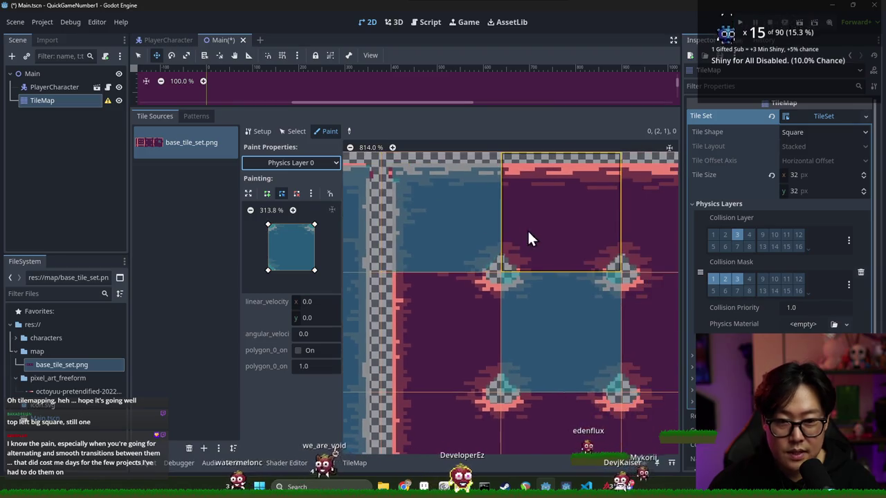
{"action": "scroll", "coordinate": [580, 231], "scroll_direction": "down", "scroll_amount": 1}
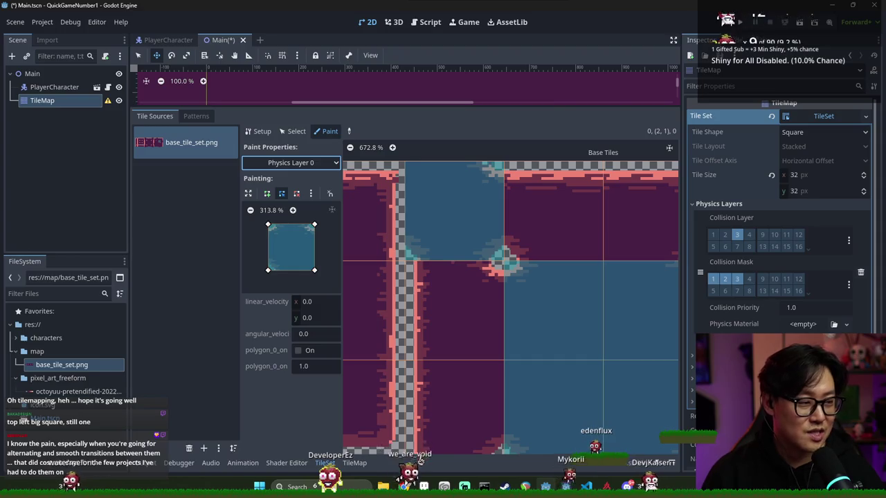
{"action": "scroll", "coordinate": [578, 243], "scroll_direction": "down", "scroll_amount": 2}
{"action": "scroll", "coordinate": [581, 249], "scroll_direction": "down", "scroll_amount": 3}
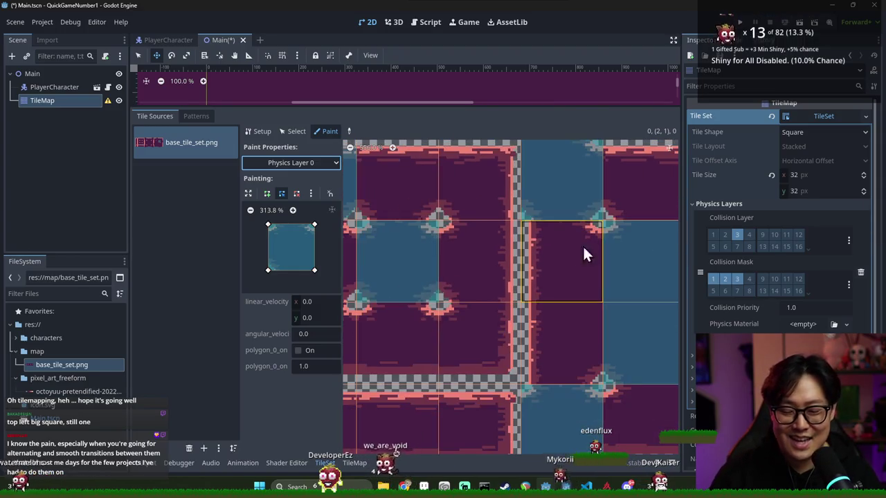
{"action": "scroll", "coordinate": [519, 284], "scroll_direction": "down", "scroll_amount": 3}
{"action": "left_click_drag", "start_coordinate": [545, 308], "coordinate": [564, 240]}
{"action": "mouse_move", "coordinate": [525, 310]}
{"action": "left_mouse_down"}
{"action": "mouse_move", "coordinate": [596, 275]}
{"action": "mouse_move", "coordinate": [511, 328]}
{"action": "mouse_move", "coordinate": [484, 368]}
{"action": "left_mouse_up"}
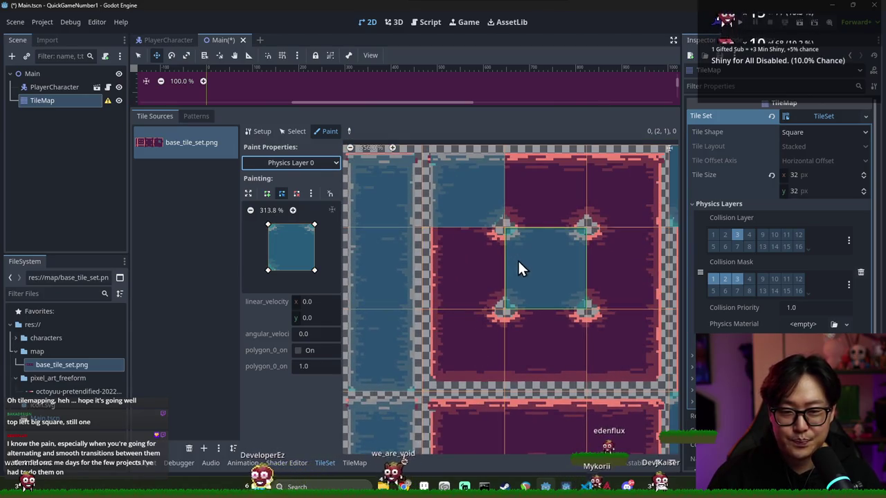
{"action": "left_click", "coordinate": [297, 131]}
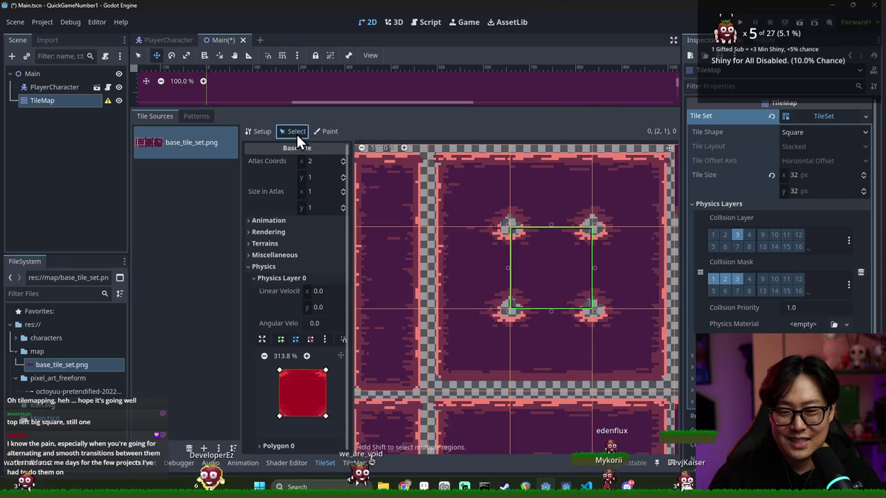
- Switch to Select mode and pick the top-edge atlas tile at (2,0)
{"action": "left_click", "coordinate": [329, 131]}
{"action": "mouse_move", "coordinate": [427, 230]}
{"action": "left_mouse_down"}
{"action": "mouse_move", "coordinate": [461, 188]}
{"action": "mouse_move", "coordinate": [439, 238]}
{"action": "mouse_move", "coordinate": [474, 182]}
{"action": "mouse_move", "coordinate": [451, 238]}
{"action": "left_mouse_up"}
{"action": "left_click", "coordinate": [293, 132]}
{"action": "left_click", "coordinate": [450, 237]}
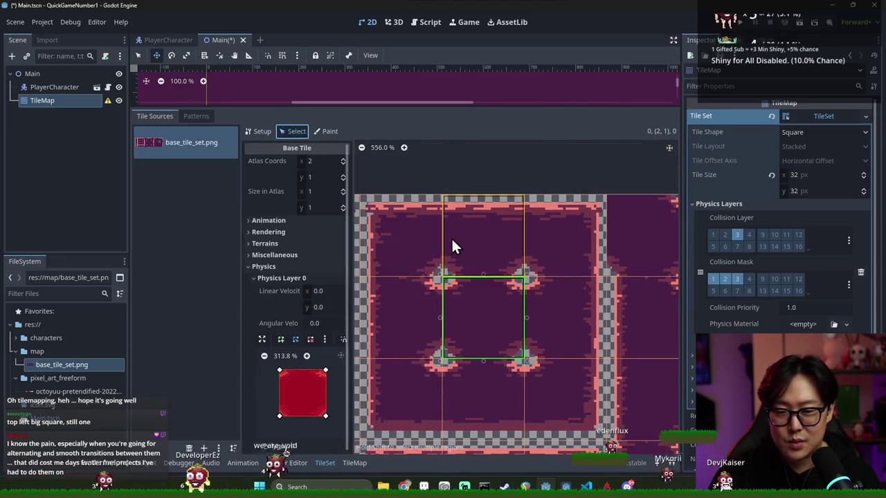
- Draw a full-square Physics Layer 0 collision polygon for tile (2,0) and adjust a corner
{"action": "left_click", "coordinate": [280, 339]}
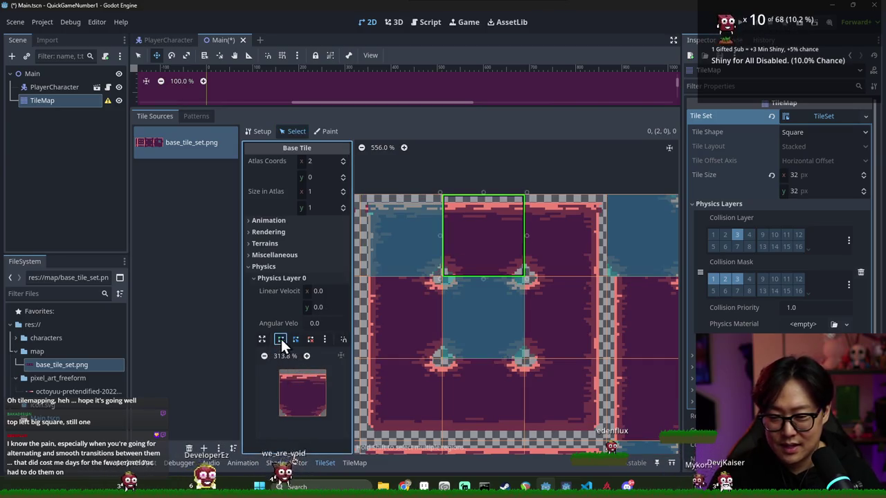
{"action": "left_click", "coordinate": [306, 356]}
{"action": "scroll", "coordinate": [268, 365], "scroll_direction": "down", "scroll_amount": 3}
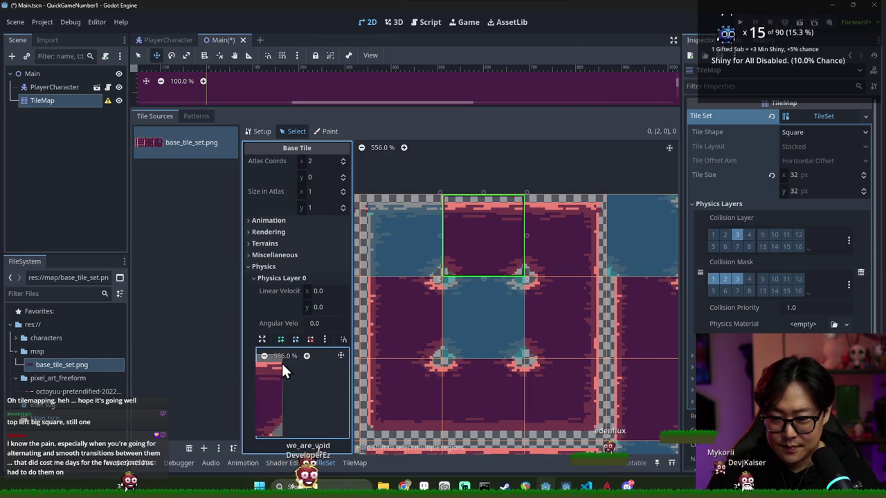
{"action": "scroll", "coordinate": [277, 377], "scroll_direction": "down", "scroll_amount": 10}
{"action": "left_click", "coordinate": [303, 355]}
{"action": "scroll", "coordinate": [318, 377], "scroll_direction": "up", "scroll_amount": 5}
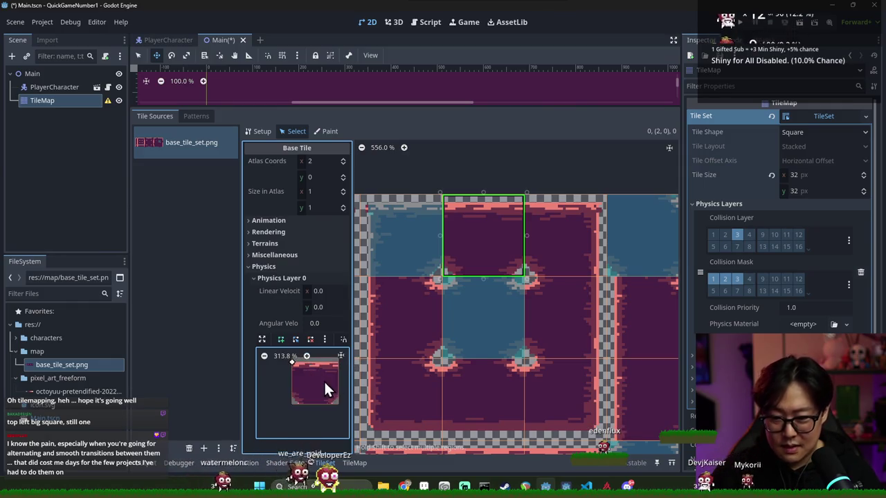
{"action": "left_click", "coordinate": [331, 369]}
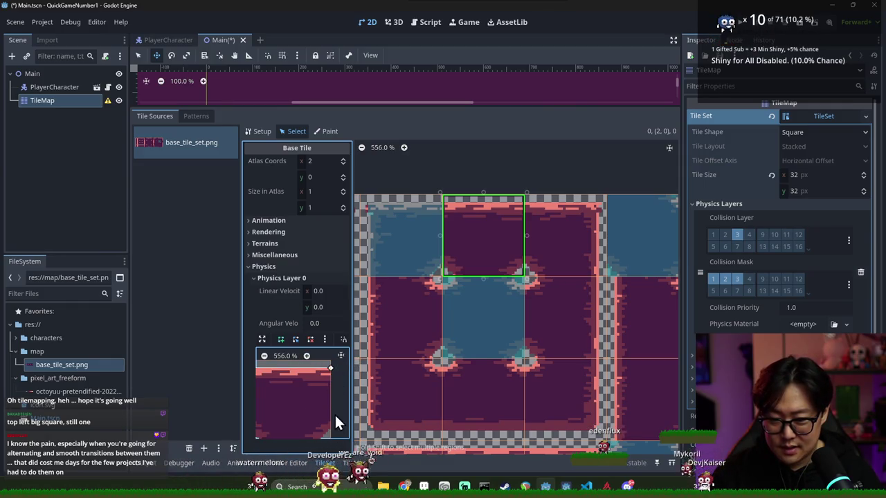
{"action": "scroll", "coordinate": [333, 411], "scroll_direction": "left", "scroll_amount": 3}
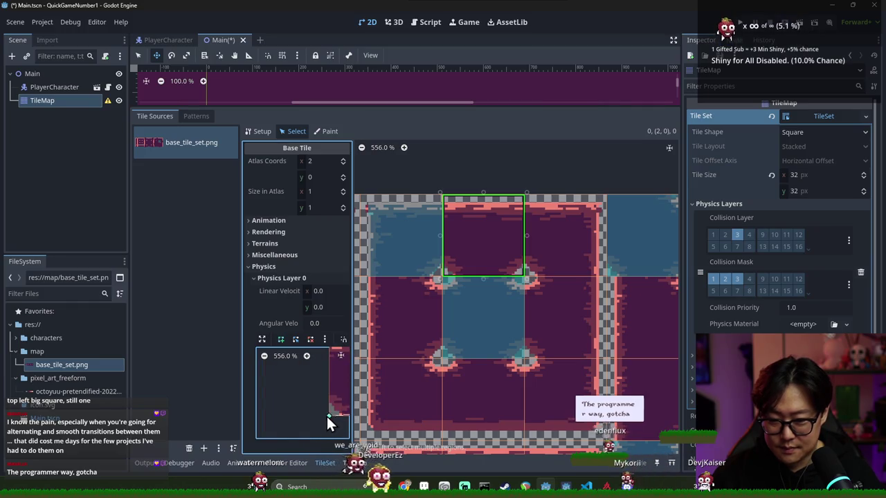
{"action": "left_click", "coordinate": [317, 374]}
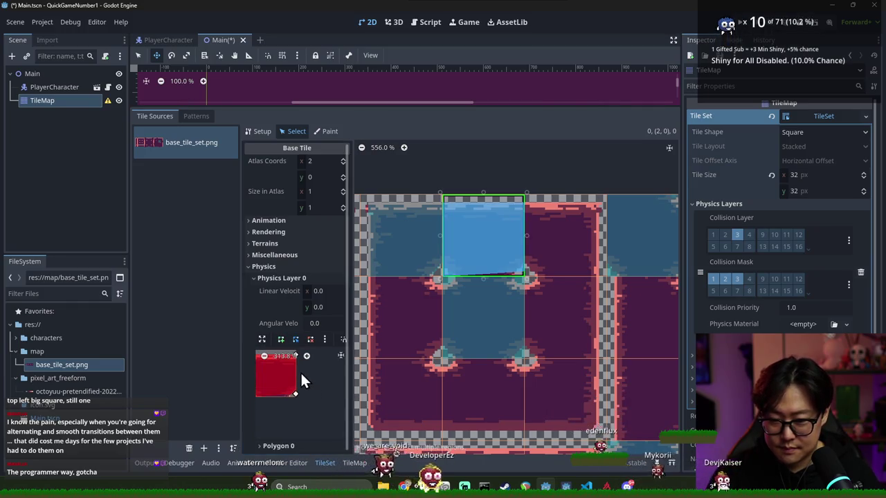
{"action": "scroll", "coordinate": [305, 363], "scroll_direction": "up", "scroll_amount": 2}
{"action": "left_click_drag", "start_coordinate": [339, 419], "coordinate": [316, 394]}
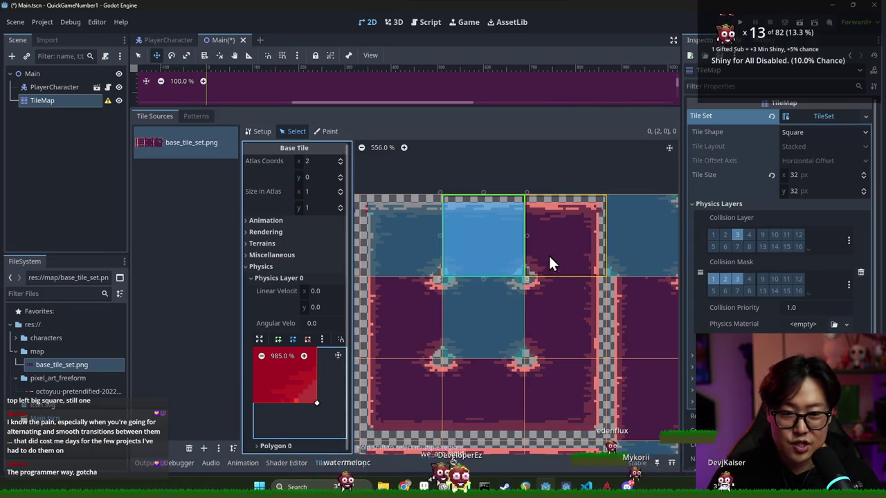
{"action": "scroll", "coordinate": [473, 215], "scroll_direction": "up", "scroll_amount": 3}
{"action": "left_click", "coordinate": [612, 242]}
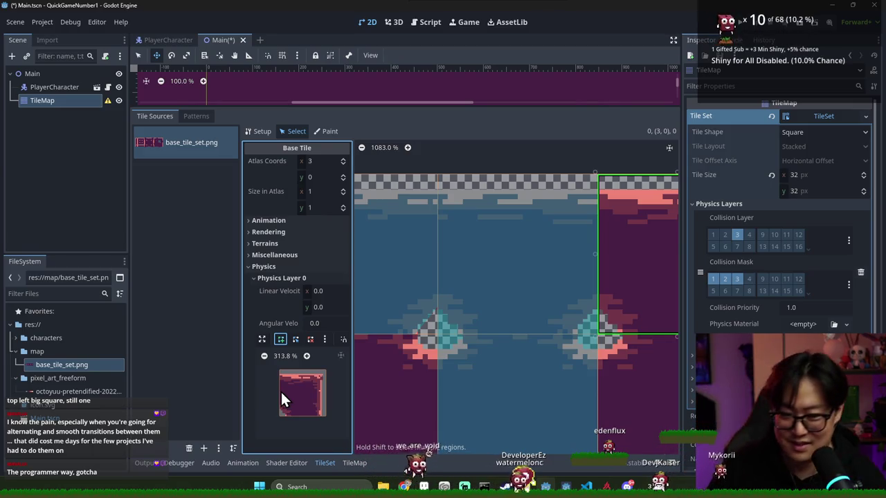
- Draw a square Physics Layer 0 collision polygon over tile (3,0)
{"action": "scroll", "coordinate": [418, 358], "scroll_direction": "down", "scroll_amount": 2}
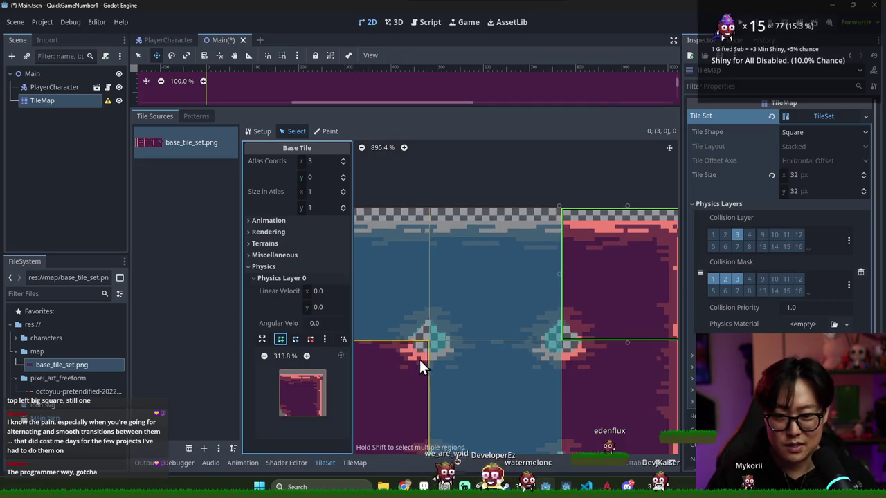
{"action": "left_click", "coordinate": [280, 374]}
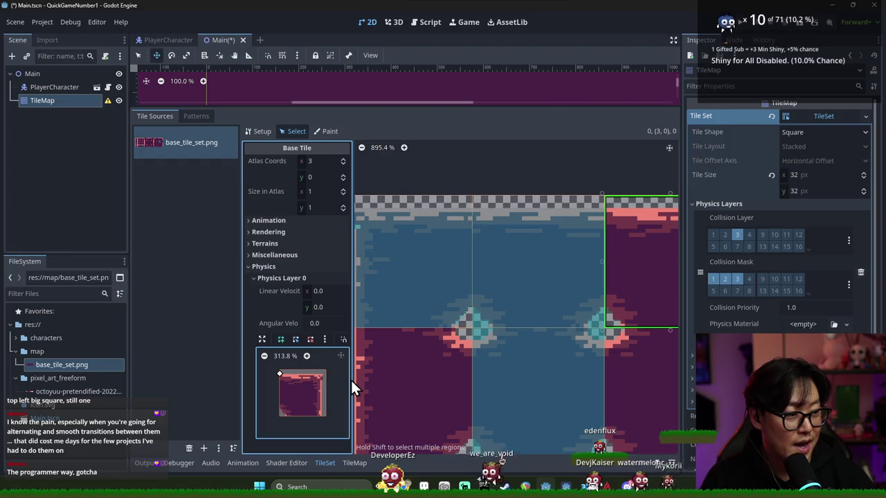
{"action": "left_click", "coordinate": [321, 375]}
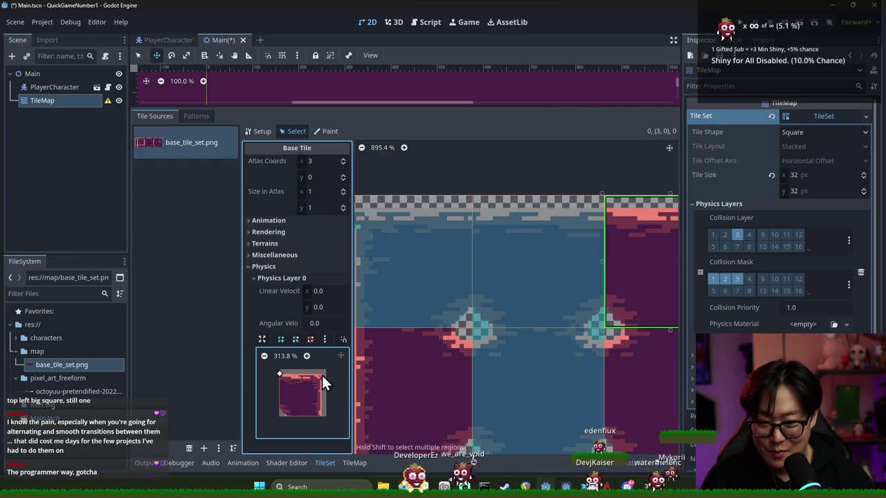
{"action": "left_click", "coordinate": [321, 415]}
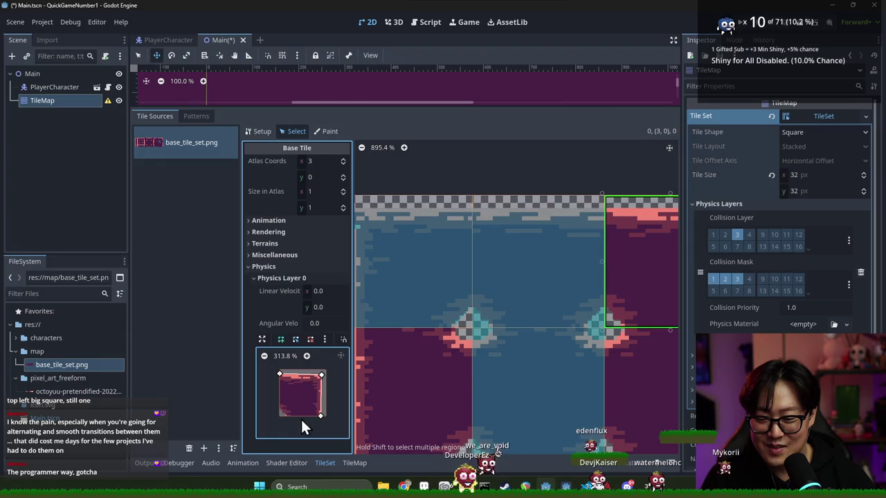
{"action": "left_click", "coordinate": [280, 375]}
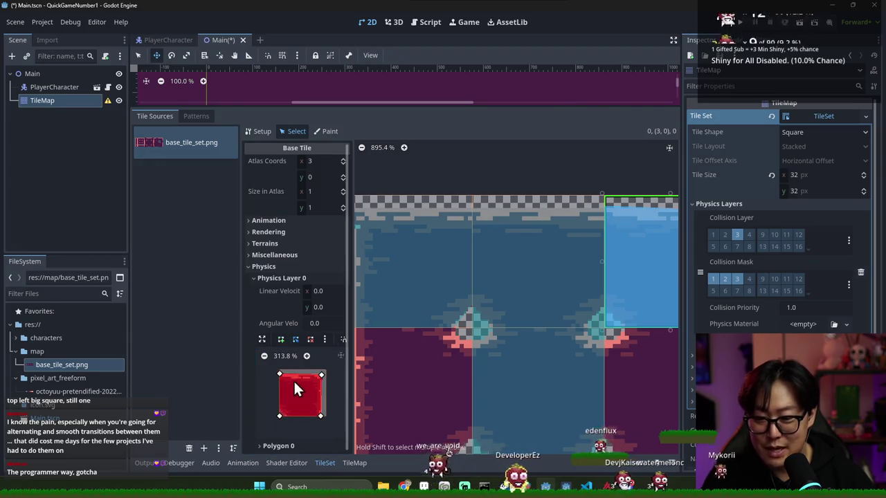
{"action": "scroll", "coordinate": [294, 379], "scroll_direction": "up", "scroll_amount": 5}
{"action": "scroll", "coordinate": [280, 373], "scroll_direction": "down", "scroll_amount": 6}
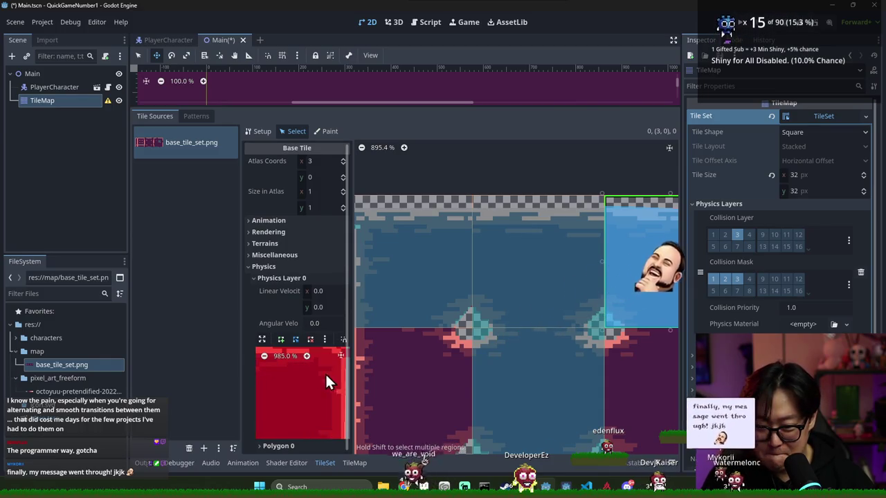
{"action": "scroll", "coordinate": [315, 377], "scroll_direction": "up", "scroll_amount": 3}
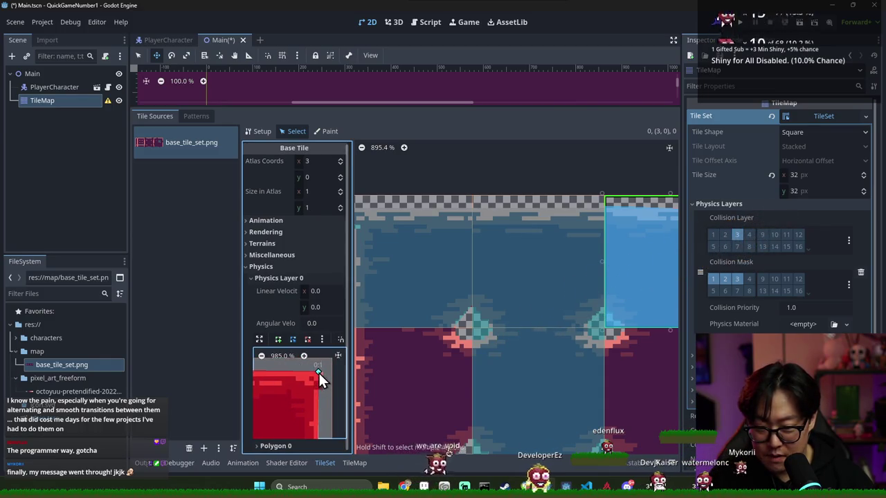
- Adjust the polygon's top-left point, recentre the collision editor view, and pick tile (1,1)
{"action": "left_click_drag", "start_coordinate": [320, 373], "coordinate": [365, 376]}
{"action": "mouse_move", "coordinate": [299, 362]}
{"action": "left_mouse_down"}
{"action": "mouse_move", "coordinate": [317, 406]}
{"action": "mouse_move", "coordinate": [312, 419]}
{"action": "left_mouse_up"}
{"action": "scroll", "coordinate": [416, 360], "scroll_direction": "down", "scroll_amount": 3}
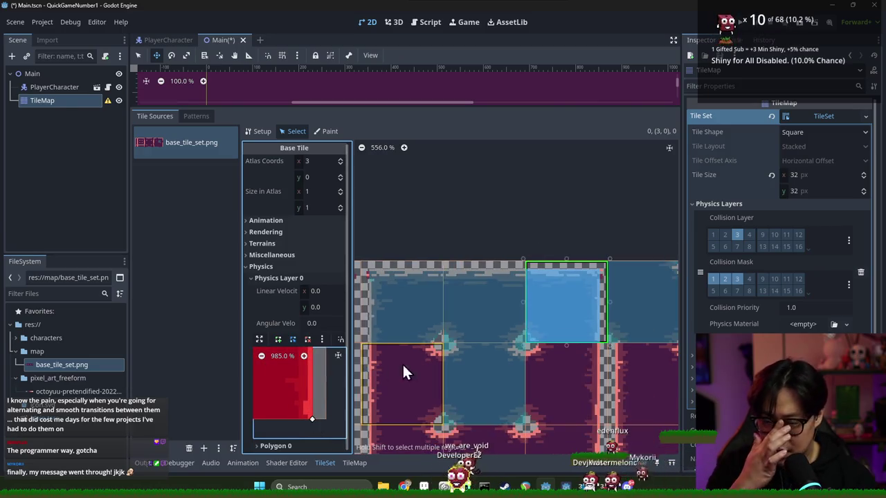
{"action": "left_click", "coordinate": [337, 355]}
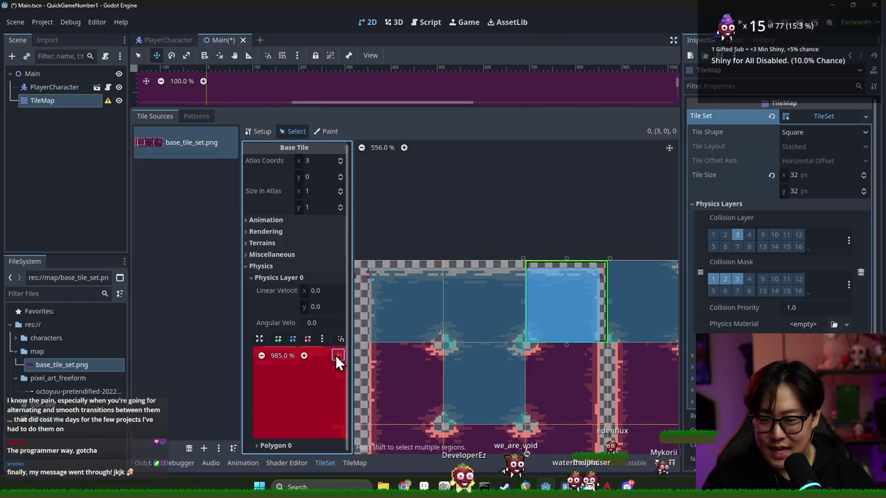
{"action": "left_click", "coordinate": [260, 356]}
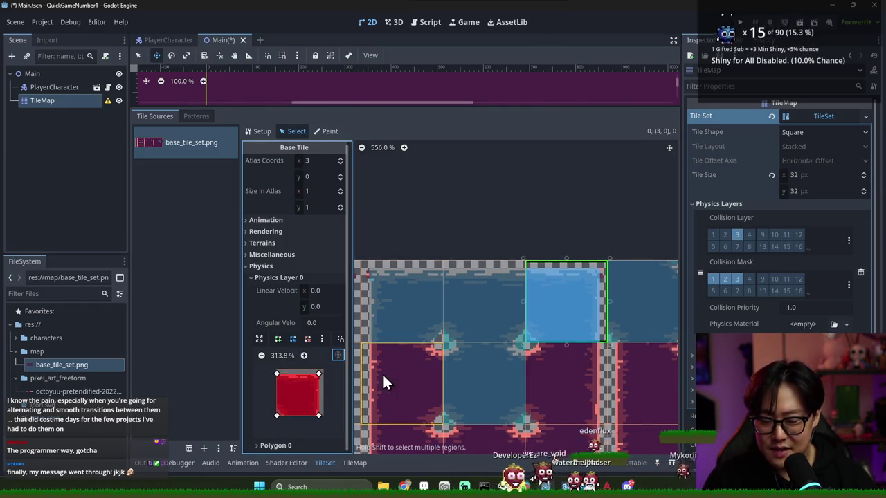
{"action": "left_click", "coordinate": [407, 385]}
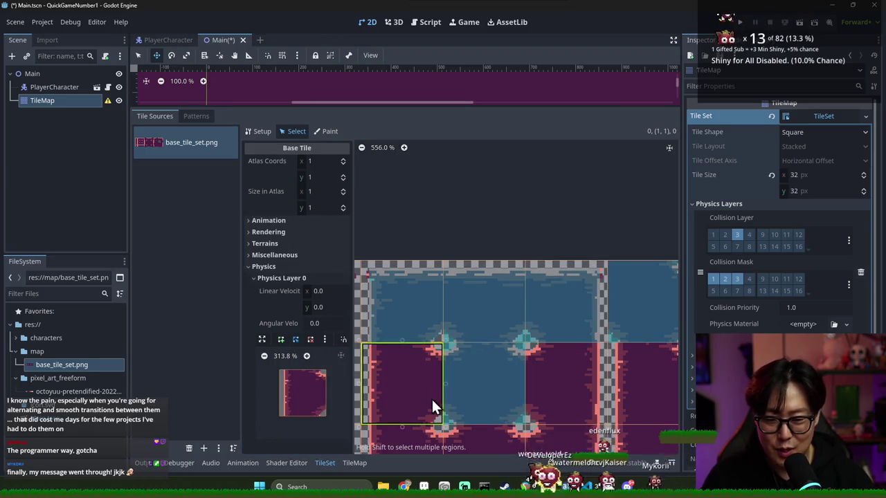
- Add the default full-square Physics Layer 0 collision polygon to tile (1,1)
{"action": "left_click", "coordinate": [281, 339]}
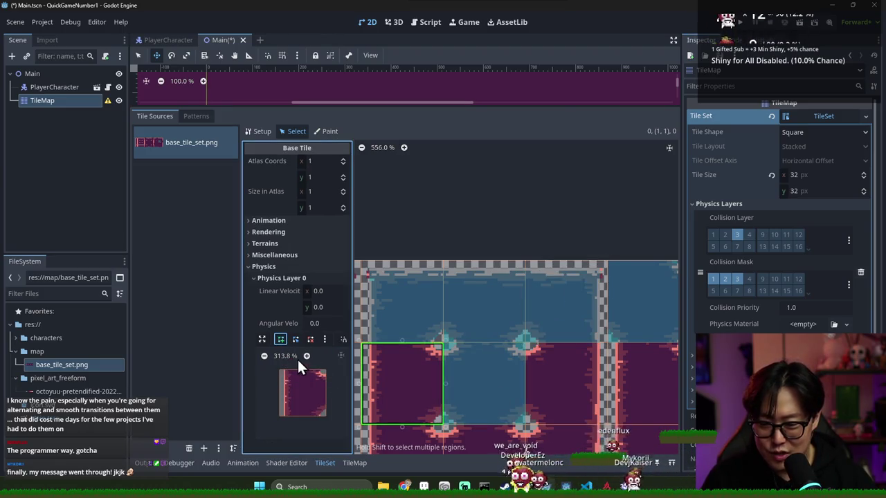
{"action": "scroll", "coordinate": [310, 399], "scroll_direction": "up", "scroll_amount": 5}
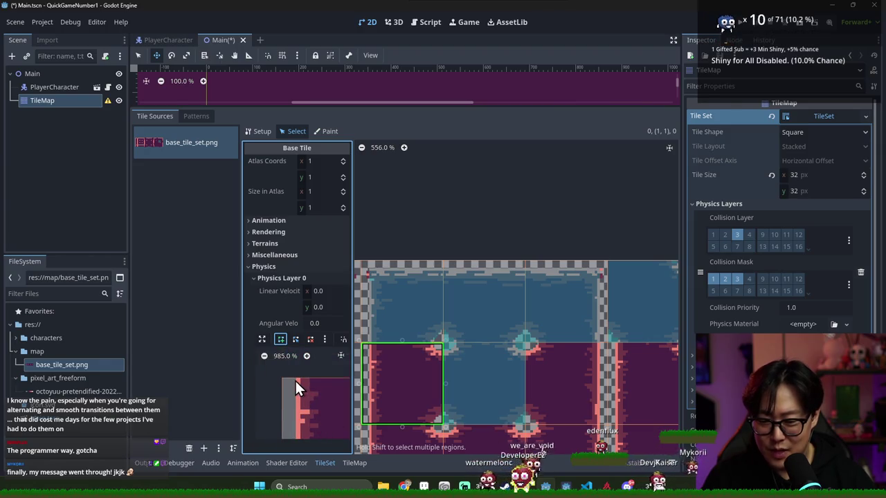
{"action": "scroll", "coordinate": [298, 388], "scroll_direction": "down", "scroll_amount": 3}
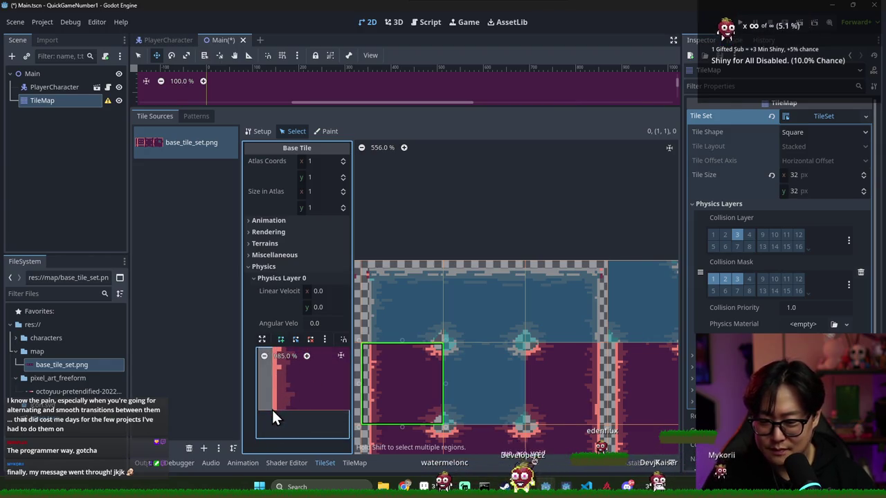
{"action": "scroll", "coordinate": [310, 405], "scroll_direction": "right", "scroll_amount": 5}
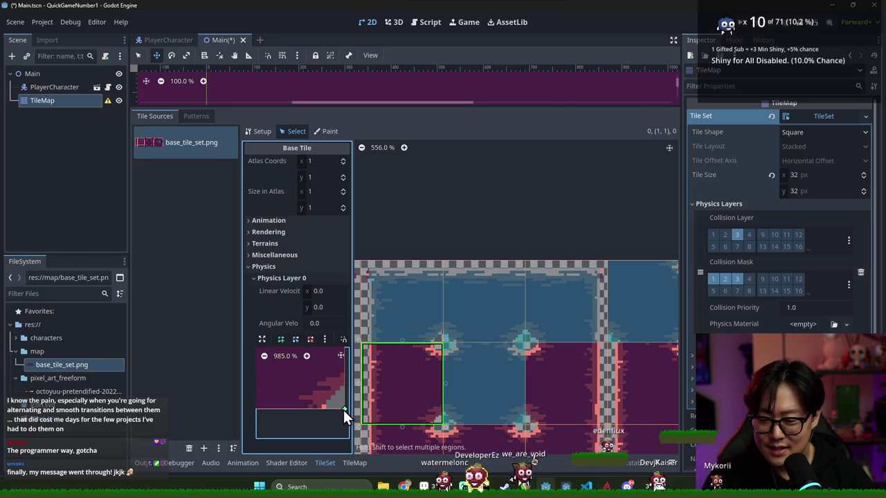
{"action": "scroll", "coordinate": [315, 425], "scroll_direction": "up", "scroll_amount": 4}
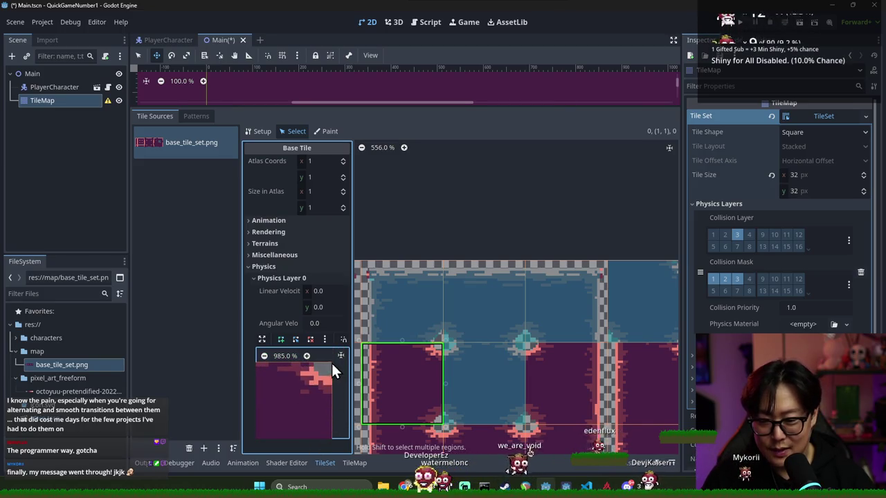
{"action": "left_click", "coordinate": [367, 379]}
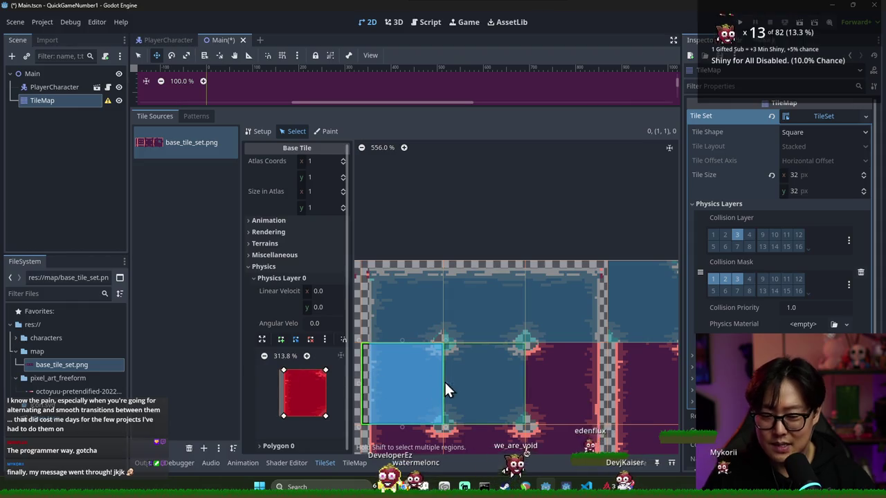
{"action": "scroll", "coordinate": [450, 353], "scroll_direction": "down", "scroll_amount": 2}
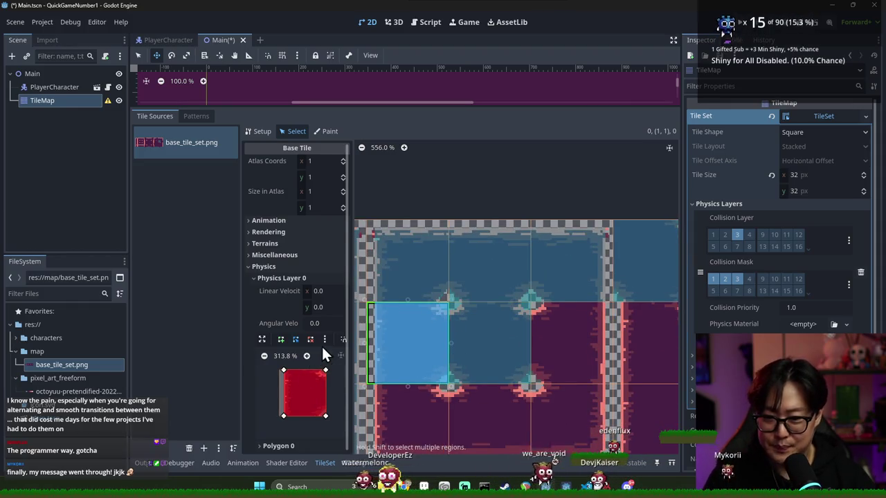
{"action": "left_click", "coordinate": [325, 339]}
{"action": "left_click", "coordinate": [342, 397]}
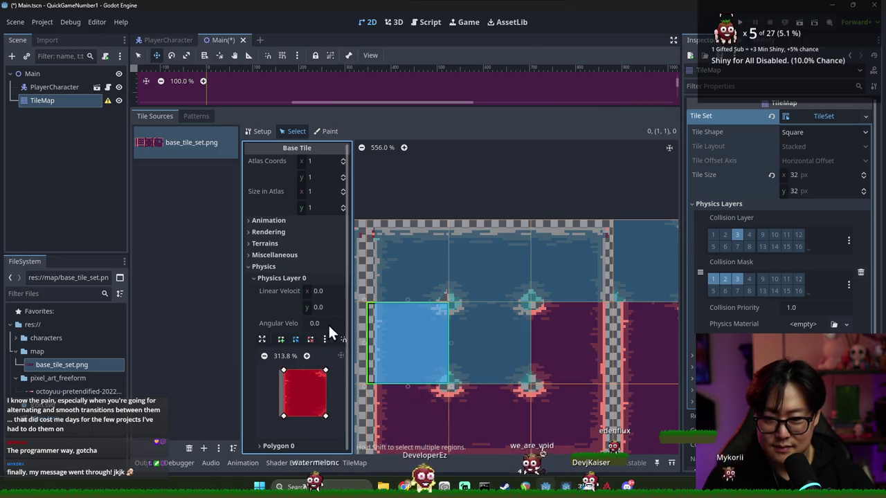
- Switch to Paint mode and flip the paint collision shape horizontally
{"action": "left_click", "coordinate": [330, 131]}
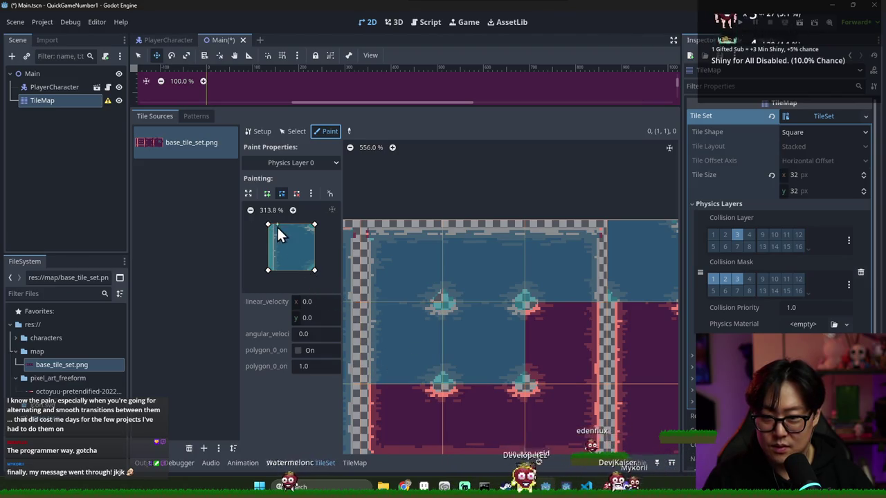
{"action": "left_click", "coordinate": [302, 135]}
{"action": "left_click", "coordinate": [329, 131]}
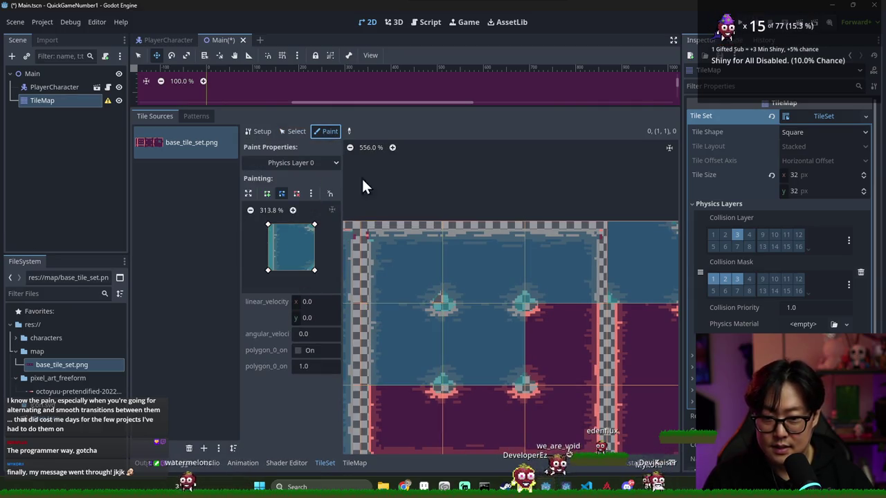
{"action": "left_click", "coordinate": [310, 193]}
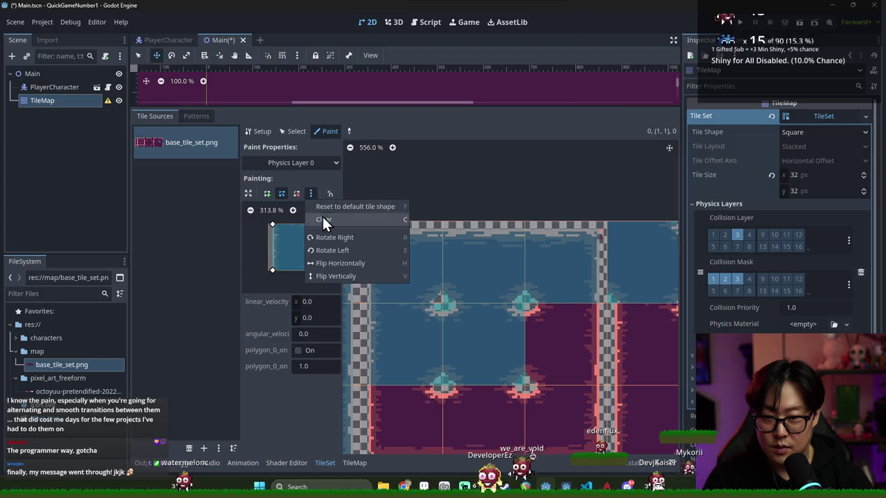
{"action": "left_click", "coordinate": [337, 263]}
- Flip the paint collision shape horizontally again to restore its original orientation
{"action": "scroll", "coordinate": [523, 380], "scroll_direction": "down", "scroll_amount": 2}
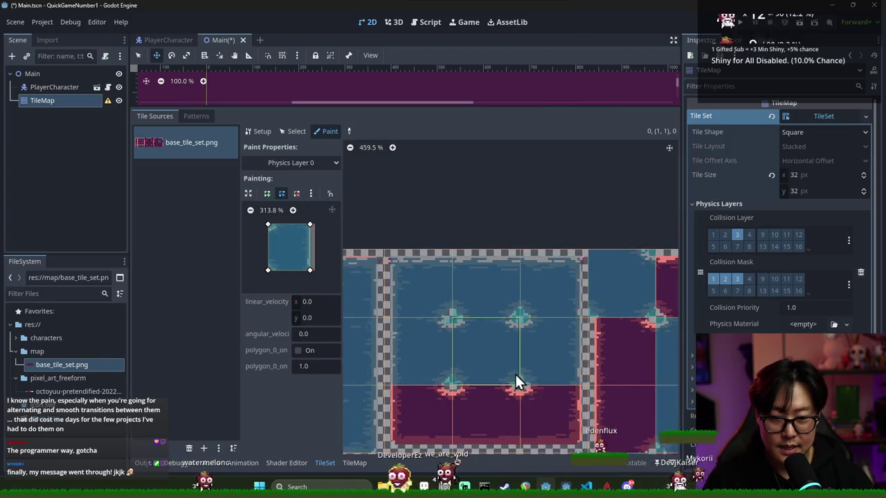
{"action": "scroll", "coordinate": [520, 385], "scroll_direction": "down", "scroll_amount": 1}
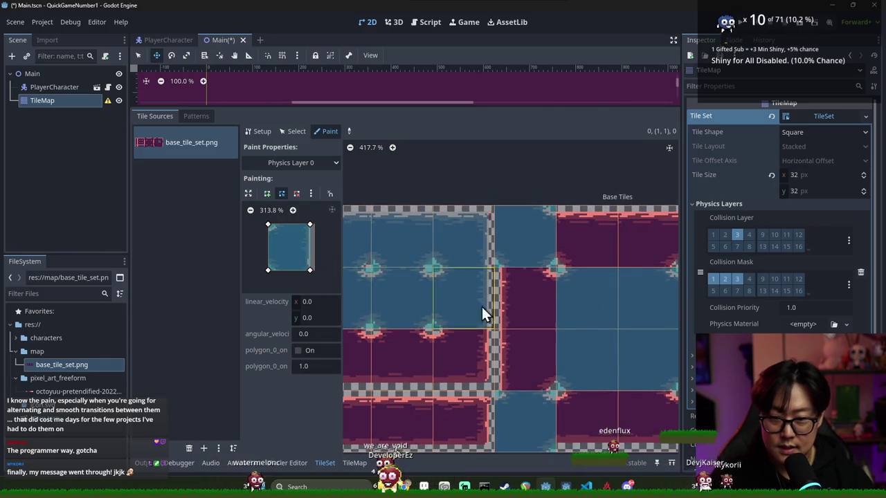
{"action": "scroll", "coordinate": [464, 301], "scroll_direction": "down", "scroll_amount": 1}
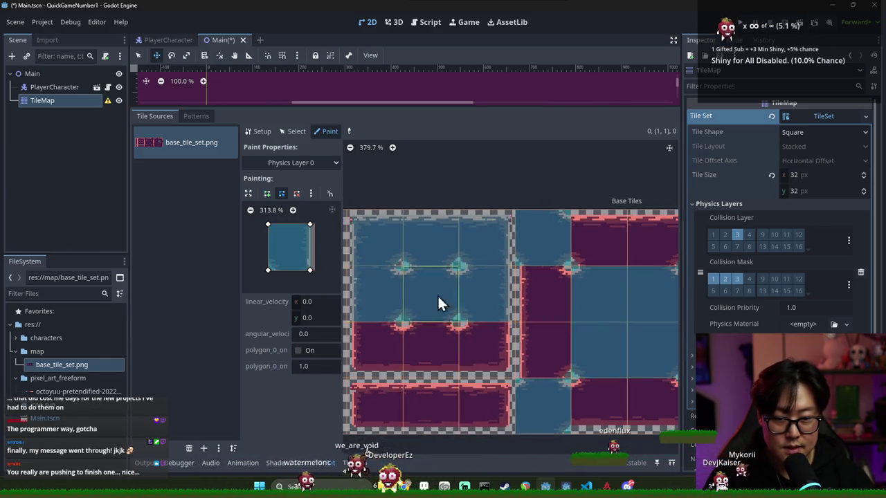
{"action": "left_click", "coordinate": [311, 194]}
{"action": "left_click", "coordinate": [343, 263]}
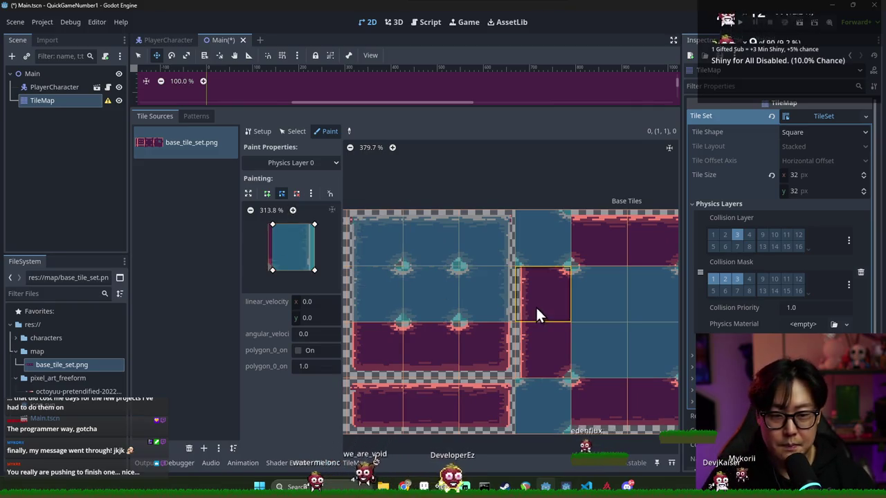
{"action": "scroll", "coordinate": [399, 292], "scroll_direction": "down", "scroll_amount": 2}
{"action": "scroll", "coordinate": [483, 288], "scroll_direction": "left", "scroll_amount": 1}
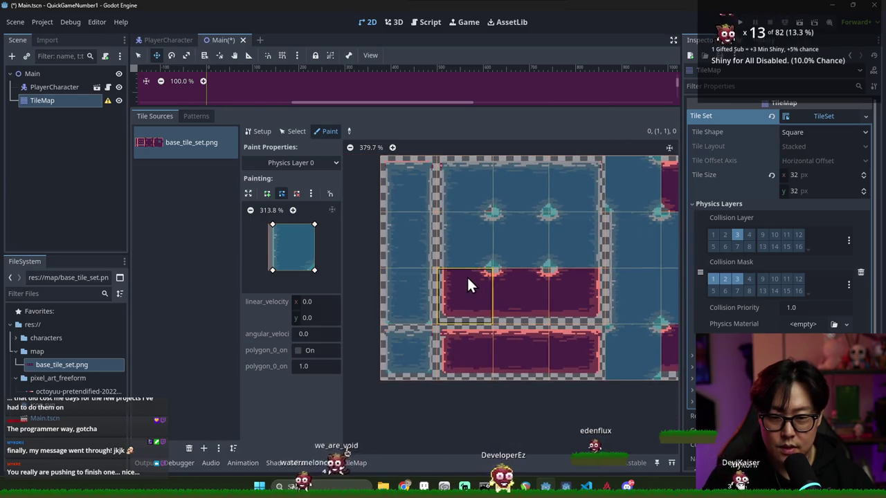
{"action": "scroll", "coordinate": [471, 328], "scroll_direction": "left", "scroll_amount": 2}
{"action": "scroll", "coordinate": [521, 314], "scroll_direction": "right", "scroll_amount": 3}
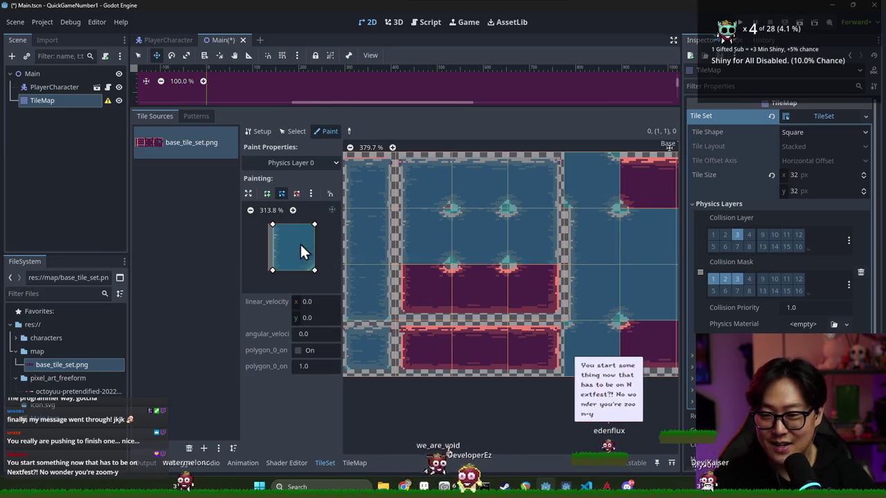
- Switch to Select mode and pick edge tile (1,2) in the atlas
{"action": "left_click", "coordinate": [291, 131]}
{"action": "left_click", "coordinate": [426, 290]}
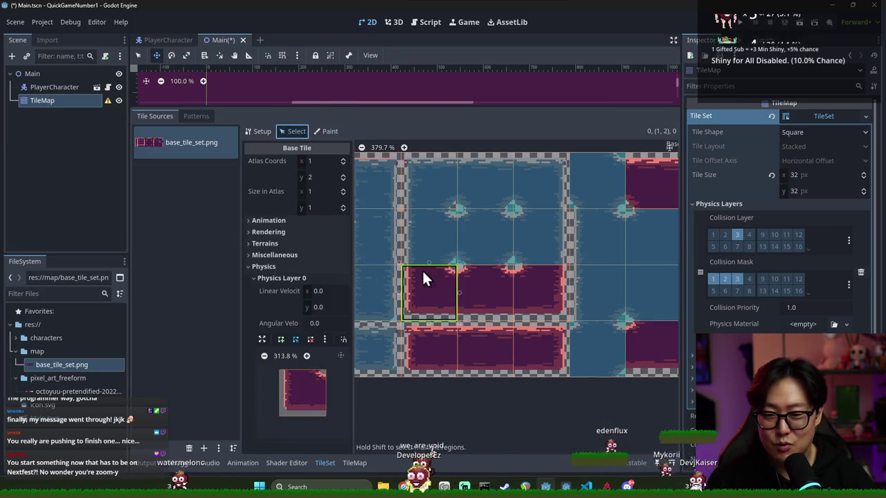
{"action": "scroll", "coordinate": [300, 373], "scroll_direction": "up", "scroll_amount": 3}
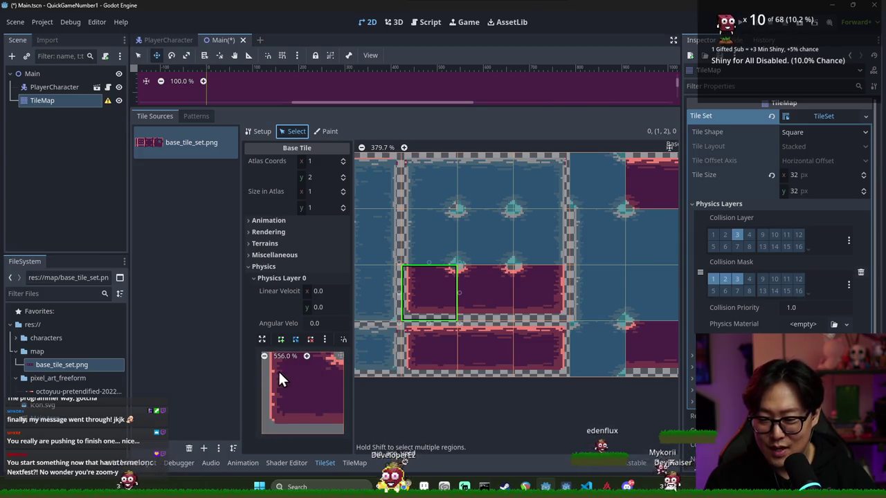
- Draw a triangular collision polygon from tile (1,2)'s top-left corner to its right edge
{"action": "left_click", "coordinate": [279, 340]}
{"action": "left_click", "coordinate": [273, 366]}
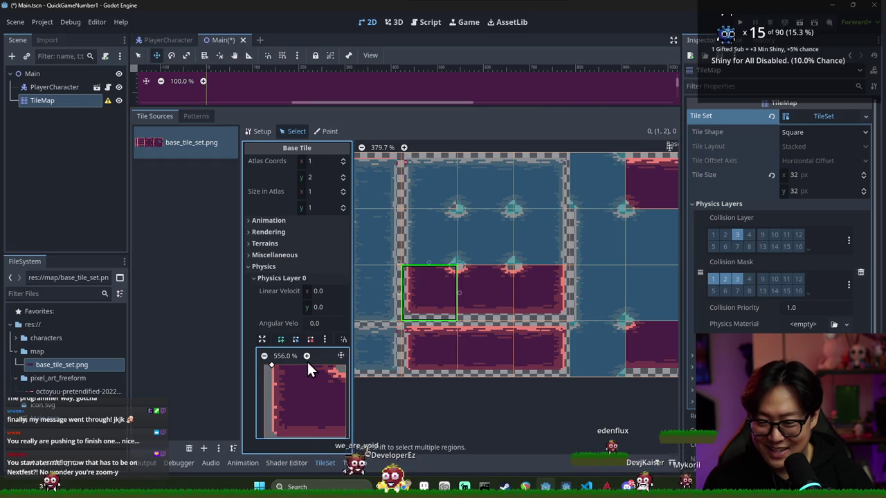
{"action": "scroll", "coordinate": [284, 360], "scroll_direction": "up", "scroll_amount": 3}
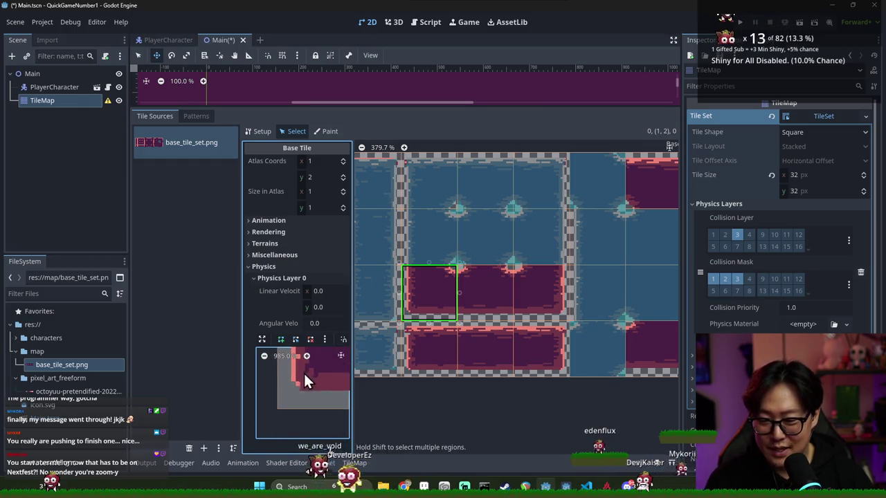
{"action": "scroll", "coordinate": [315, 392], "scroll_direction": "right", "scroll_amount": 3}
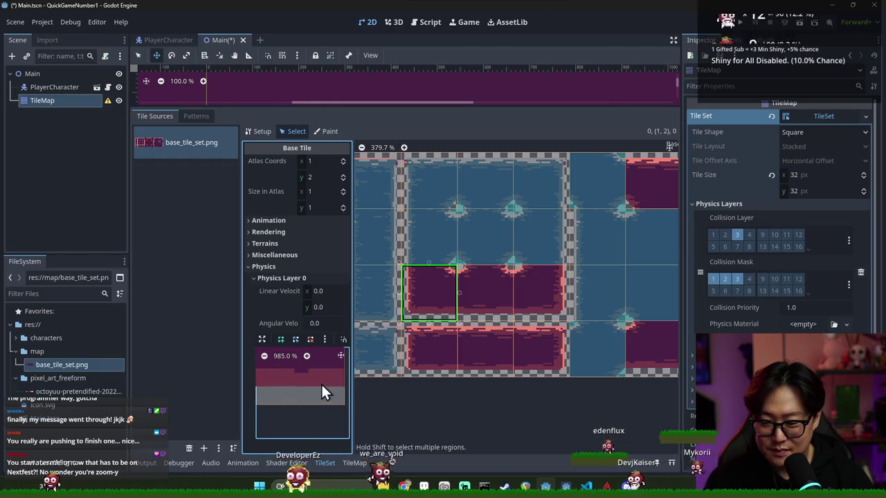
{"action": "scroll", "coordinate": [323, 385], "scroll_direction": "right", "scroll_amount": 2}
{"action": "left_click", "coordinate": [323, 376]}
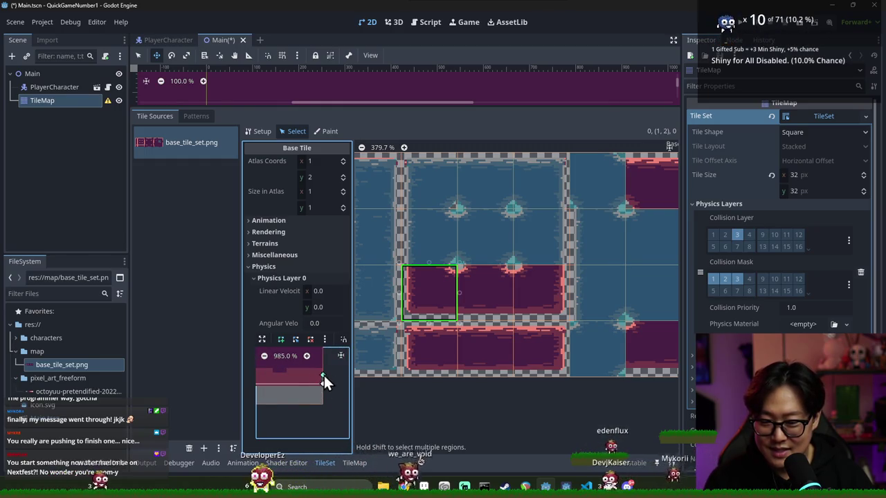
{"action": "scroll", "coordinate": [323, 367], "scroll_direction": "up", "scroll_amount": 2}
{"action": "left_click", "coordinate": [325, 390]}
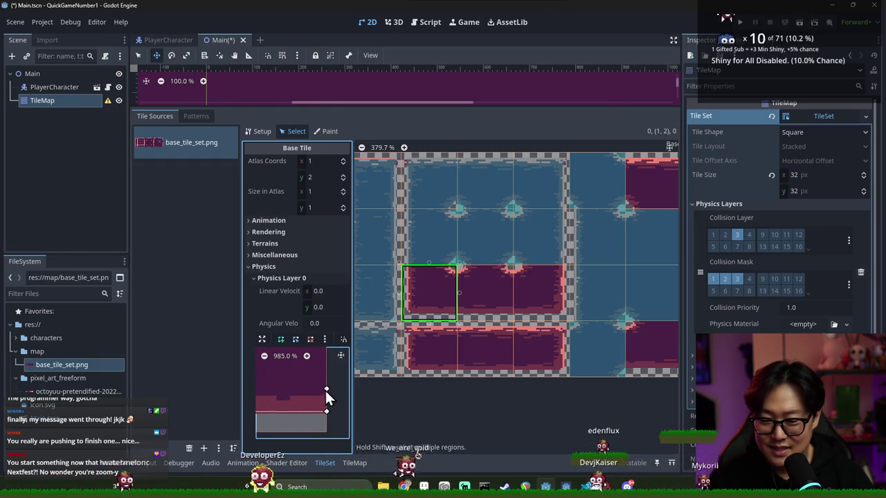
{"action": "left_click", "coordinate": [264, 355]}
{"action": "left_click", "coordinate": [282, 372]}
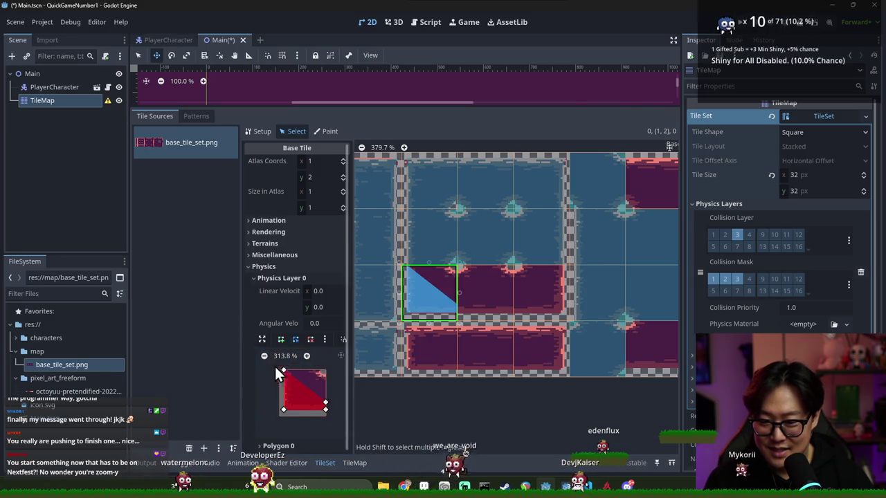
{"action": "key", "text": "alt+Tab"}
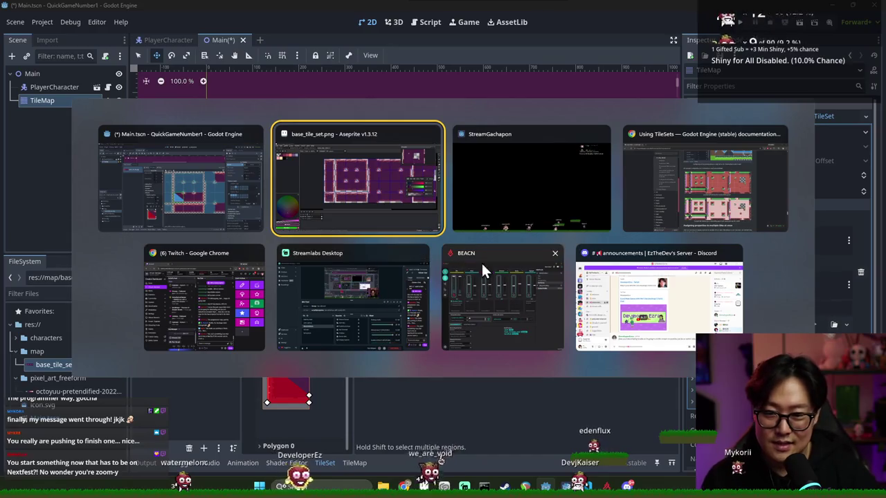
- Dismiss the window switcher and stay in the TileSet editor on tile (1,2)
{"action": "key", "text": "Escape"}
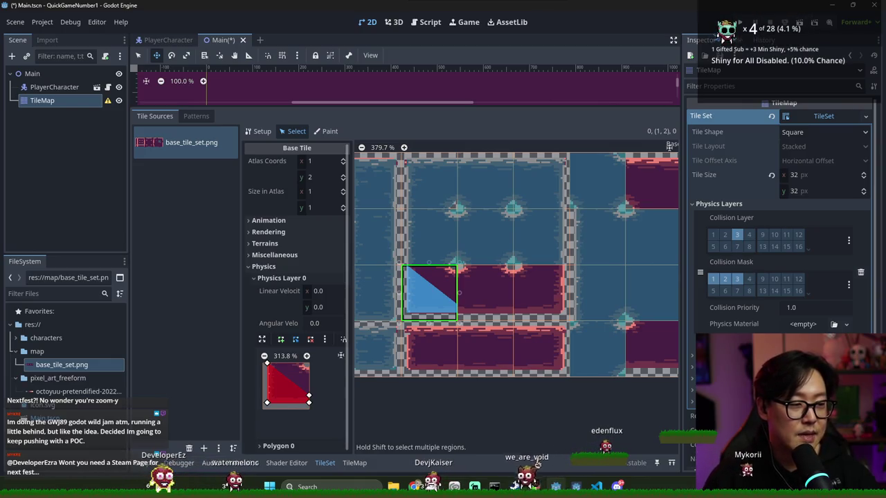
{"action": "scroll", "coordinate": [432, 299], "scroll_direction": "up", "scroll_amount": 4}
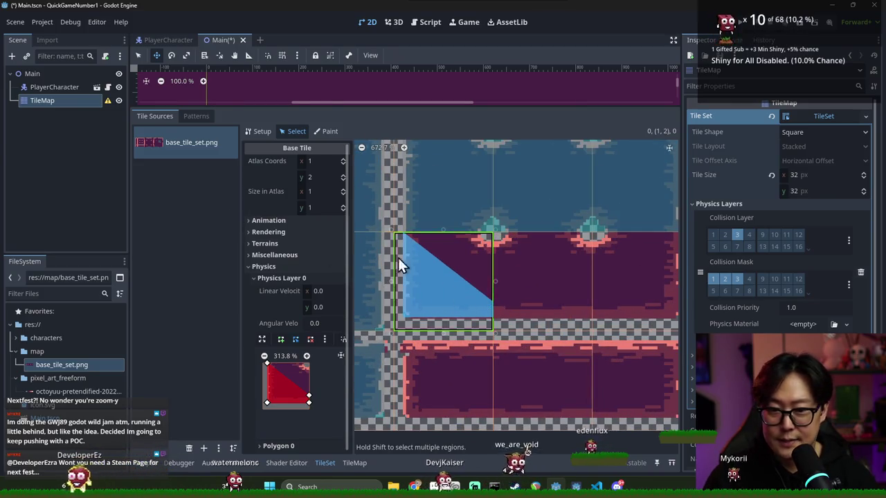
- Extend tile (1,2)'s collision polygon, delete its extra bottom-right vertex, and enter Paint mode
{"action": "left_click_drag", "start_coordinate": [308, 396], "coordinate": [305, 362]}
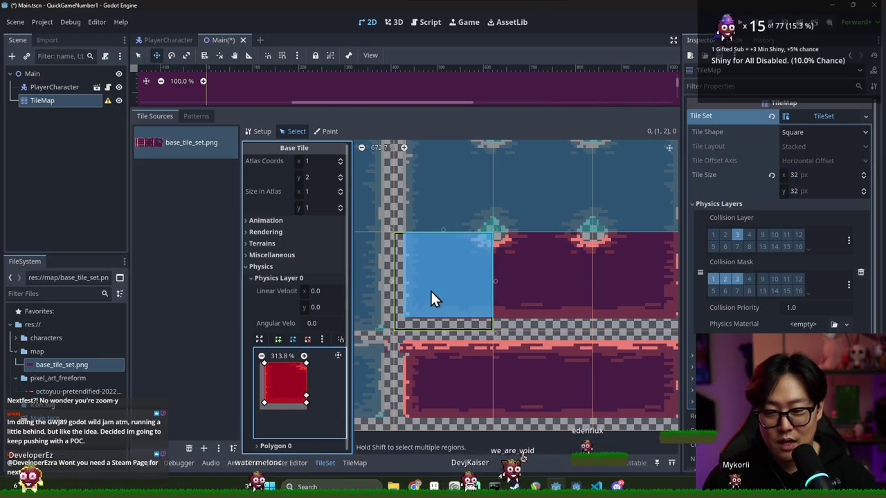
{"action": "left_click", "coordinate": [307, 339]}
{"action": "left_click", "coordinate": [307, 394]}
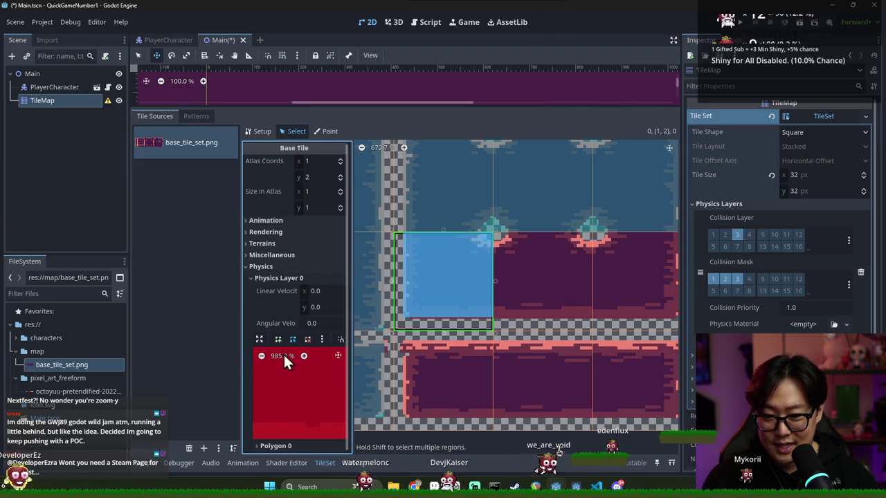
{"action": "scroll", "coordinate": [574, 294], "scroll_direction": "down", "scroll_amount": 2}
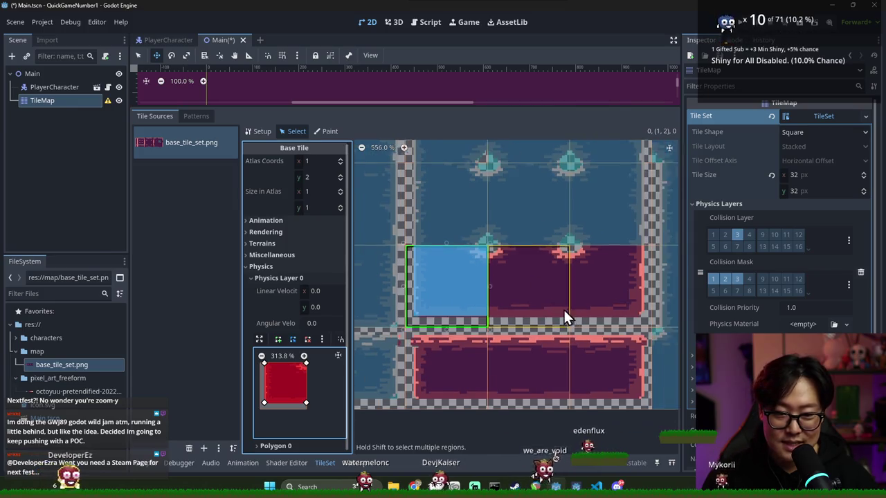
{"action": "left_click", "coordinate": [331, 133]}
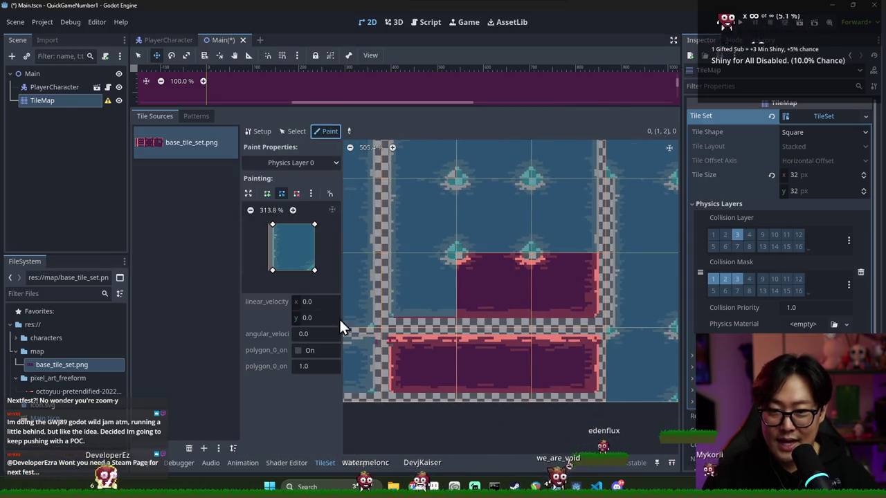
- Sample a tile's collision shape, flip it horizontally, and paint it onto a bottom-row tile
{"action": "left_click", "coordinate": [311, 194]}
{"action": "left_click", "coordinate": [311, 194]}
{"action": "left_click", "coordinate": [349, 131]}
{"action": "left_click", "coordinate": [409, 287]}
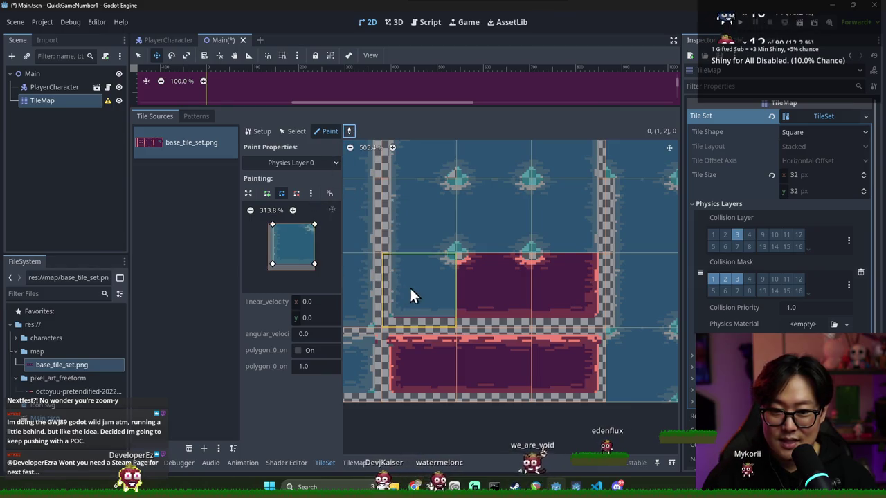
{"action": "left_click", "coordinate": [311, 194]}
{"action": "left_click", "coordinate": [352, 262]}
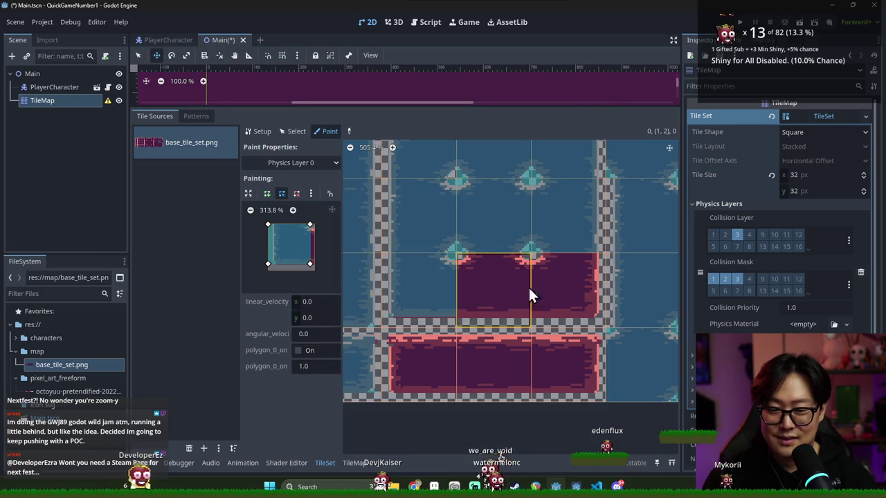
{"action": "scroll", "coordinate": [474, 305], "scroll_direction": "down", "scroll_amount": 3}
{"action": "left_click", "coordinate": [485, 324]}
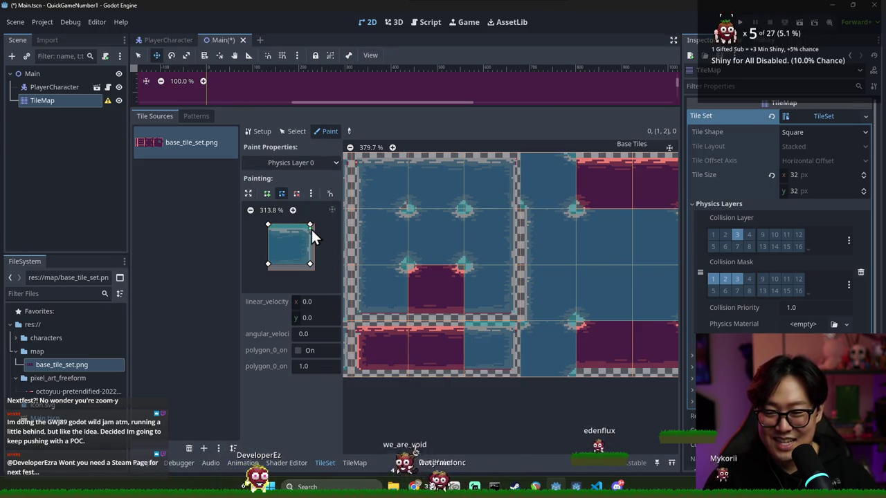
- Drag the paint shape's right-side corners inward and enable Half-Pixel Snap
{"action": "left_click_drag", "start_coordinate": [310, 225], "coordinate": [309, 230]}
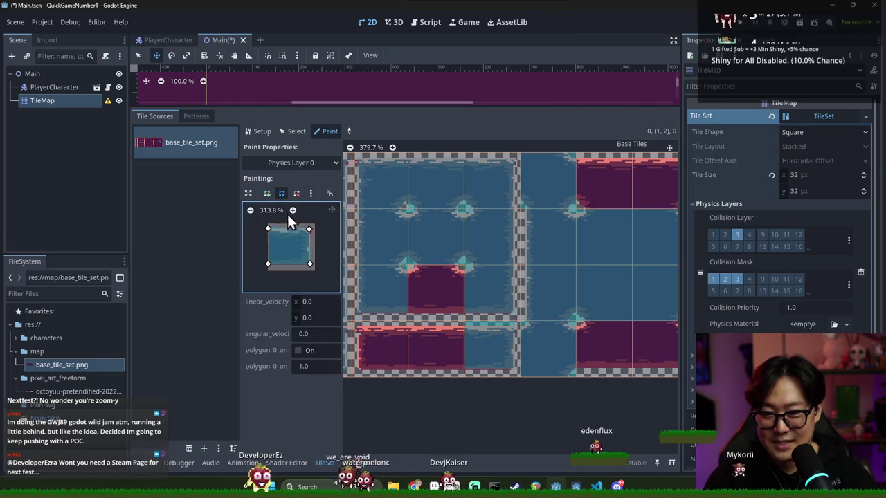
{"action": "left_click", "coordinate": [292, 210]}
{"action": "left_click", "coordinate": [250, 211]}
{"action": "left_click", "coordinate": [251, 211]}
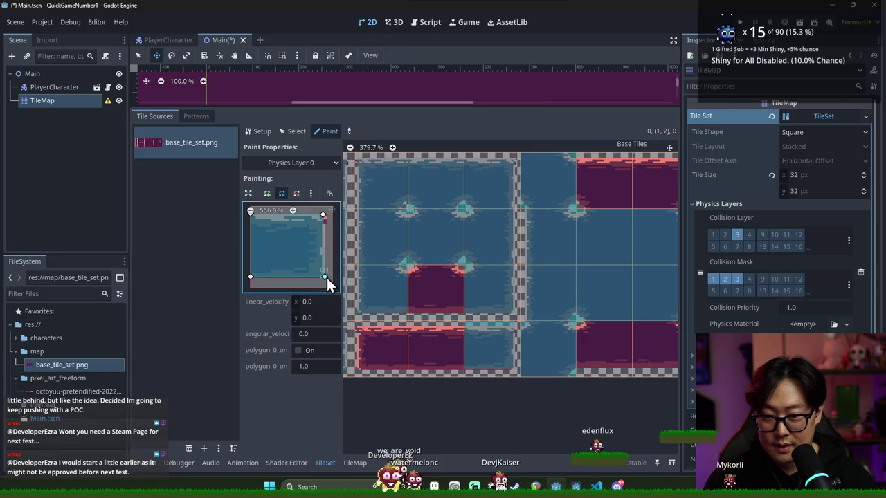
{"action": "left_click_drag", "start_coordinate": [326, 276], "coordinate": [319, 280]}
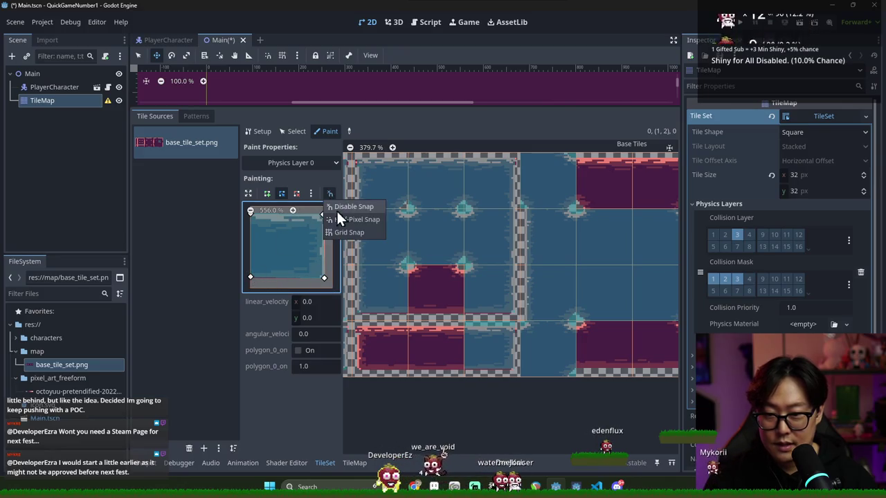
{"action": "left_click", "coordinate": [347, 220]}
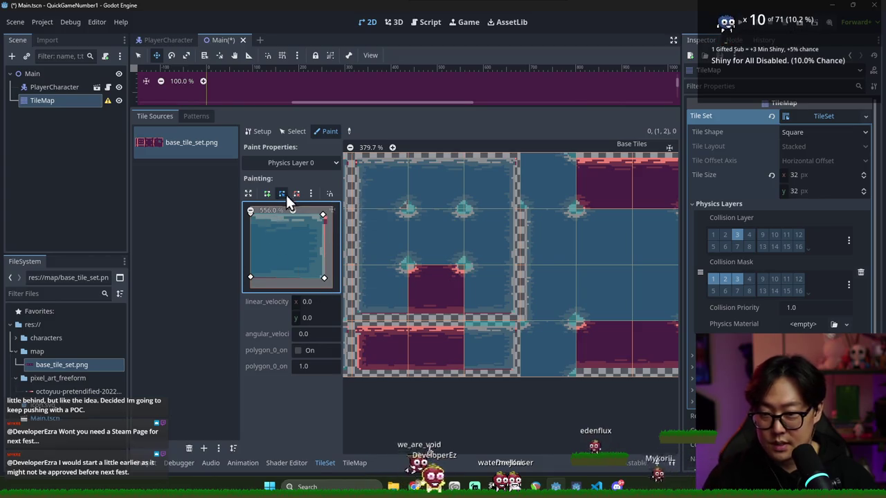
{"action": "scroll", "coordinate": [285, 246], "scroll_direction": "up", "scroll_amount": 3}
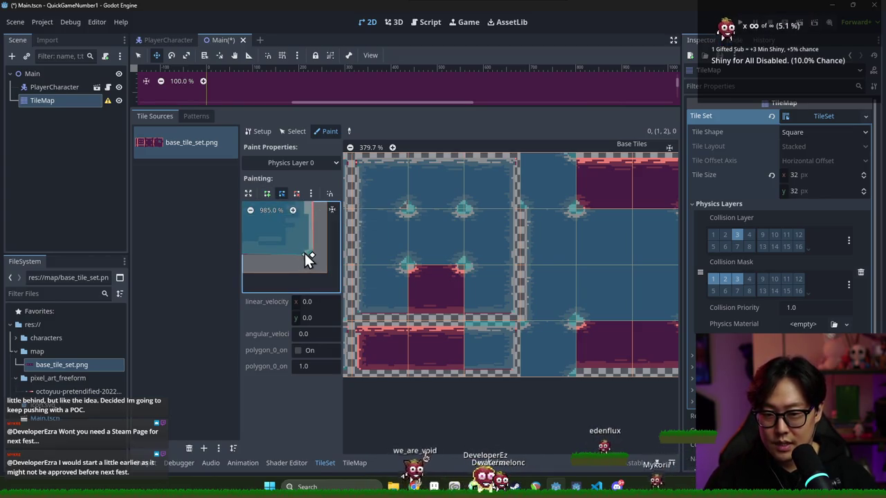
{"action": "scroll", "coordinate": [291, 253], "scroll_direction": "left", "scroll_amount": 5}
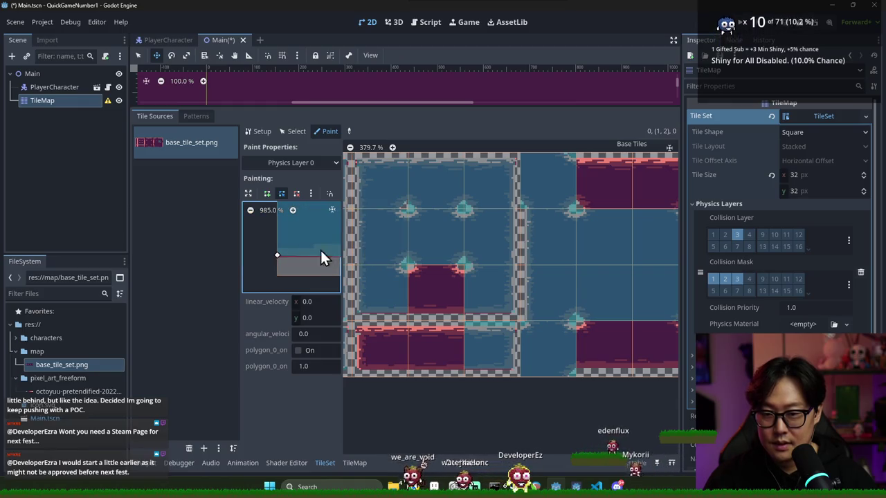
{"action": "scroll", "coordinate": [291, 288], "scroll_direction": "up", "scroll_amount": 6}
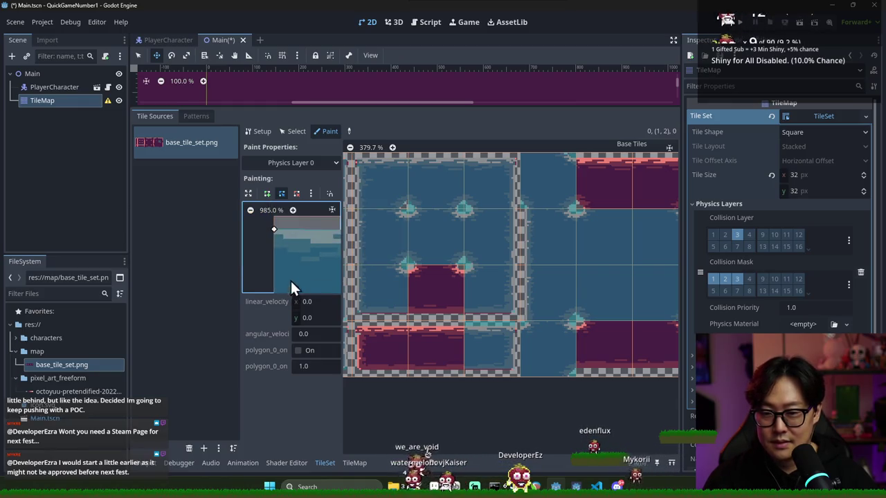
{"action": "scroll", "coordinate": [283, 238], "scroll_direction": "right", "scroll_amount": 5}
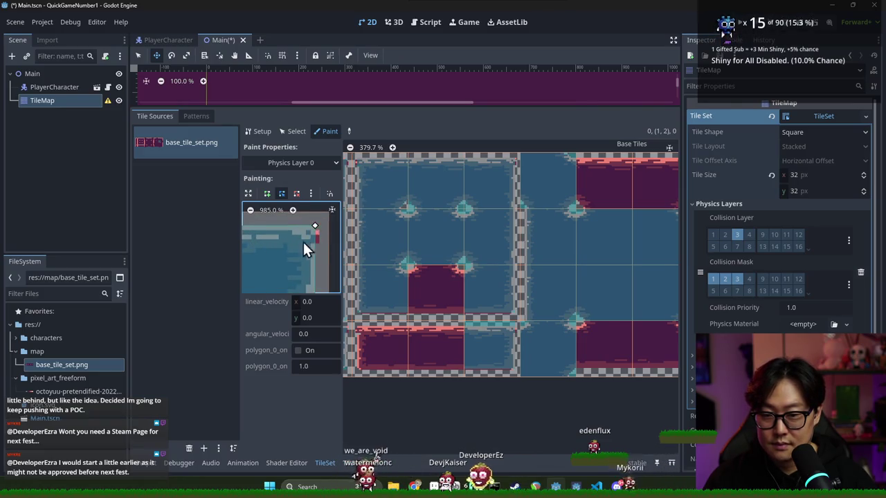
{"action": "scroll", "coordinate": [306, 240], "scroll_direction": "left", "scroll_amount": 5}
{"action": "scroll", "coordinate": [304, 236], "scroll_direction": "right", "scroll_amount": 1}
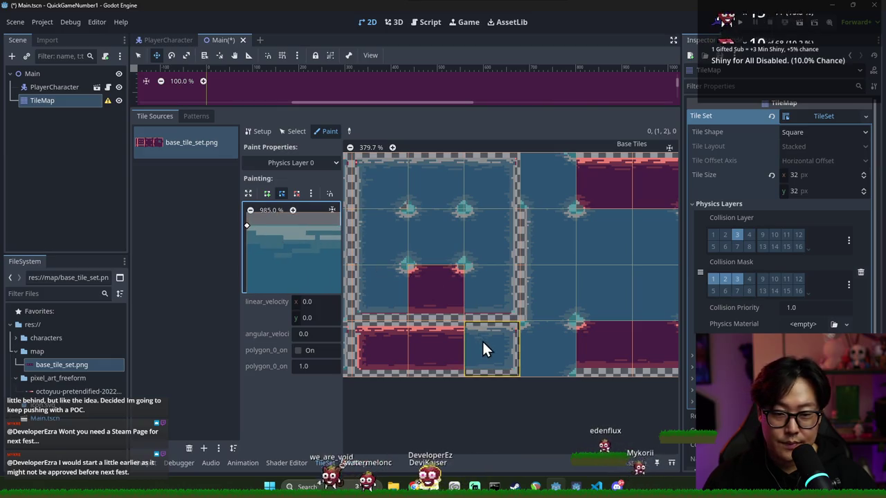
- Flip the paint shape, paint it onto the bottom purple tile, and lower one vertex
{"action": "left_click", "coordinate": [311, 194]}
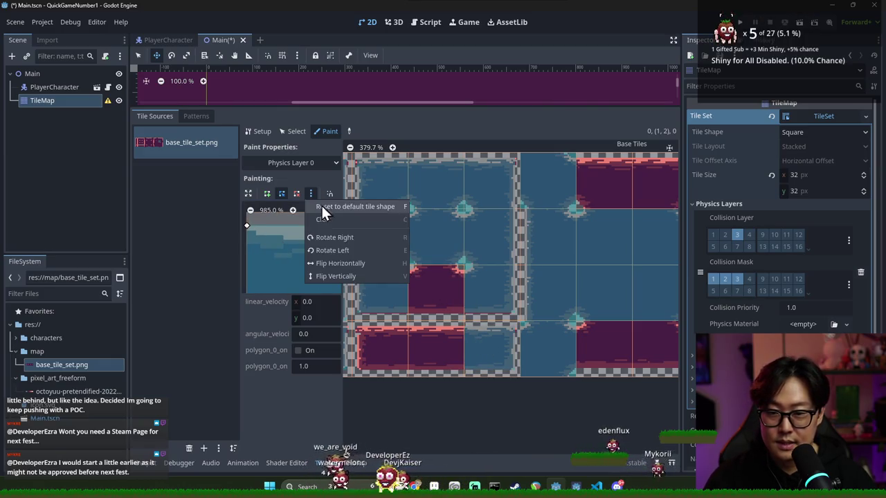
{"action": "left_click", "coordinate": [352, 265]}
{"action": "left_click", "coordinate": [393, 355]}
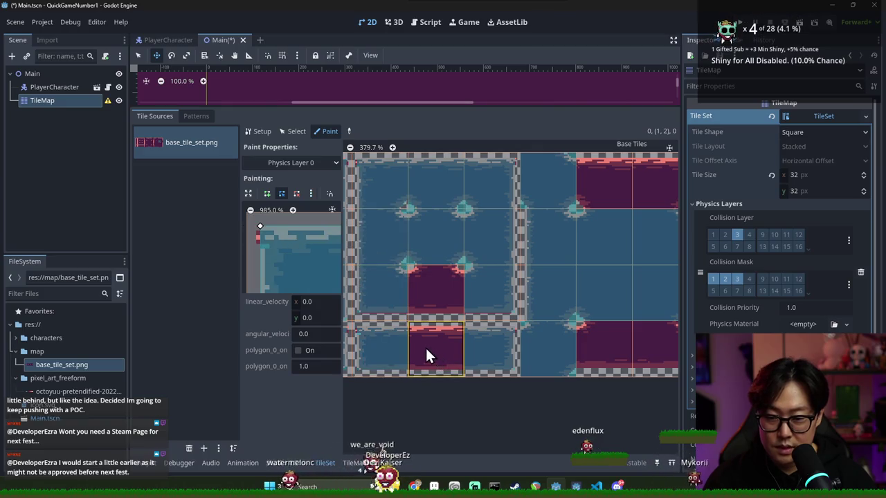
{"action": "left_click", "coordinate": [436, 373]}
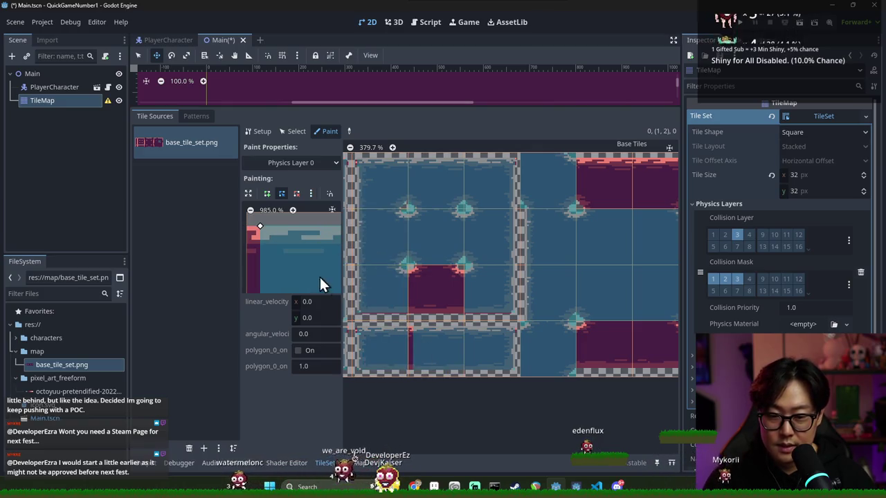
{"action": "mouse_move", "coordinate": [288, 229]}
{"action": "left_mouse_down"}
{"action": "mouse_move", "coordinate": [305, 236]}
{"action": "mouse_move", "coordinate": [302, 269]}
{"action": "mouse_move", "coordinate": [288, 267]}
{"action": "left_mouse_up"}
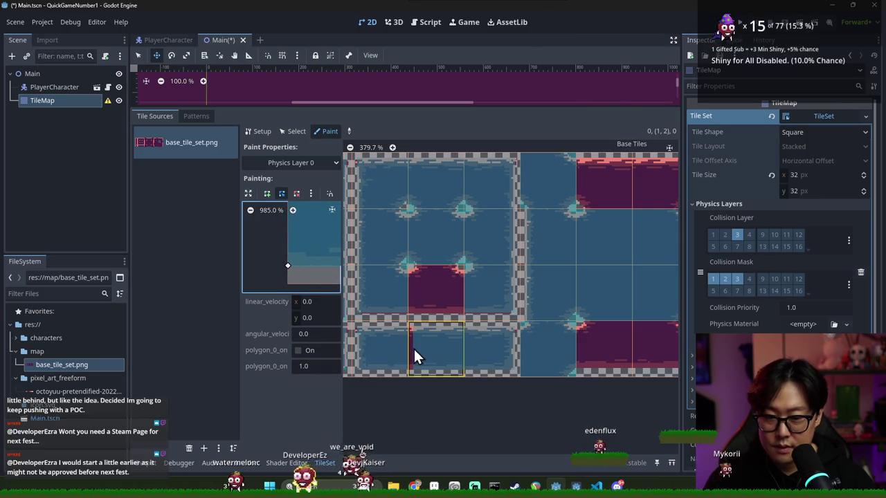
{"action": "scroll", "coordinate": [443, 325], "scroll_direction": "down", "scroll_amount": 2}
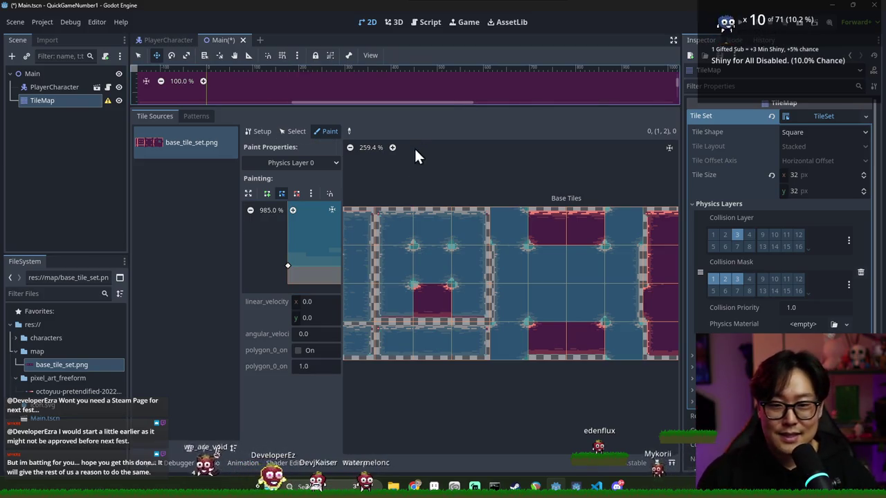
{"action": "key", "text": "alt+Tab"}
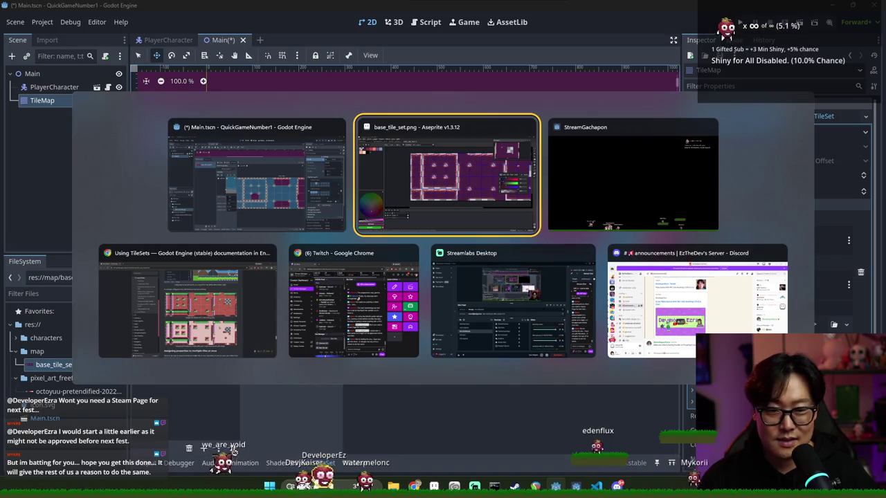
{"action": "key", "text": "Escape"}
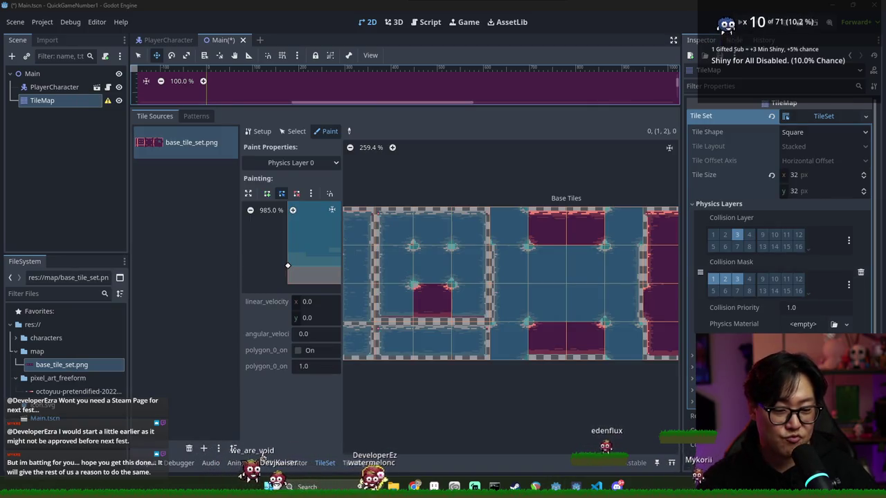